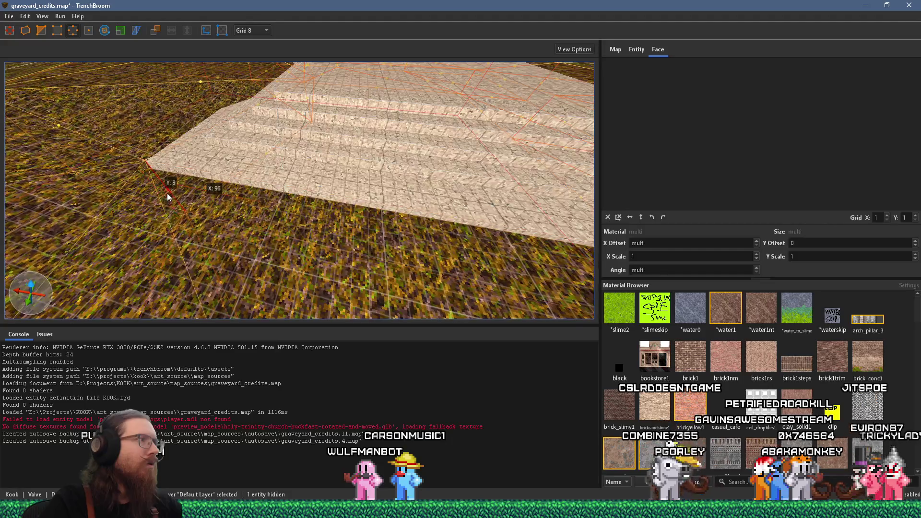
- Pull the stair block's near face outward so it extends farther on that side
scroll(167, 193, "up", 5)
mouse_move(280, 152)
left_mouse_down()
mouse_move(279, 203)
mouse_move(334, 198)
mouse_move(288, 134)
mouse_move(302, 115)
mouse_move(366, 145)
mouse_move(351, 168)
left_mouse_up()
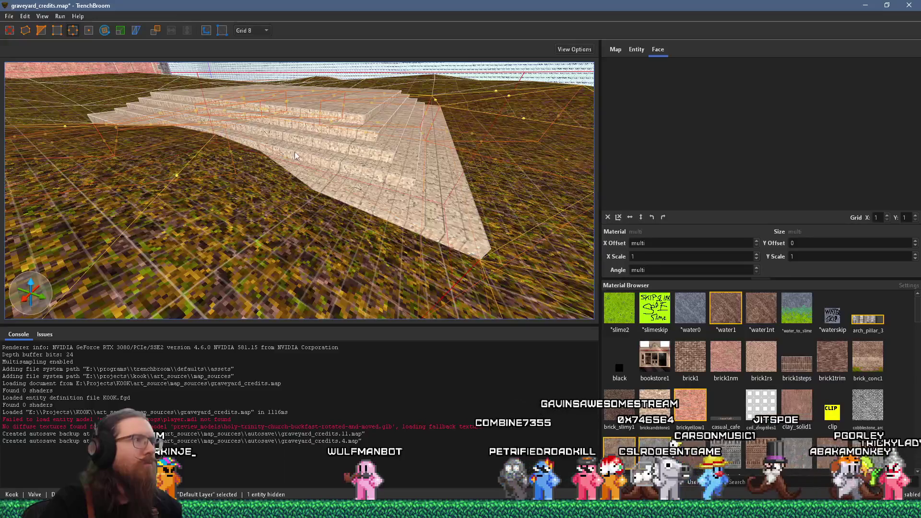
scroll(283, 153, "up", 8)
mouse_move(306, 176)
left_mouse_down()
mouse_move(238, 191)
mouse_move(190, 180)
mouse_move(266, 208)
mouse_move(249, 234)
mouse_move(246, 211)
mouse_move(298, 168)
mouse_move(277, 177)
mouse_move(322, 176)
mouse_move(238, 168)
mouse_move(303, 157)
mouse_move(280, 160)
mouse_move(385, 169)
mouse_move(258, 169)
left_mouse_up()
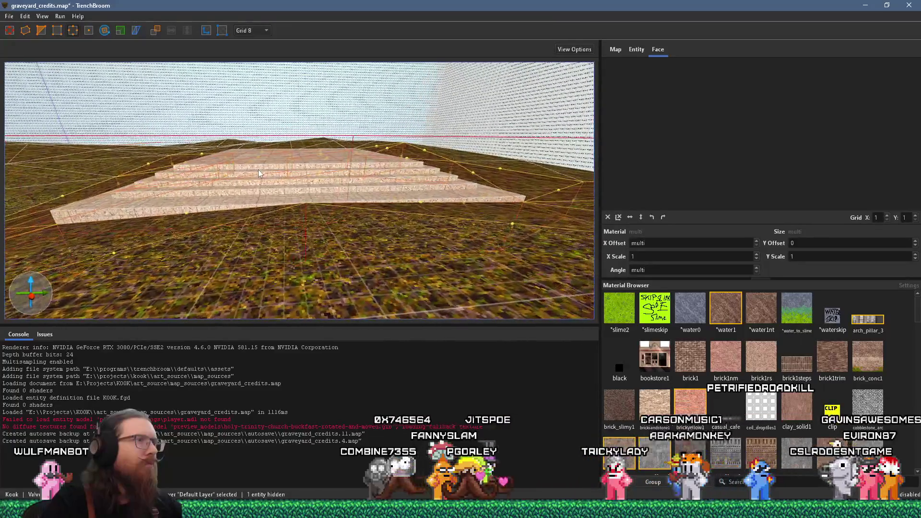
scroll(278, 177, "up", 4)
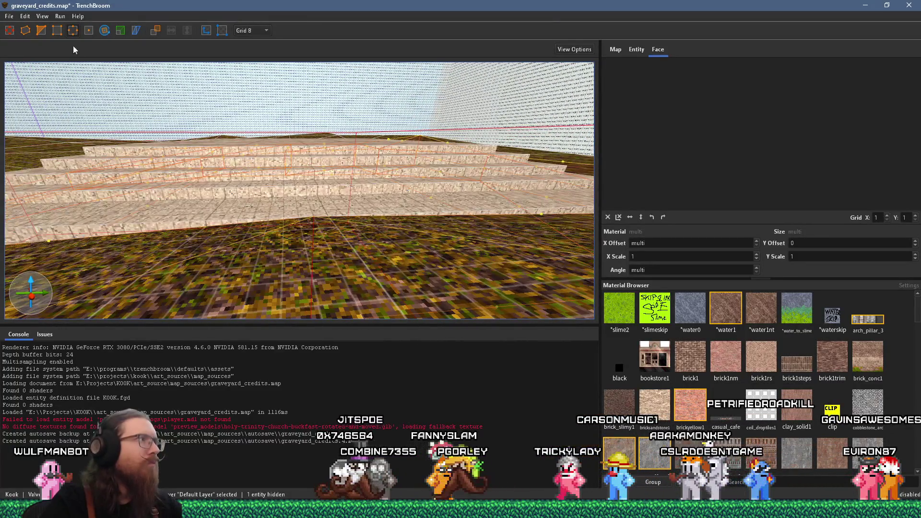
- With the Vertex Tool, drag a bottom corner of the stair block slightly lower, then deselect it
left_click(40, 32)
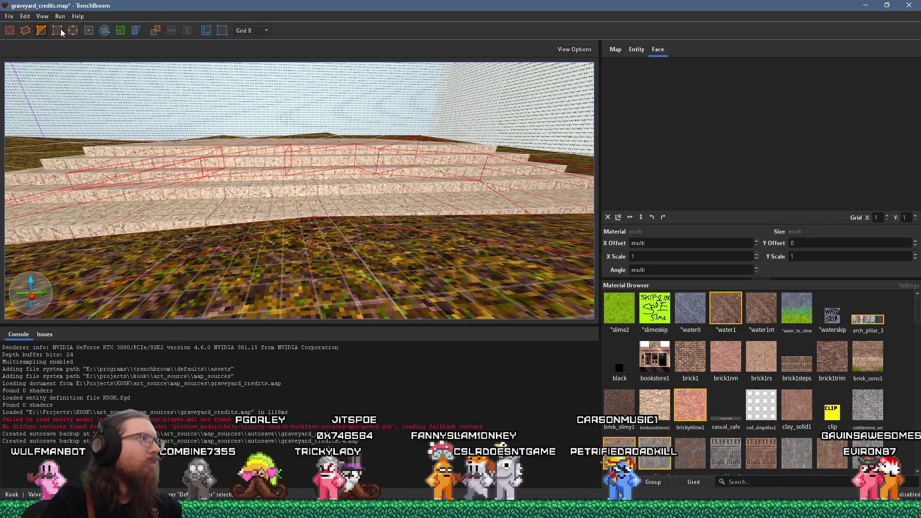
left_click(72, 32)
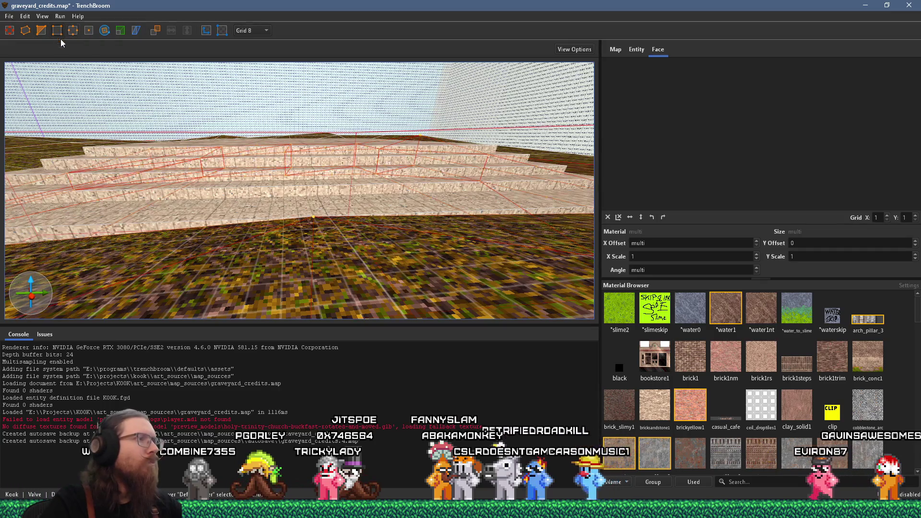
mouse_move(317, 222)
left_mouse_down()
mouse_move(324, 226)
mouse_move(234, 228)
mouse_move(237, 197)
mouse_move(201, 229)
left_mouse_up()
scroll(215, 224, "up", 2)
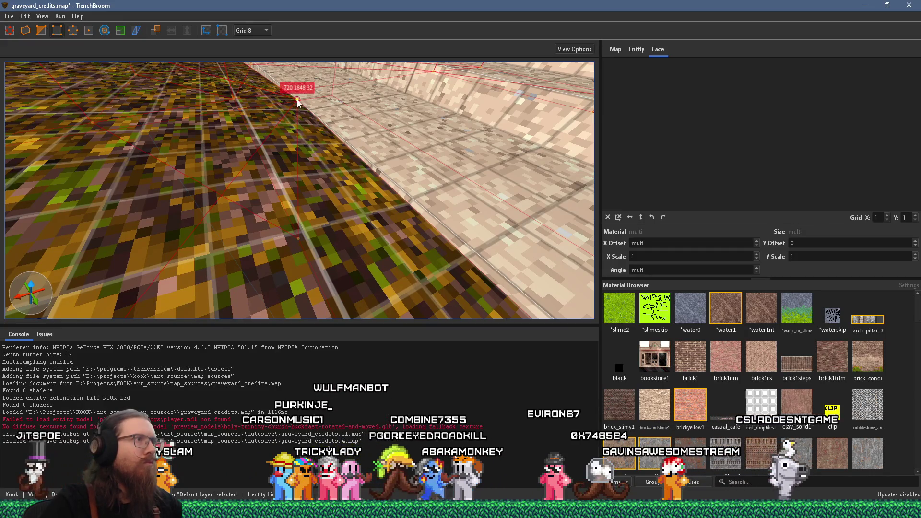
scroll(297, 120, "down", 2)
scroll(342, 120, "down", 5)
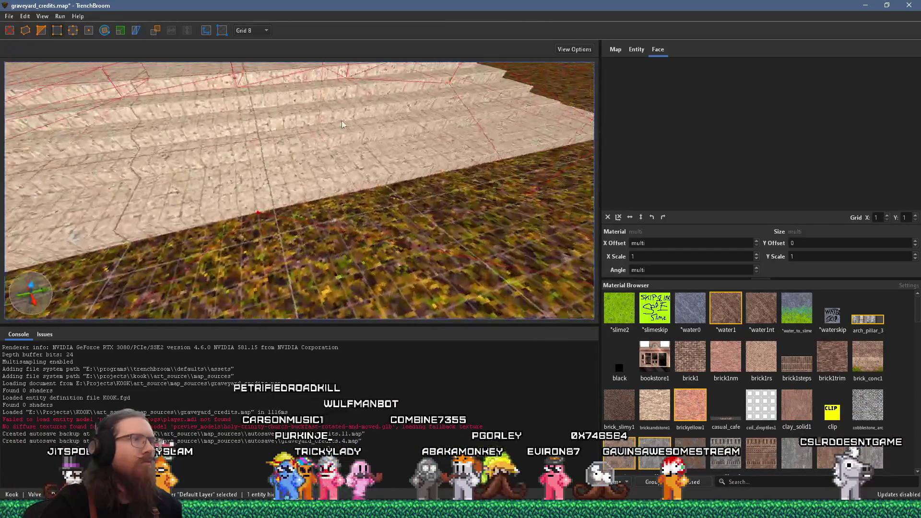
scroll(377, 103, "down", 5)
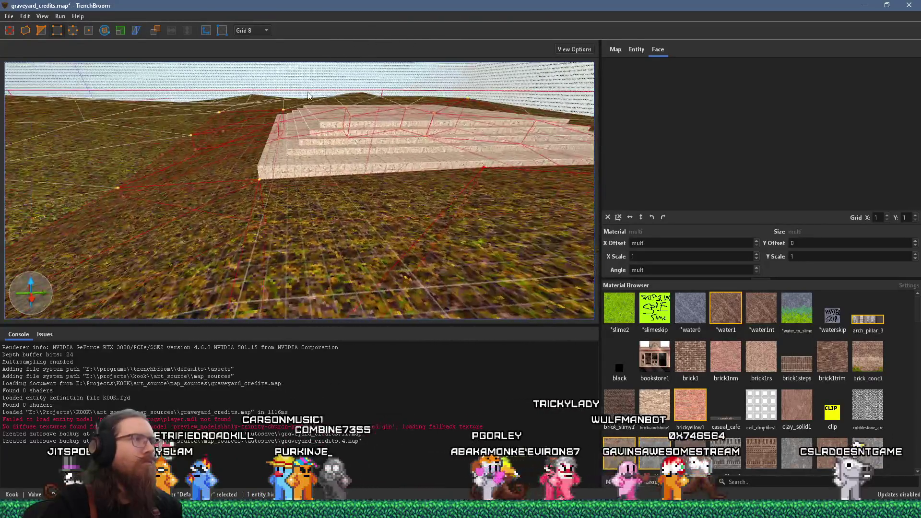
key("Escape")
mouse_move(322, 120)
left_mouse_down()
mouse_move(312, 144)
mouse_move(165, 225)
mouse_move(134, 230)
left_mouse_up()
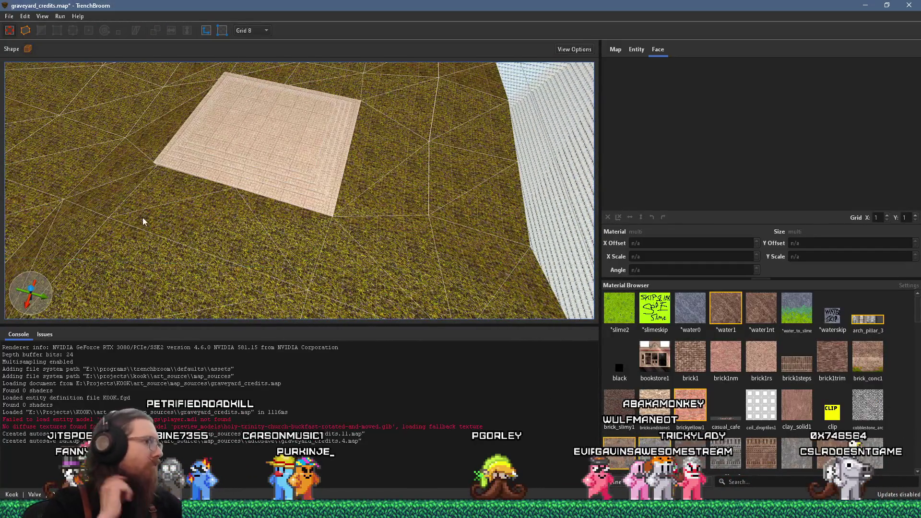
scroll(281, 216, "up", 5)
mouse_move(280, 215)
left_mouse_down()
mouse_move(320, 49)
mouse_move(314, 161)
mouse_move(332, 16)
mouse_move(353, 30)
mouse_move(345, 179)
left_mouse_up()
left_click(363, 194)
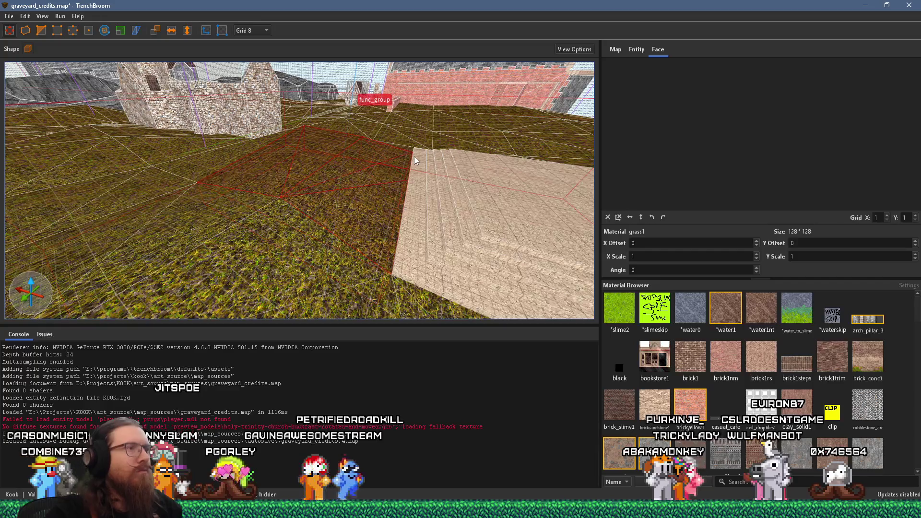
mouse_move(415, 157)
left_mouse_down()
mouse_move(344, 175)
mouse_move(372, 162)
mouse_move(127, 120)
mouse_move(304, 155)
left_mouse_up()
key("Down")
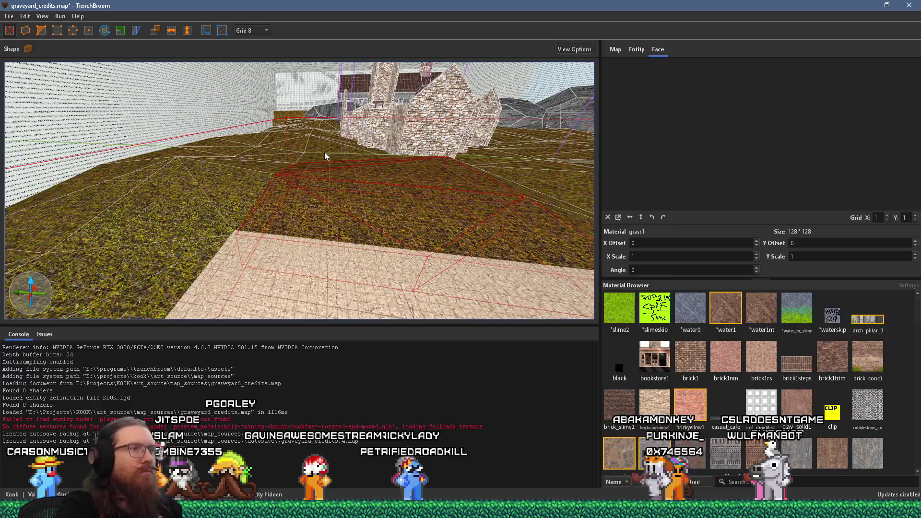
mouse_move(395, 205)
left_mouse_down()
mouse_move(175, 191)
mouse_move(308, 192)
mouse_move(180, 113)
mouse_move(134, 63)
mouse_move(162, 81)
mouse_move(322, 119)
mouse_move(154, 177)
mouse_move(205, 169)
mouse_move(220, 214)
mouse_move(96, 178)
left_mouse_up()
scroll(311, 195, "up", 3)
key("w")
key("Escape")
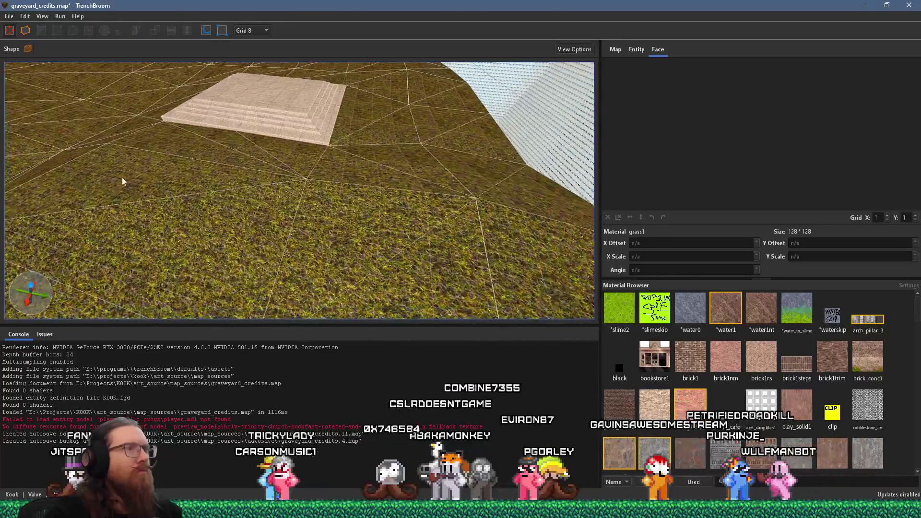
- Try selecting various grass terrain brushes near the stairs, then clear the selection
left_click(399, 221)
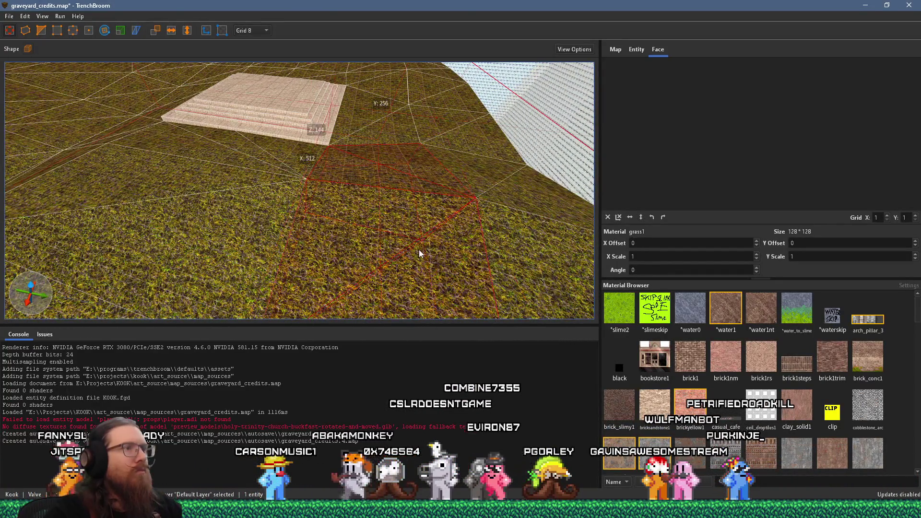
mouse_move(419, 249)
left_mouse_down()
mouse_move(375, 252)
mouse_move(396, 244)
mouse_move(240, 158)
mouse_move(339, 189)
mouse_move(242, 96)
mouse_move(240, 41)
left_mouse_up()
left_click(330, 221)
left_click(399, 177)
mouse_move(400, 178)
left_mouse_down()
mouse_move(348, 178)
mouse_move(182, 86)
left_mouse_up()
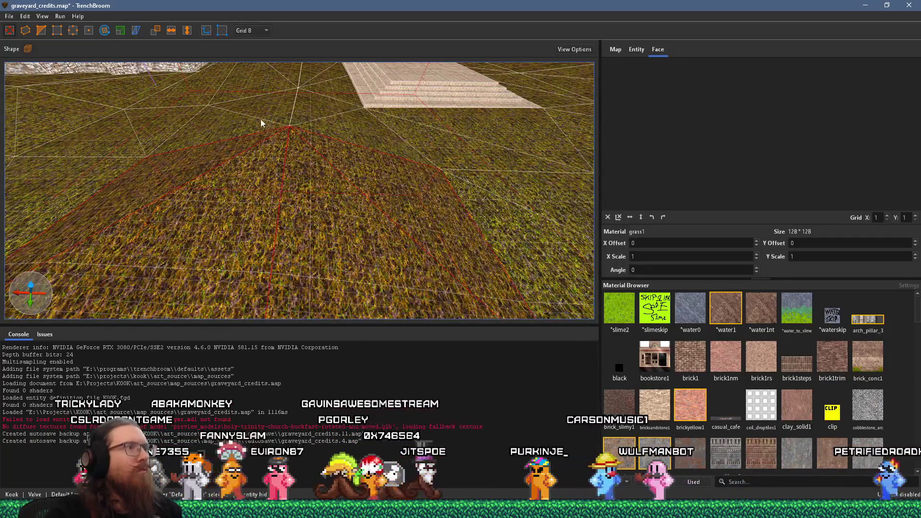
left_click(315, 122, "ctrl")
scroll(305, 139, "down", 3)
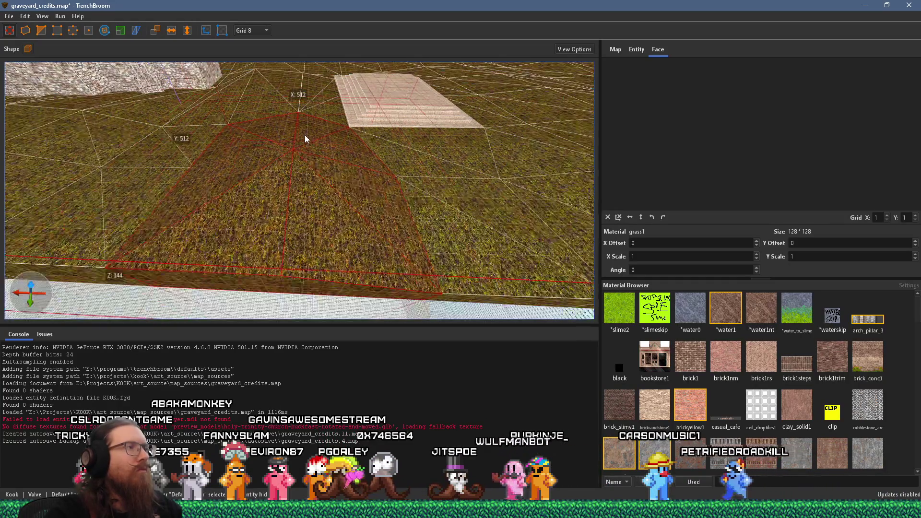
left_click(234, 153, "ctrl")
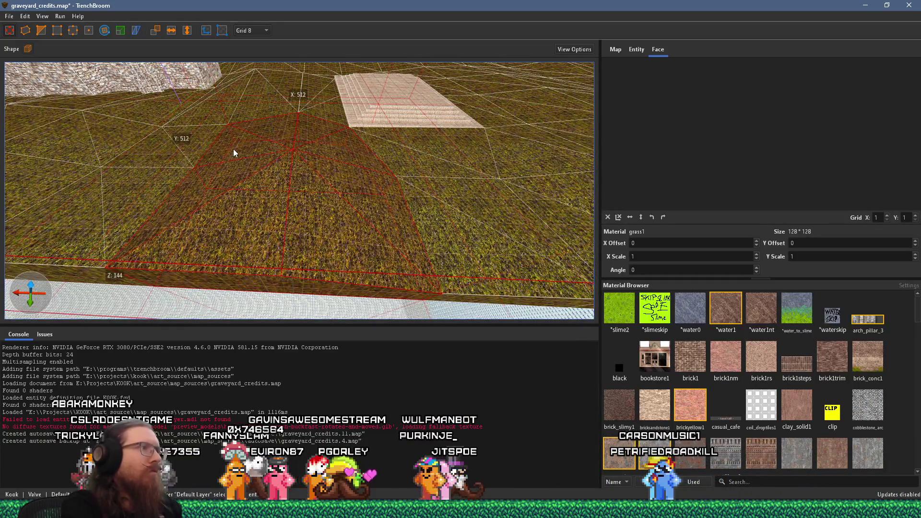
key("Escape")
- Select the pieces making up the 256×256×72 square grass patch
scroll(214, 186, "up", 3)
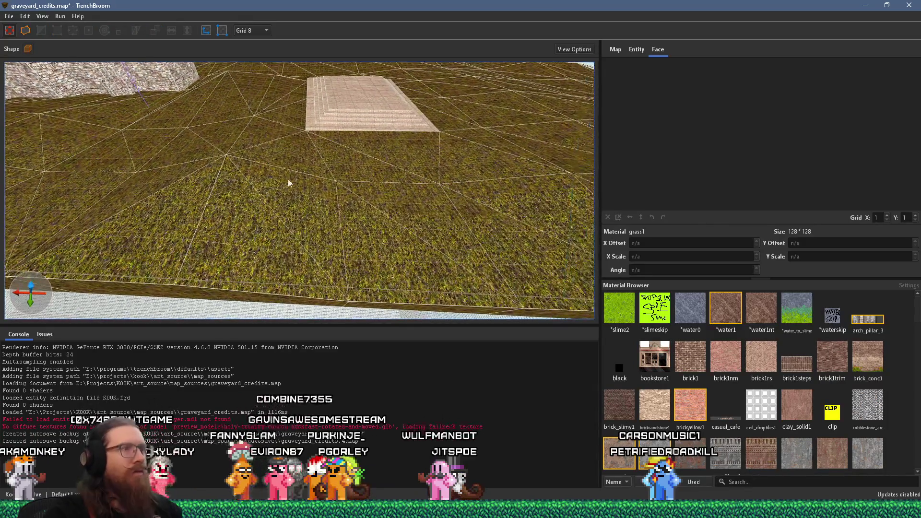
scroll(302, 187, "up", 3)
left_click(338, 179)
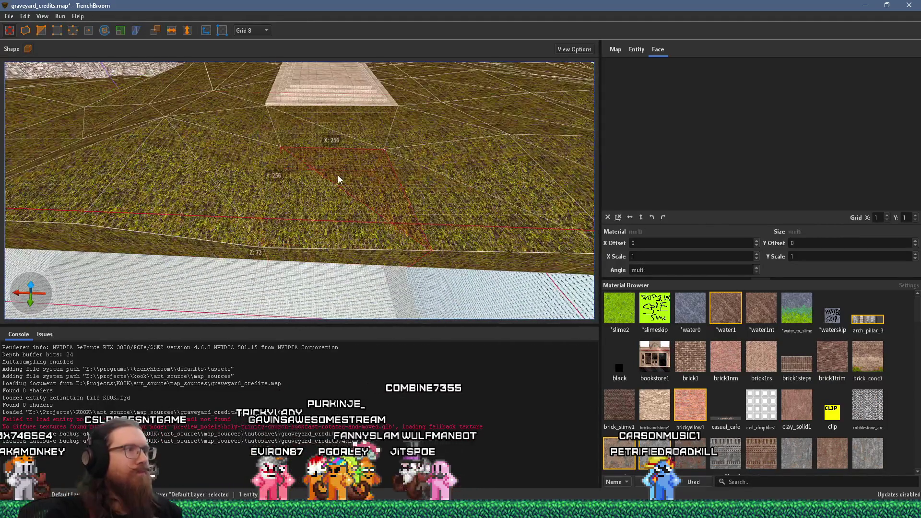
left_click(321, 193, "ctrl")
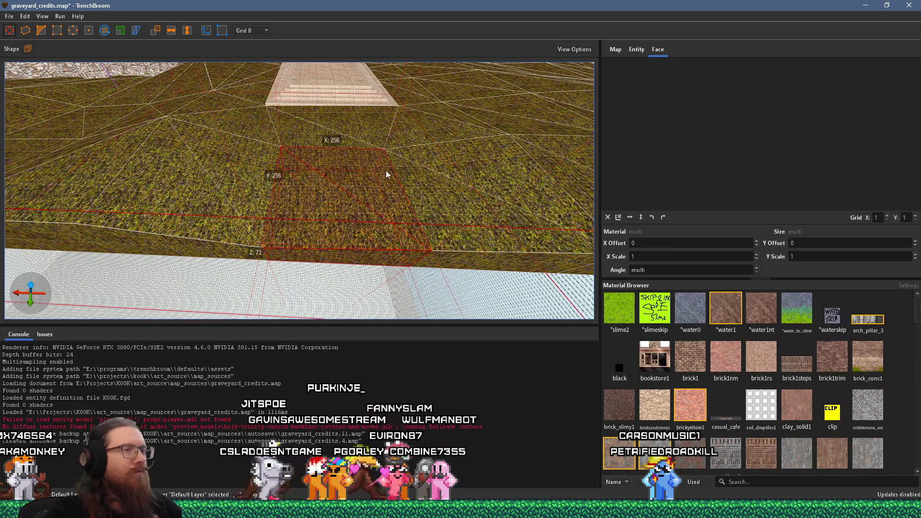
left_click_drag(384, 172, 166, 170)
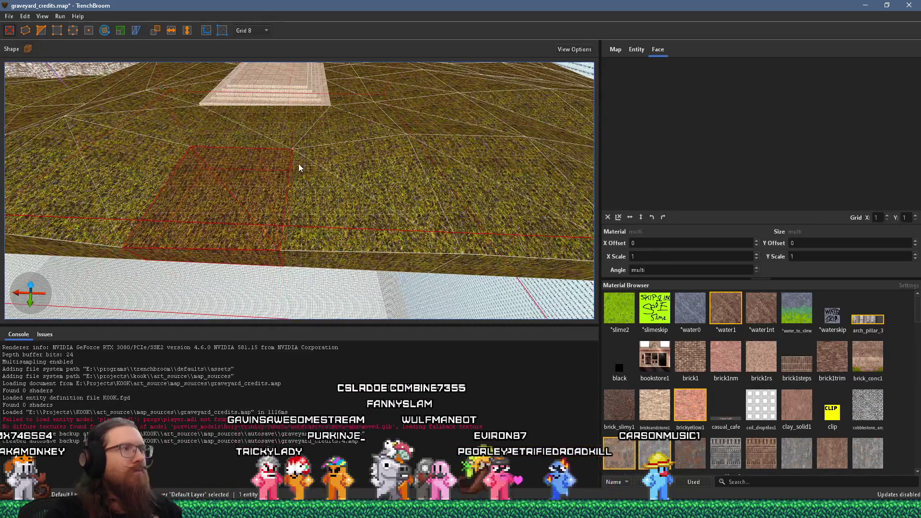
left_click_drag(305, 166, 418, 155)
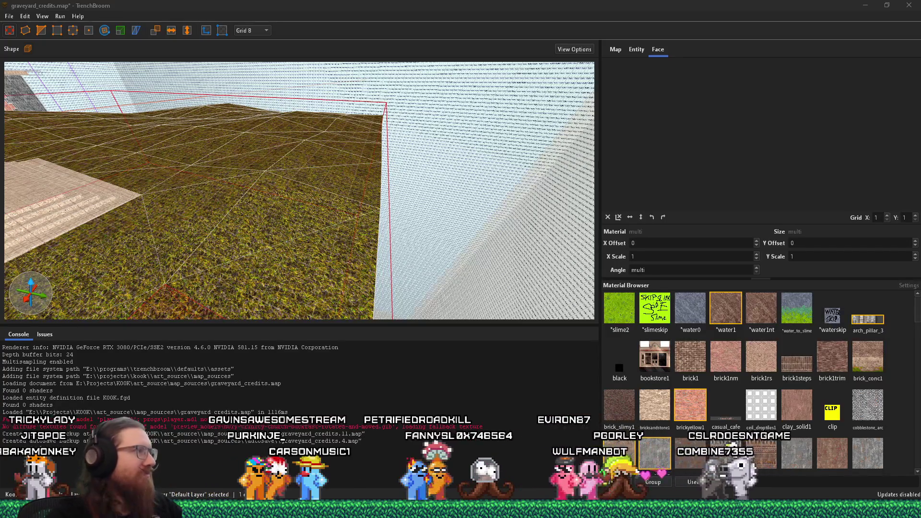
- Zoom in and select the top face of the stone slab
scroll(262, 183, "down", 5)
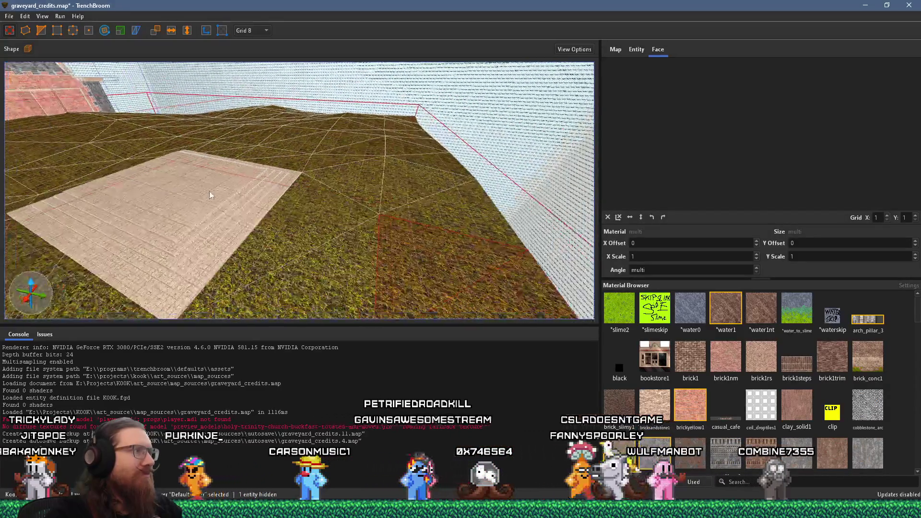
scroll(216, 183, "down", 5)
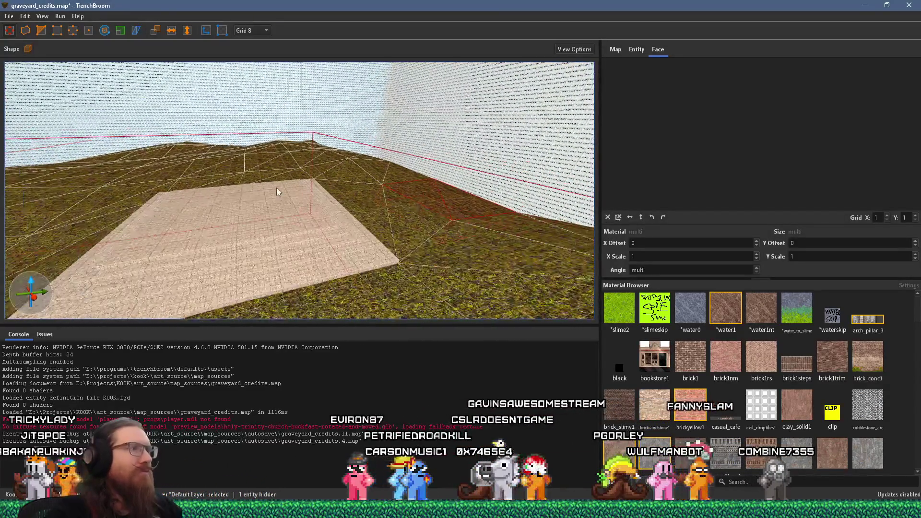
scroll(276, 188, "up", 5)
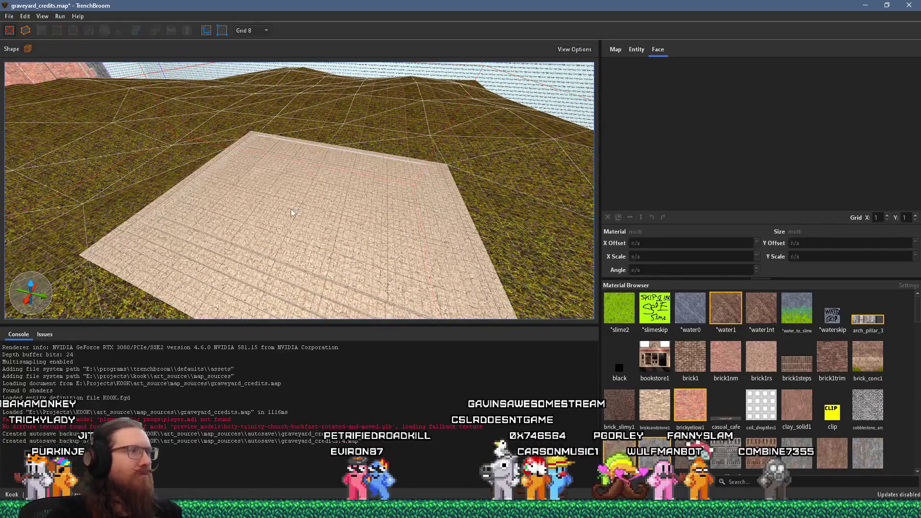
left_click(294, 210, "shift")
scroll(304, 202, "down", 5)
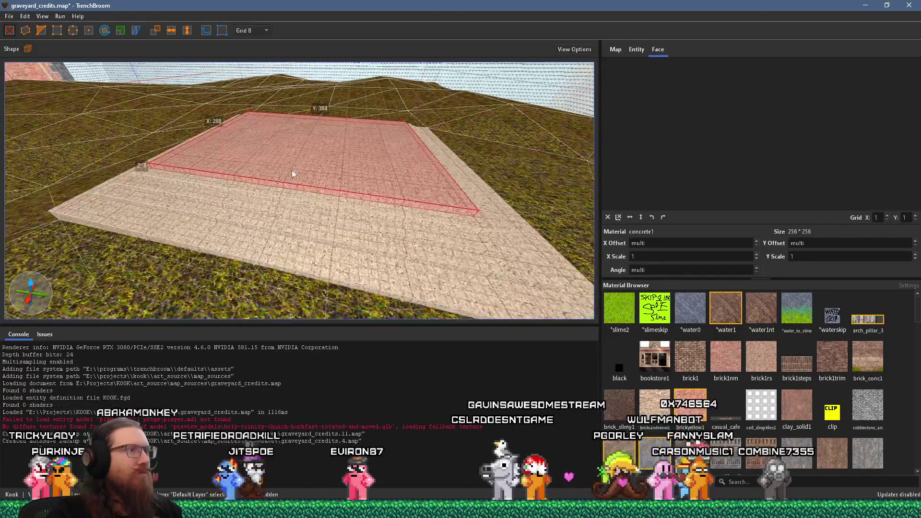
scroll(293, 174, "down", 5)
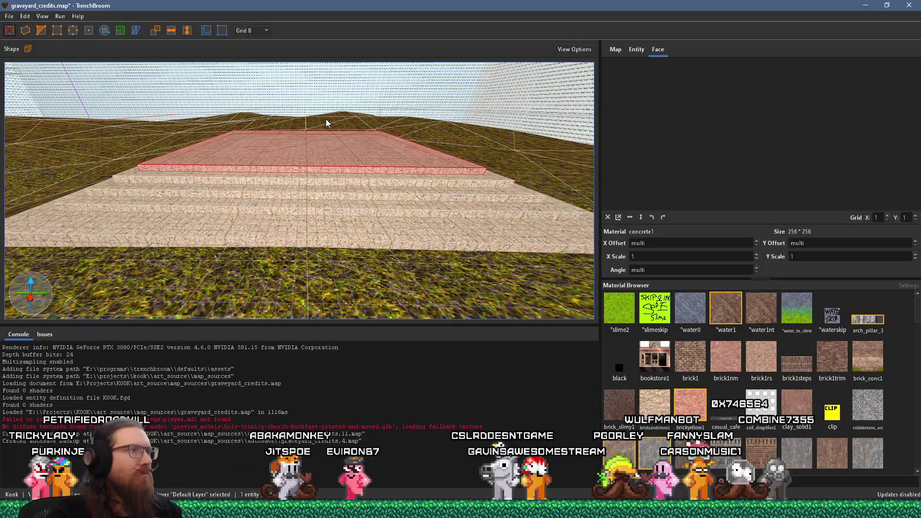
scroll(325, 119, "up", 3)
scroll(321, 134, "up", 3)
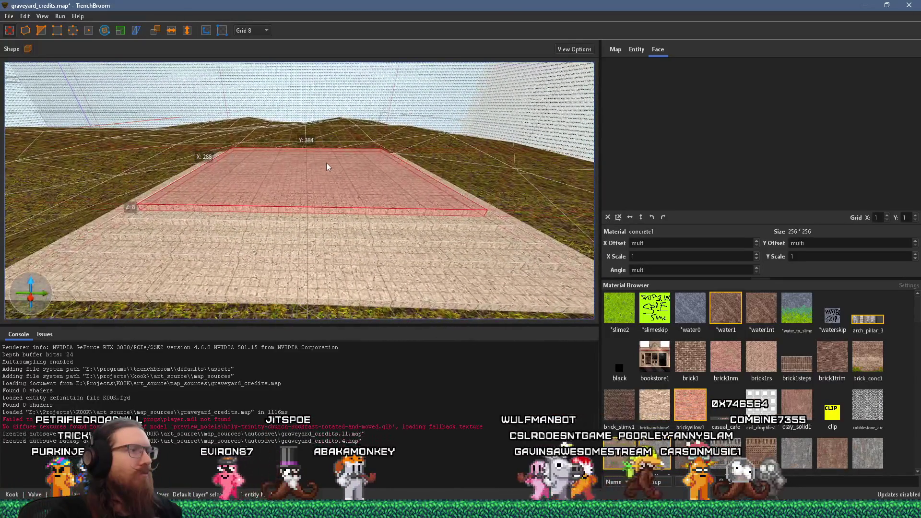
- Compare the slab against the graveyard reference images, then return to TrenchBroom
key("super+Tab")
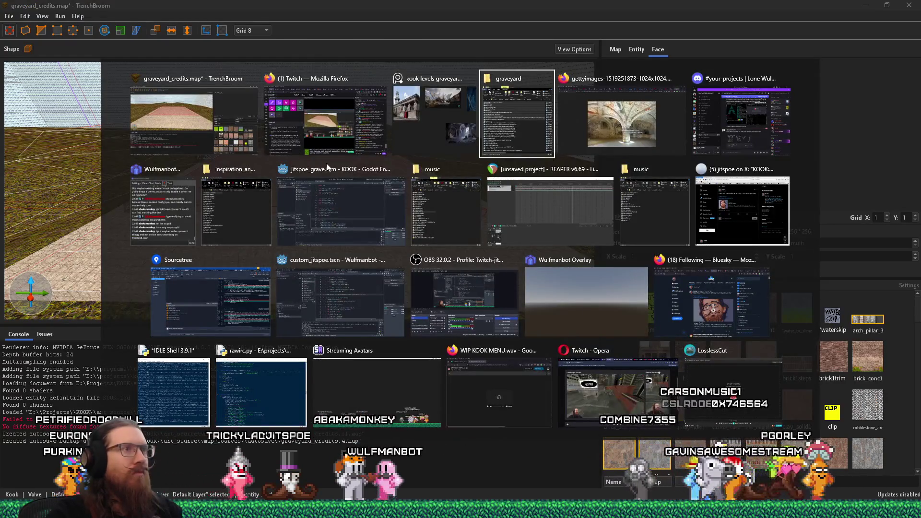
key("Left")
key("Return")
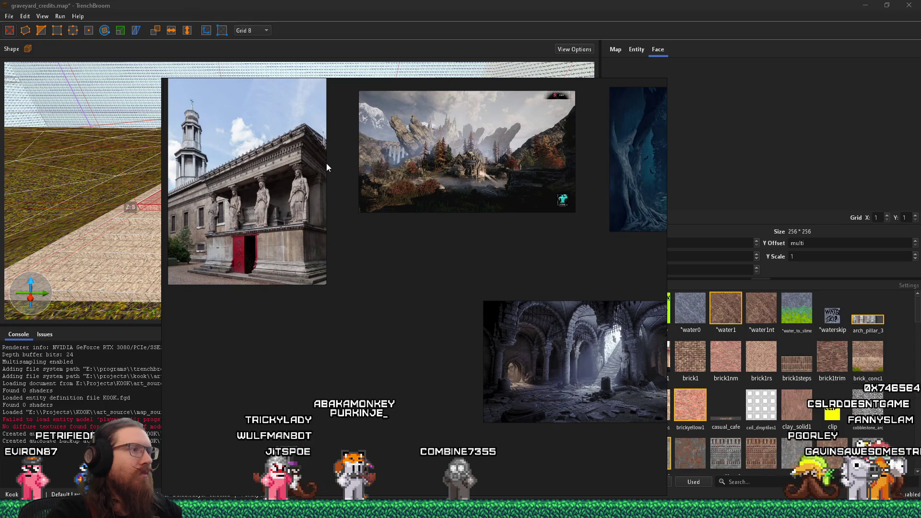
key("alt+Tab")
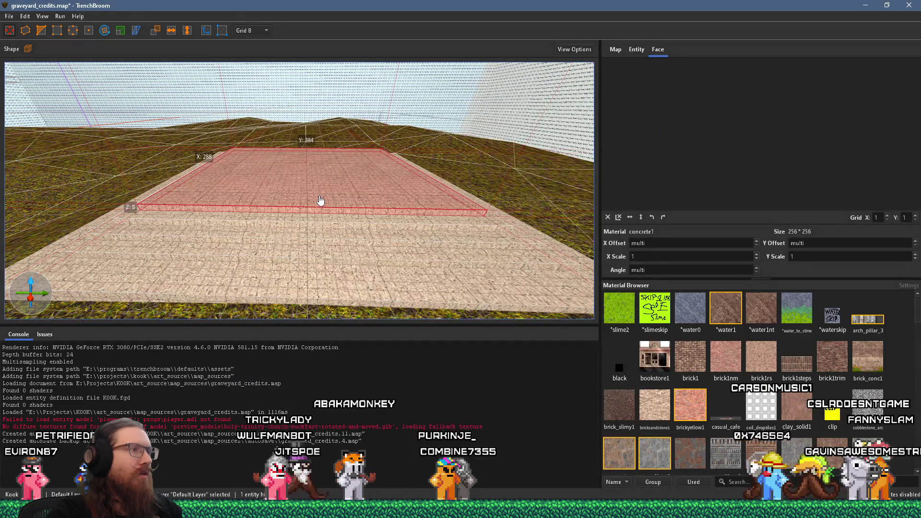
- Move the slab forward and up a step, then frame it from above
key("Down")
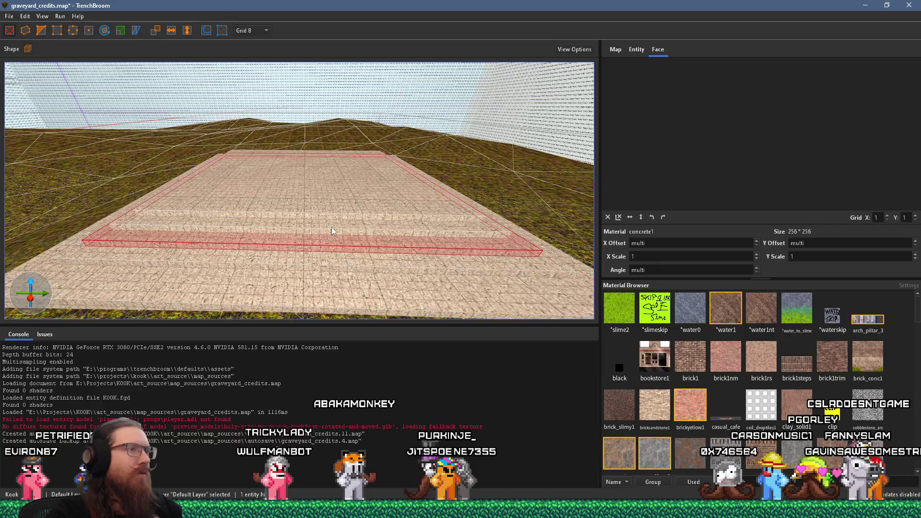
key("Page_Up")
key("ctrl+u")
scroll(319, 258, "down", 3)
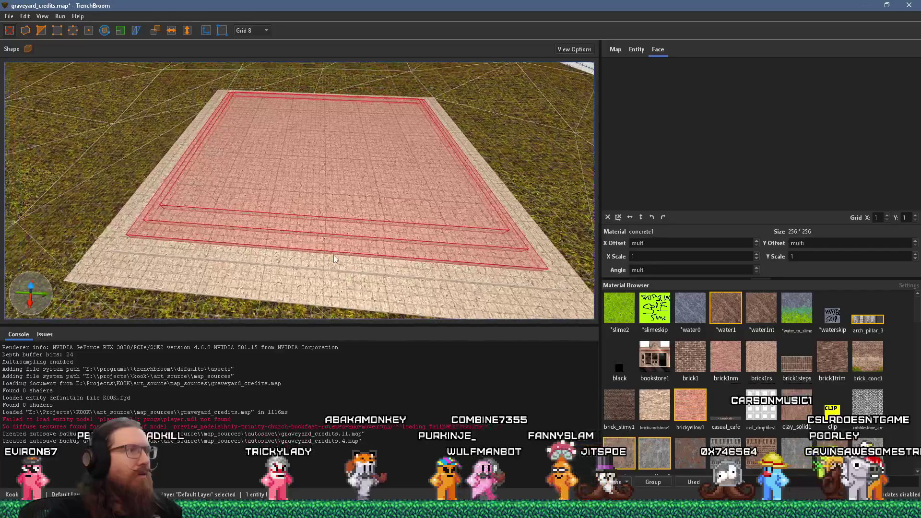
- Clip the slab lengthwise into two brushes, keeping both halves, and select the right-hand piece
left_click(41, 30)
left_click(269, 247)
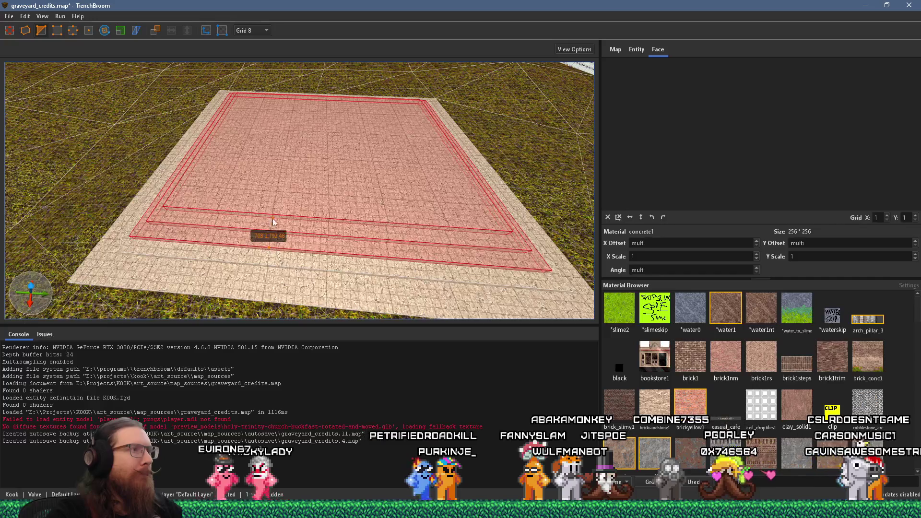
left_click(276, 198)
key("Tab")
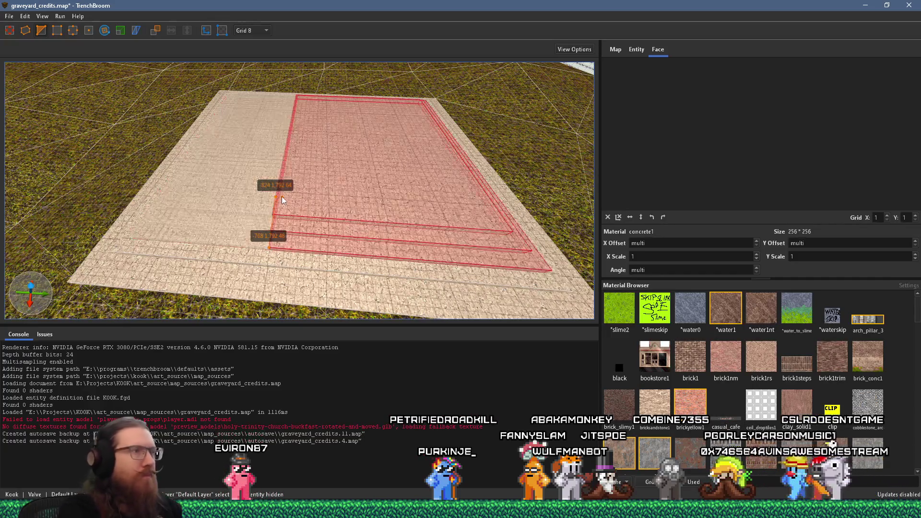
key("Return")
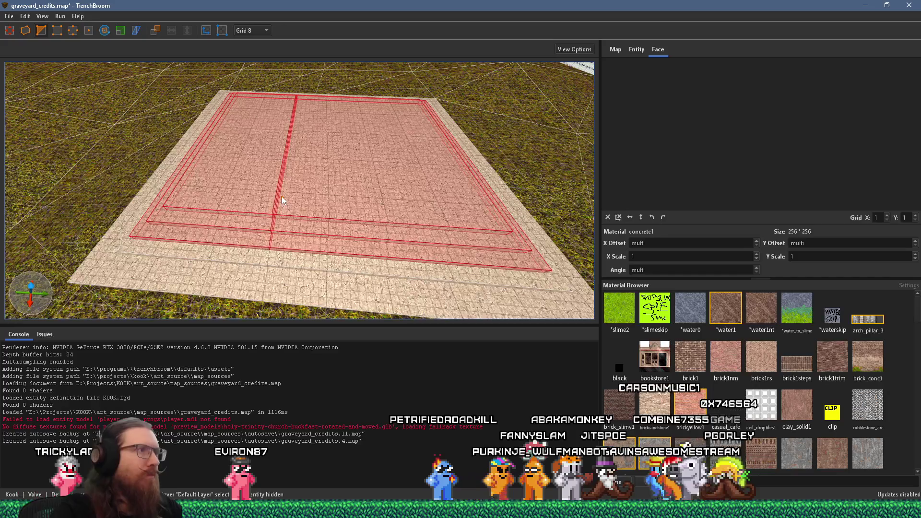
key("Escape")
left_click(314, 159)
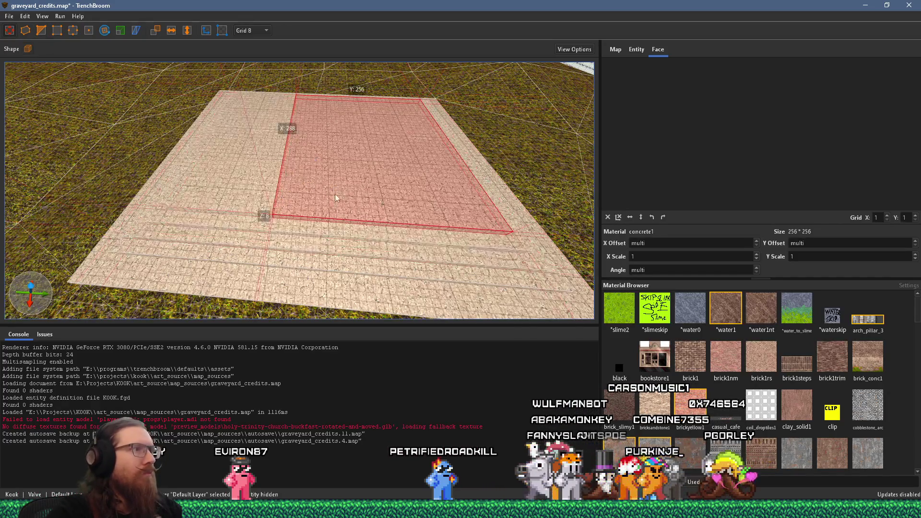
mouse_move(324, 222)
left_mouse_down()
mouse_move(361, 110)
mouse_move(339, 131)
mouse_move(332, 150)
mouse_move(366, 98)
mouse_move(368, 143)
mouse_move(320, 191)
mouse_move(224, 153)
mouse_move(352, 165)
mouse_move(363, 157)
mouse_move(348, 165)
left_mouse_up()
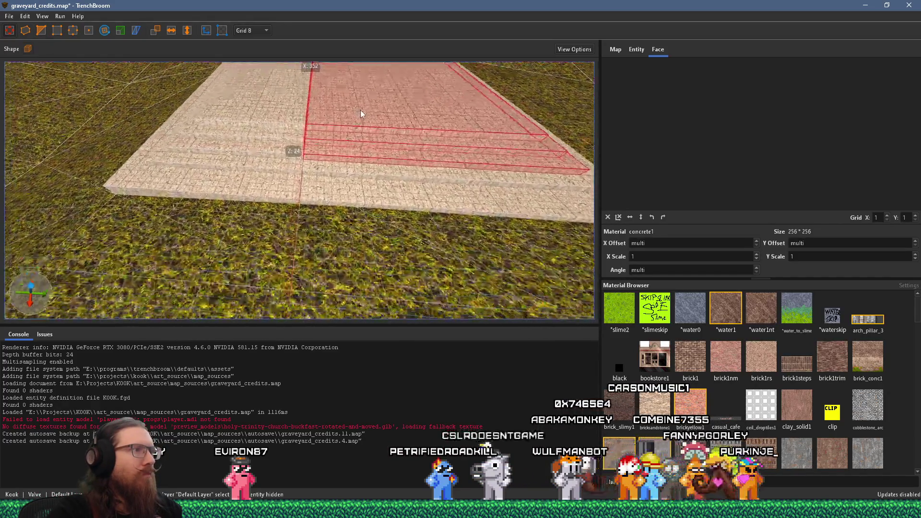
- Pull the upper stair block's front face back, shrinking it to a small box at the far end
left_click(361, 179, "shift")
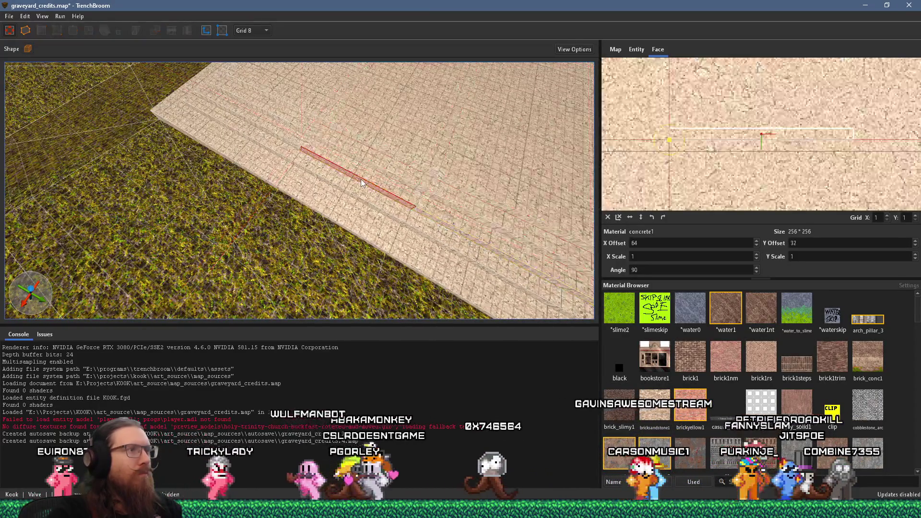
left_click_drag(404, 112, 368, 187)
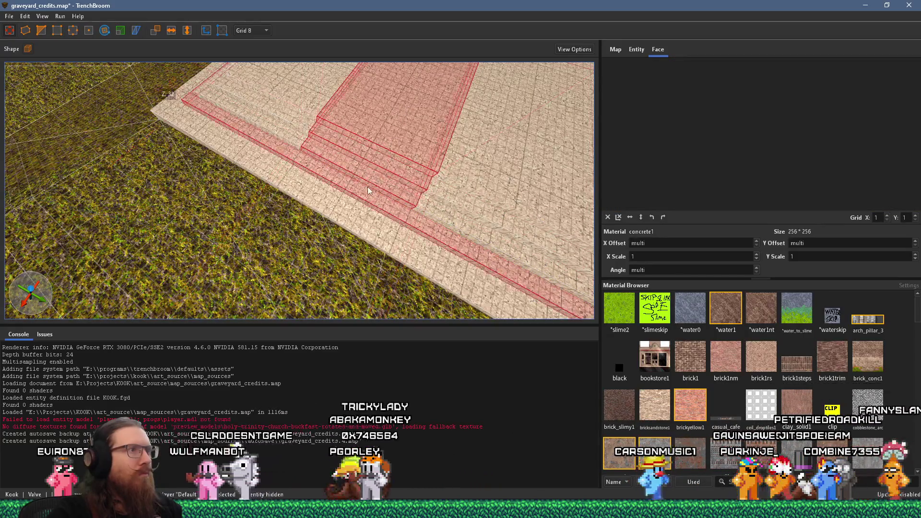
left_click(373, 185)
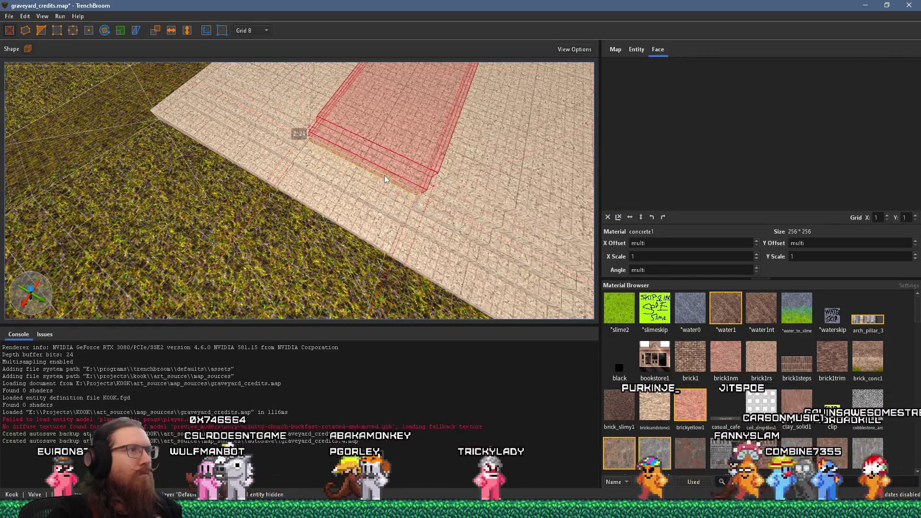
left_click_drag(386, 178, 453, 60)
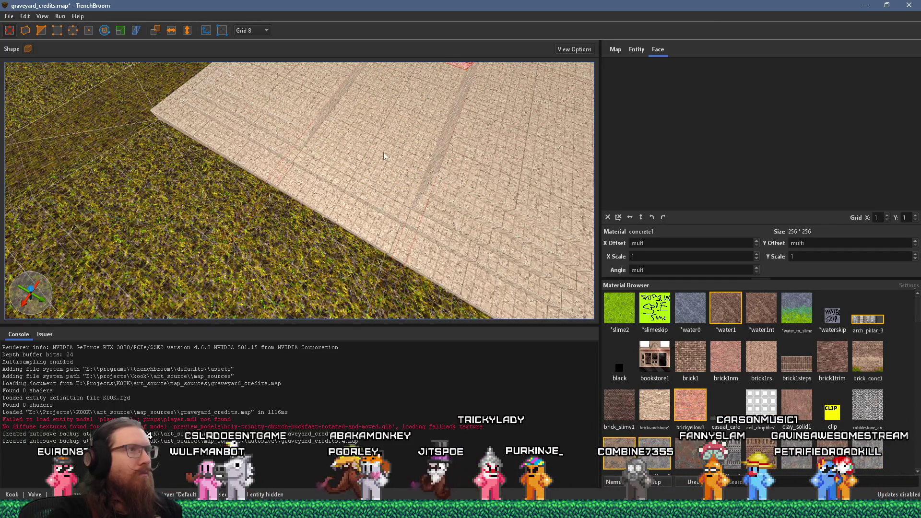
key("ctrl+u")
mouse_move(344, 179)
left_mouse_down()
mouse_move(331, 172)
mouse_move(256, 201)
mouse_move(337, 186)
mouse_move(372, 109)
mouse_move(406, 110)
mouse_move(375, 125)
mouse_move(445, 102)
left_mouse_up()
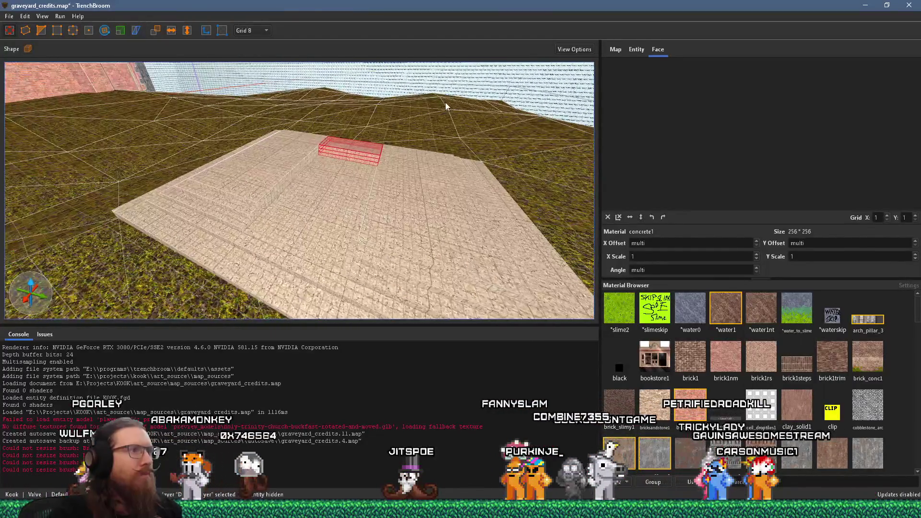
- Check the graveyard reference images and return to the level editor
key("alt+Tab")
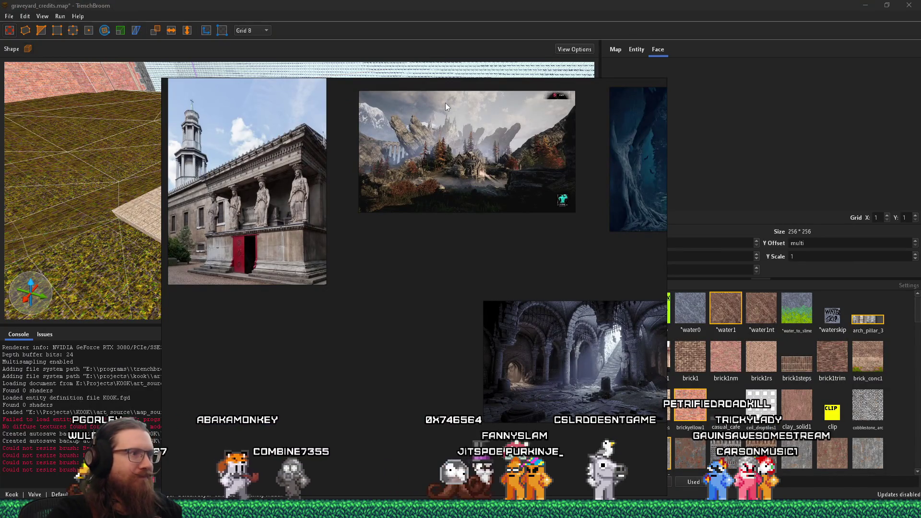
scroll(768, 346, "down", 1)
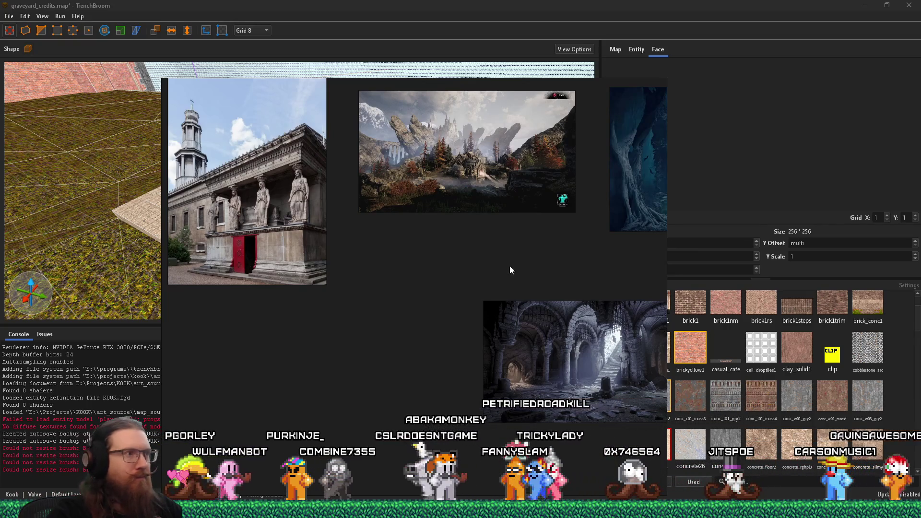
key("alt+Tab")
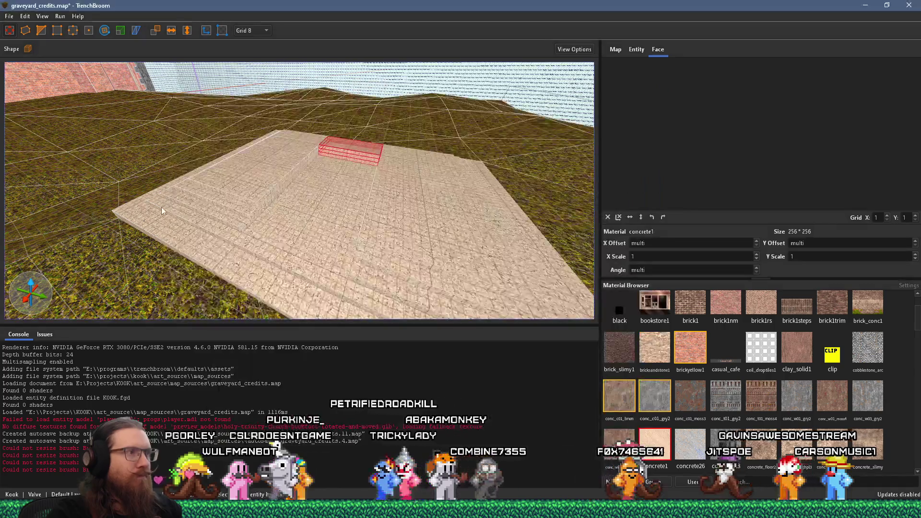
scroll(765, 383, "down", 3)
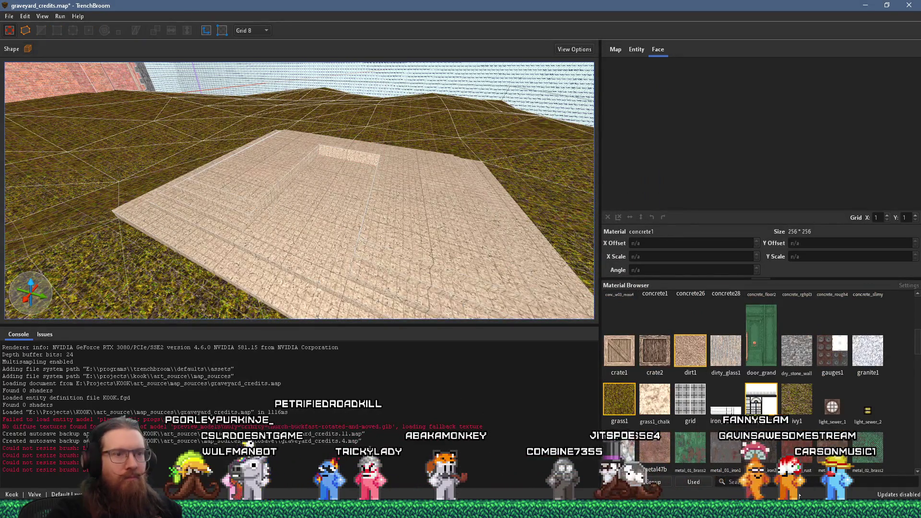
type("sand")
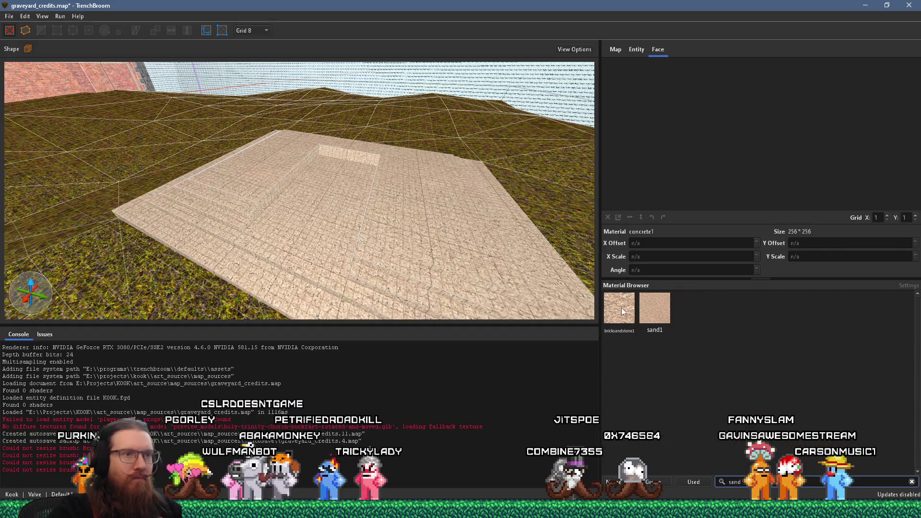
scroll(396, 218, "up", 3)
scroll(389, 221, "up", 4)
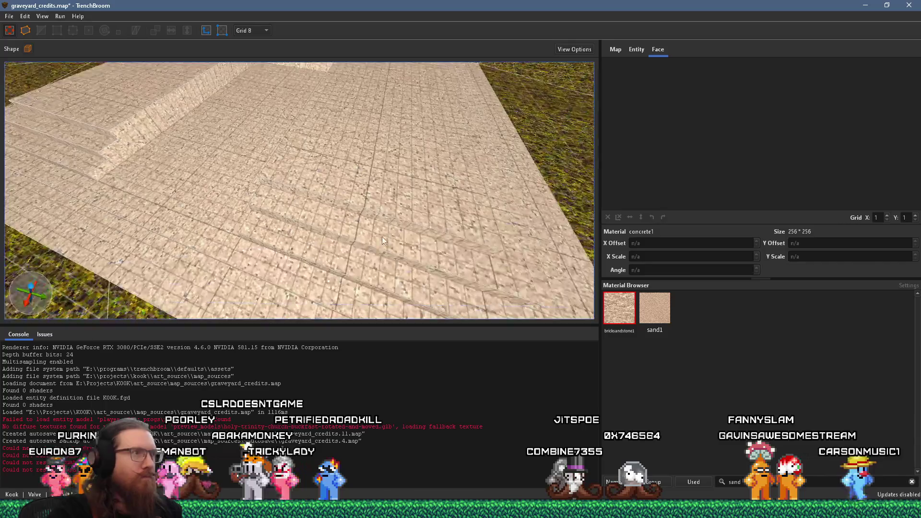
scroll(307, 226, "down", 2)
key("alt+Tab")
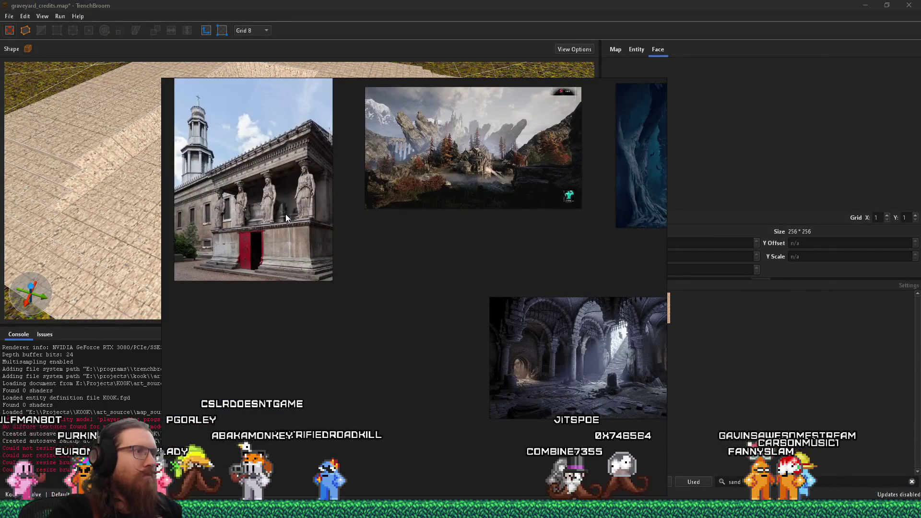
key("alt+Tab")
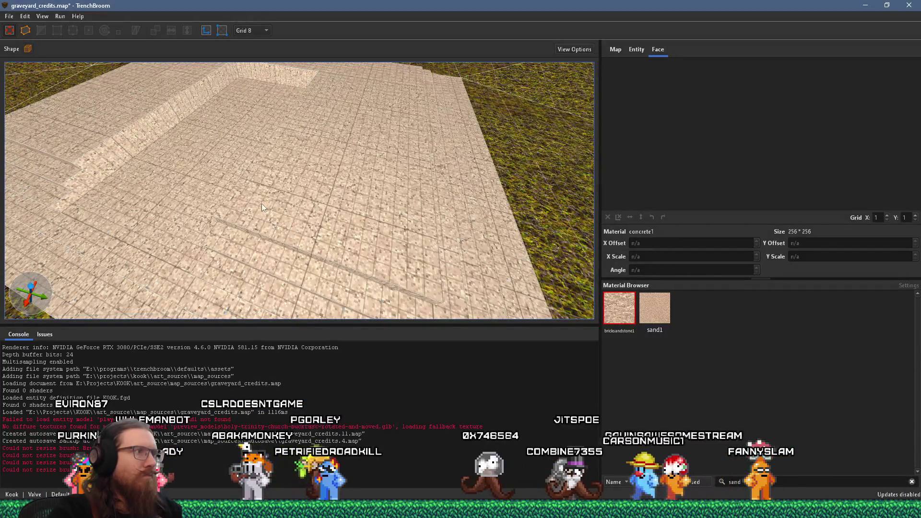
left_click_drag(293, 193, 307, 202)
scroll(371, 205, "up", 5)
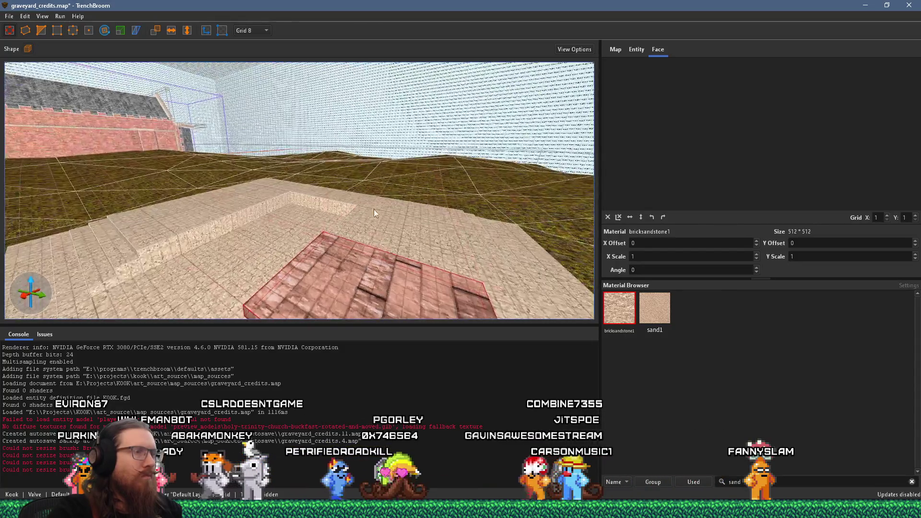
scroll(350, 153, "down", 6)
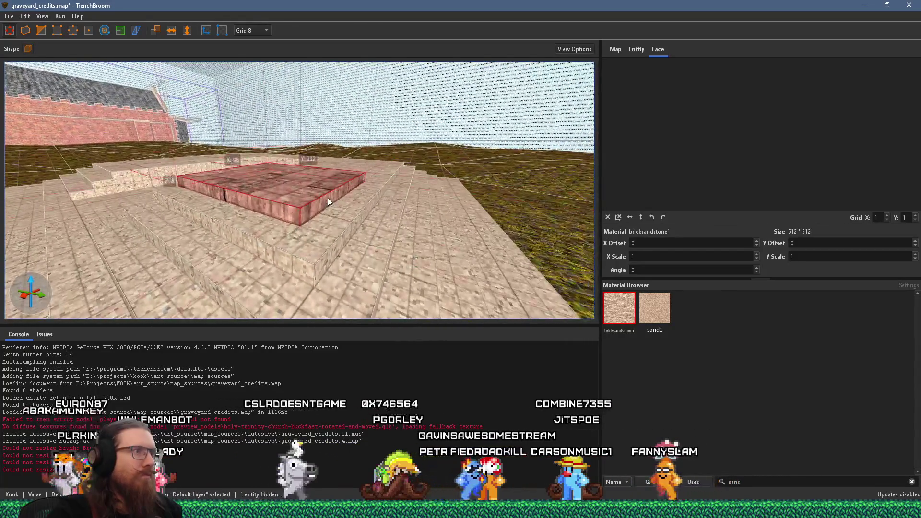
left_click_drag(330, 205, 330, 195)
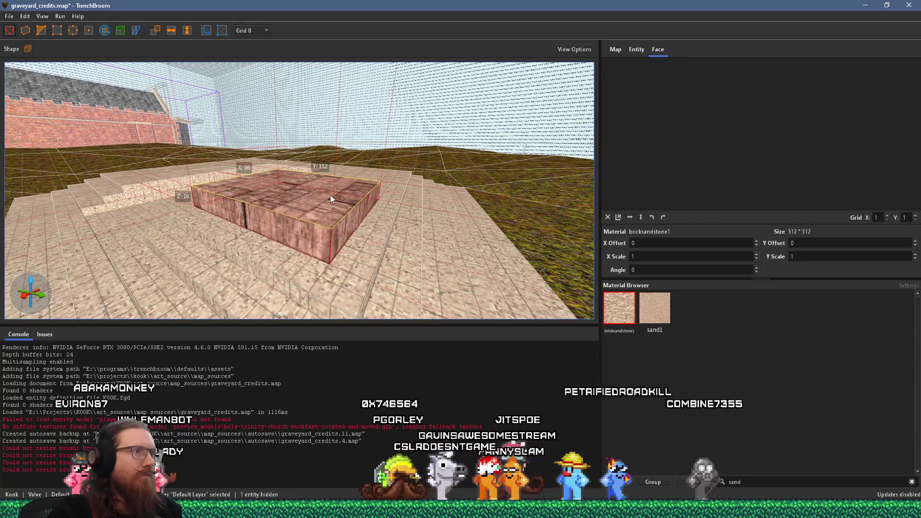
scroll(336, 197, "up", 5)
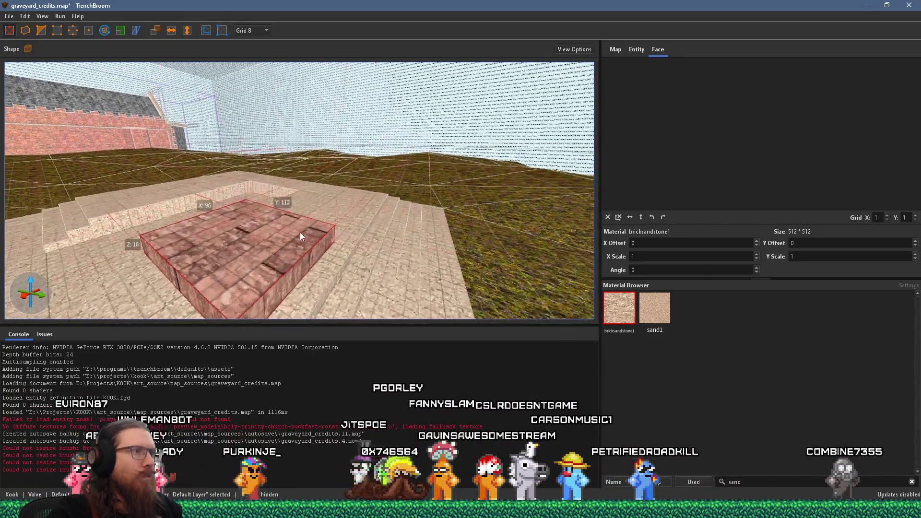
scroll(384, 217, "down", 1)
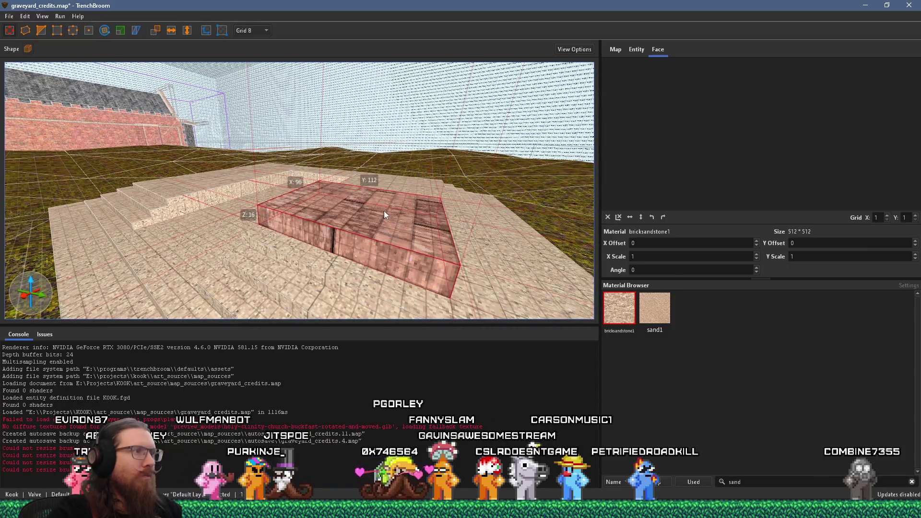
left_click_drag(384, 211, 322, 209)
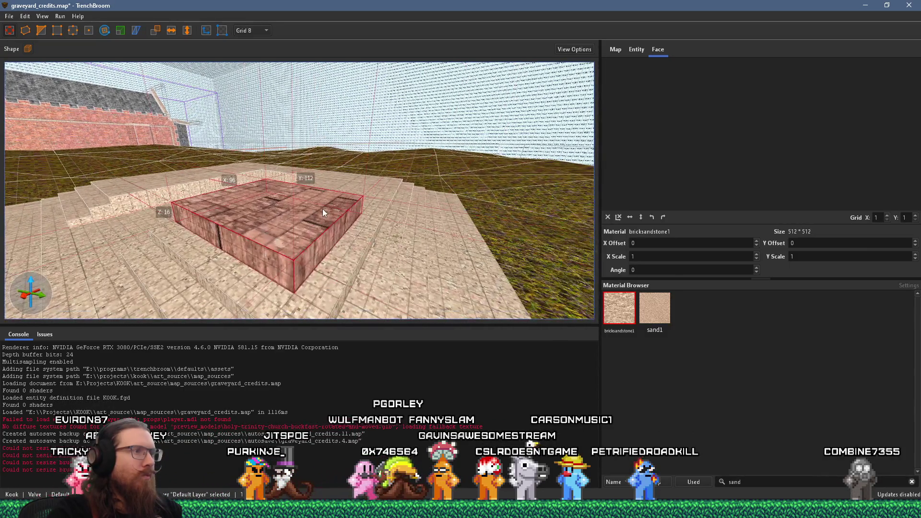
scroll(322, 209, "down", 3)
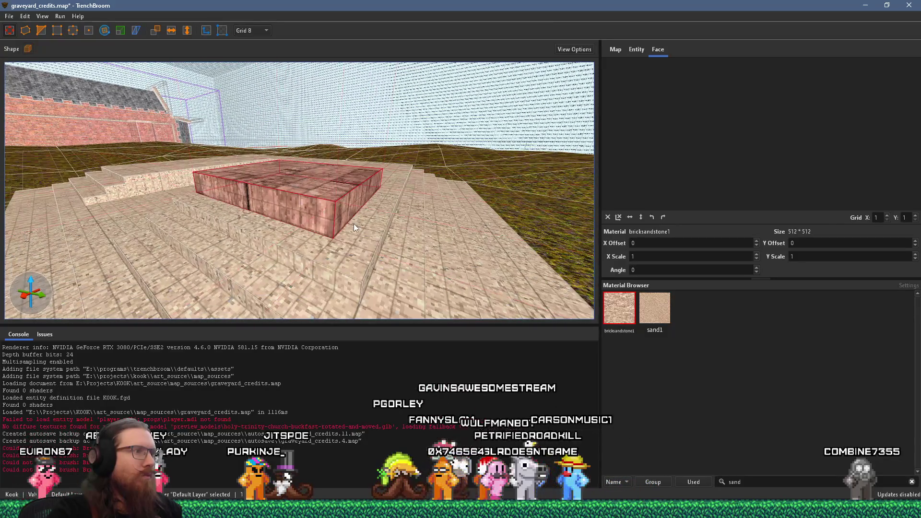
key("alt+Tab")
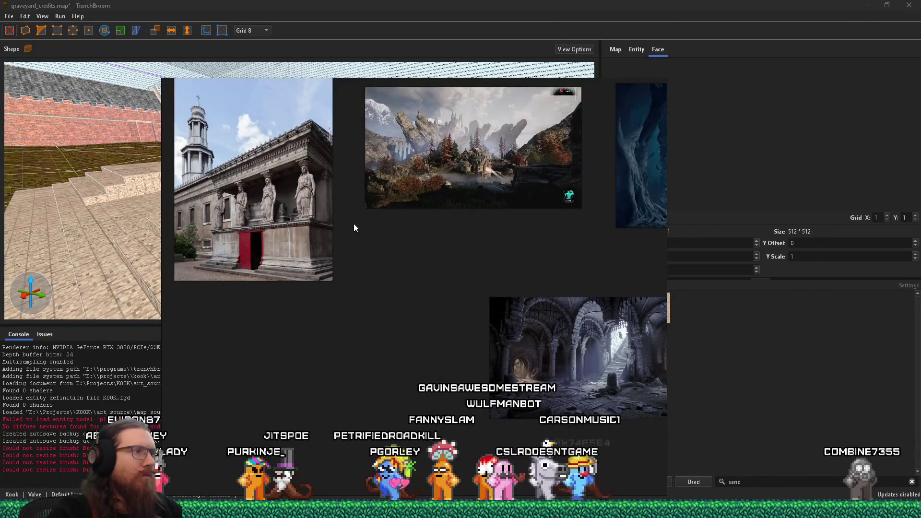
key("alt+Tab")
scroll(321, 209, "up", 4)
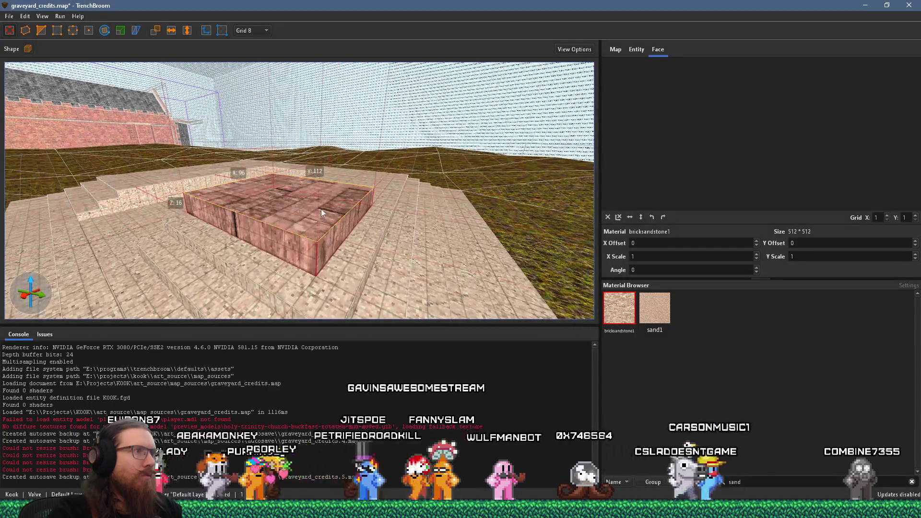
left_click_drag(322, 218, 325, 188)
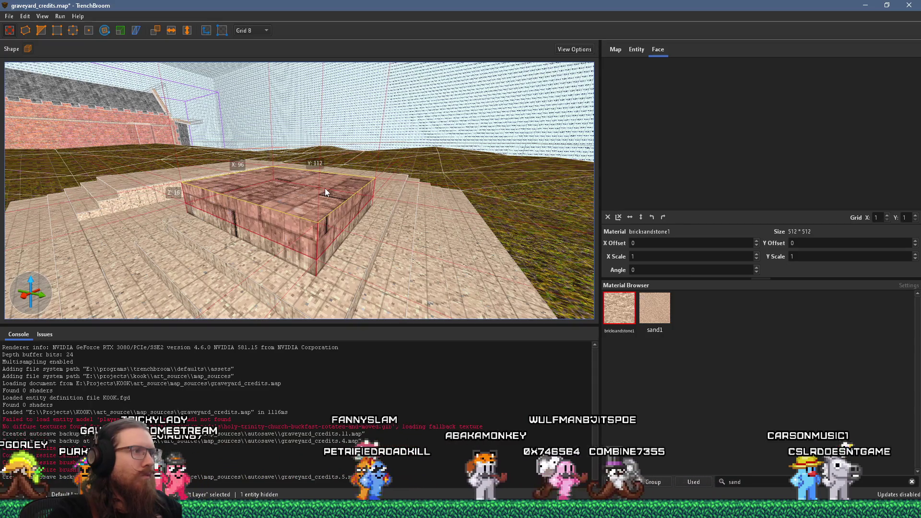
- Shrink the brick block's footprint slightly and stretch it lengthwise along the steps
mouse_move(298, 226)
left_mouse_down()
mouse_move(307, 224)
mouse_move(235, 271)
mouse_move(261, 248)
mouse_move(322, 245)
left_mouse_up()
mouse_move(482, 236)
left_mouse_down()
mouse_move(381, 250)
mouse_move(295, 290)
mouse_move(267, 198)
left_mouse_up()
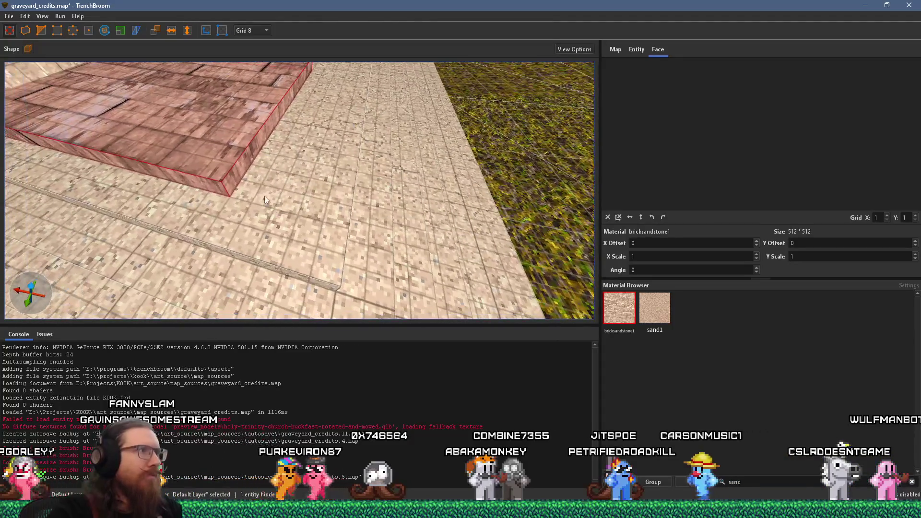
mouse_move(240, 168)
left_mouse_down()
mouse_move(301, 187)
mouse_move(310, 180)
mouse_move(275, 104)
mouse_move(352, 175)
left_mouse_up()
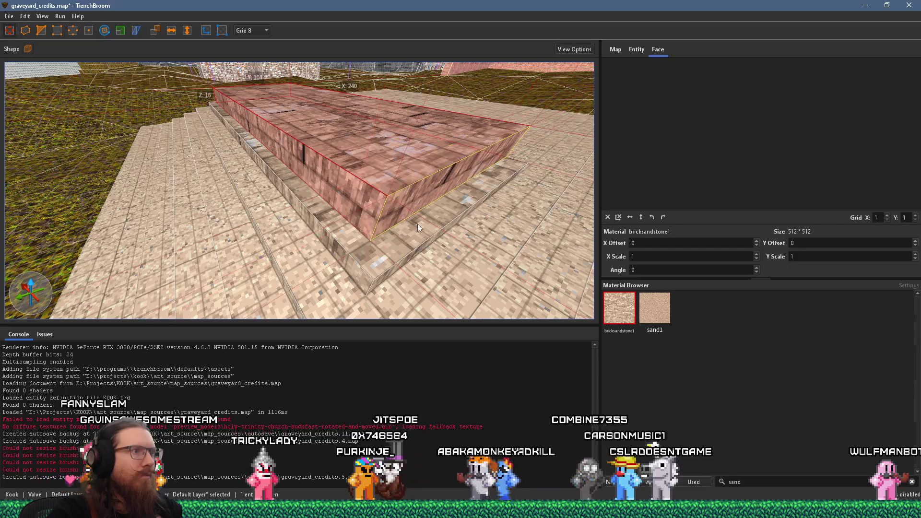
mouse_move(407, 197)
left_mouse_down()
mouse_move(399, 152)
mouse_move(422, 82)
left_mouse_up()
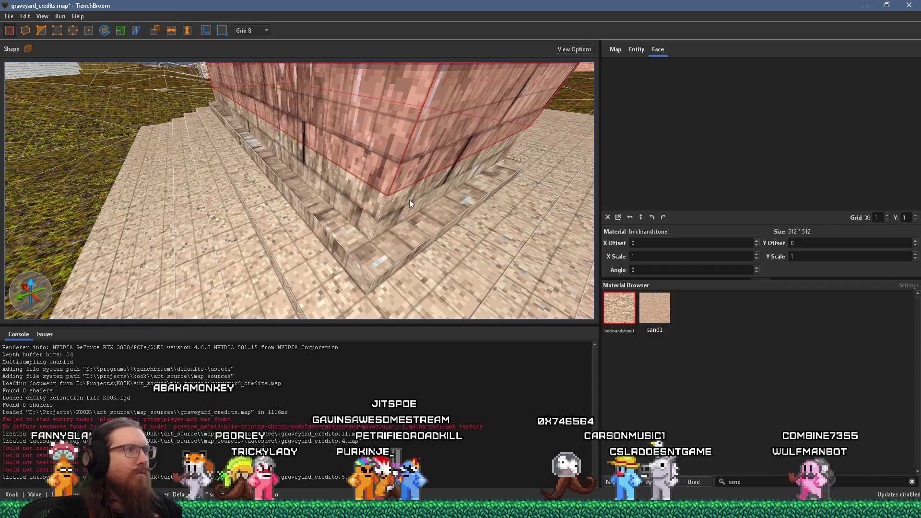
scroll(403, 240, "down", 10)
key("w")
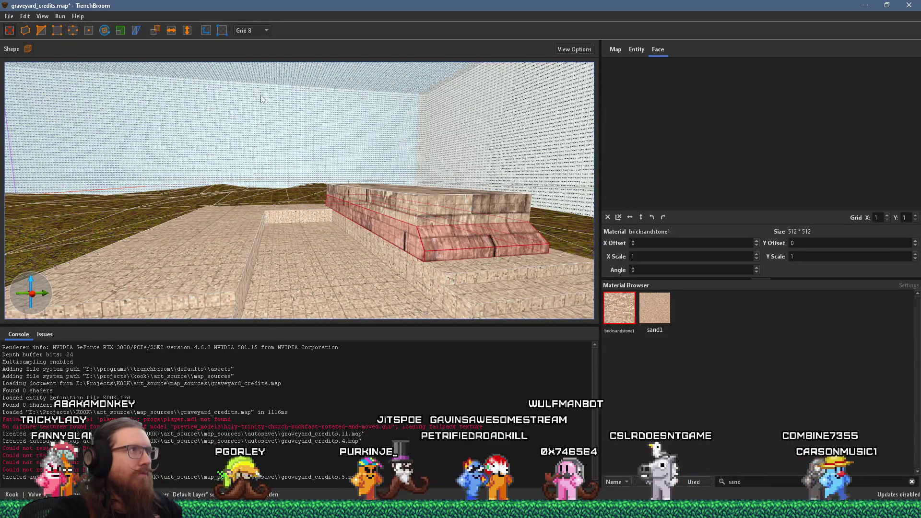
- Duplicate the brick wall and shift the copy sideways, leaving a corridor between the two
mouse_move(422, 215)
left_mouse_down()
mouse_move(436, 231)
mouse_move(257, 216)
mouse_move(189, 225)
left_mouse_up()
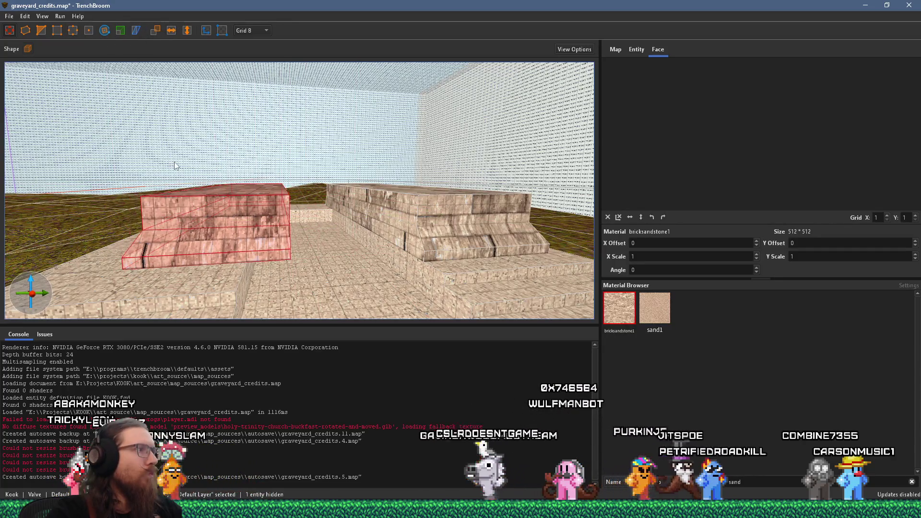
scroll(175, 162, "up", 5)
mouse_move(279, 205)
left_mouse_down()
mouse_move(294, 203)
mouse_move(272, 205)
left_mouse_up()
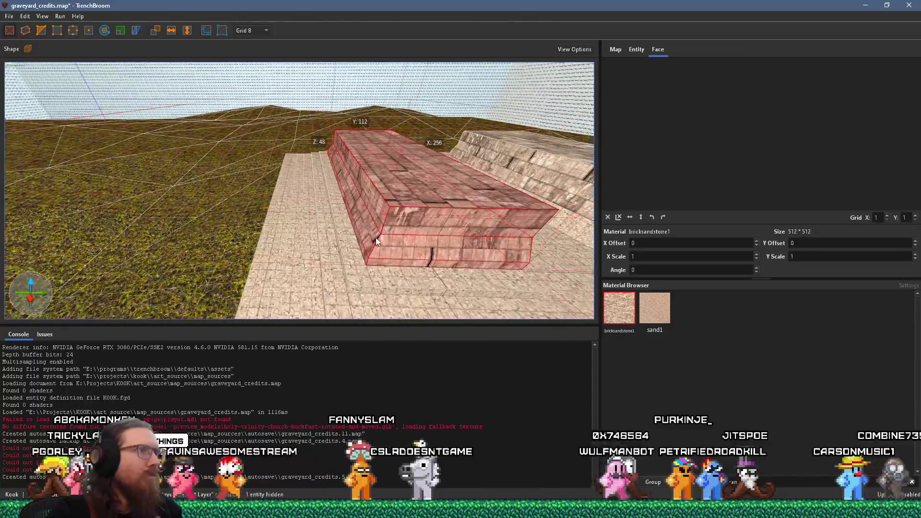
mouse_move(385, 228)
left_mouse_down()
mouse_move(332, 202)
mouse_move(350, 182)
mouse_move(405, 156)
mouse_move(267, 124)
mouse_move(244, 174)
mouse_move(186, 180)
mouse_move(332, 151)
mouse_move(241, 123)
mouse_move(211, 142)
left_mouse_up()
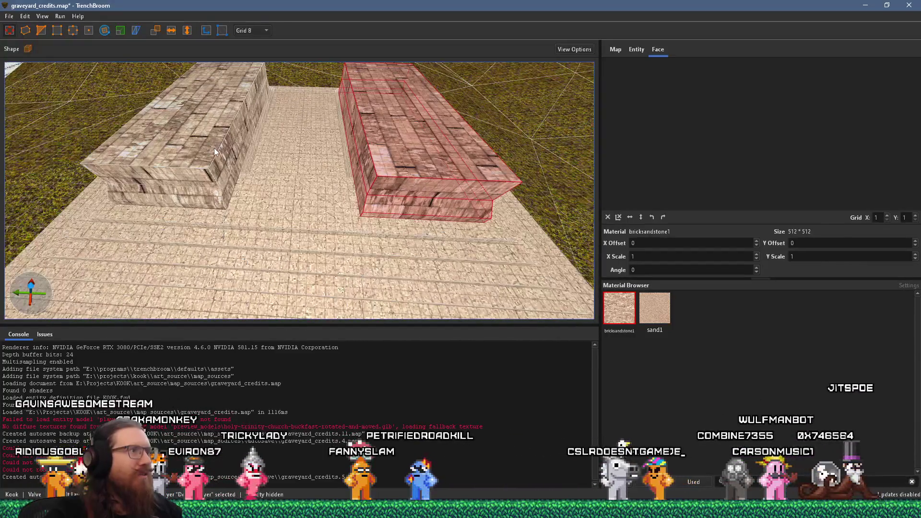
- Select the brick wall blocks and faces around the corridor, then clear the selection
left_click(214, 147)
left_click(225, 188, "ctrl")
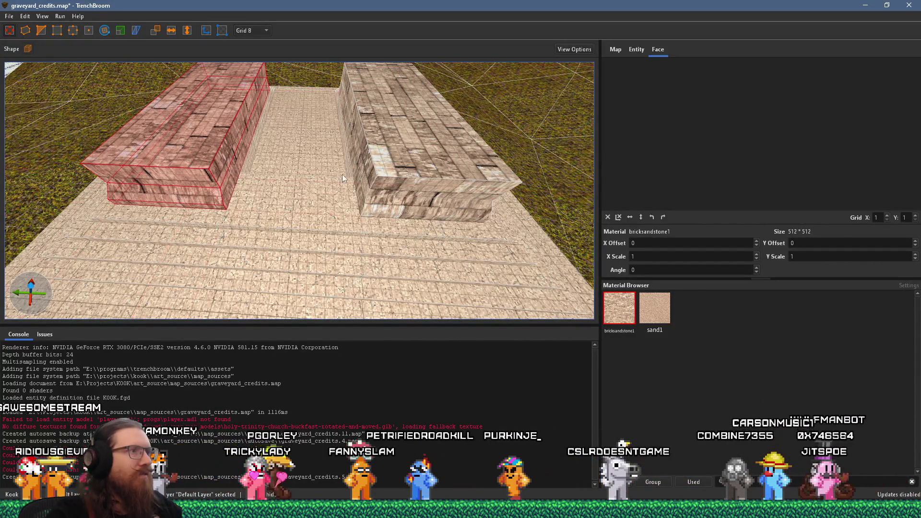
left_click(353, 173, "ctrl")
key("Escape")
left_click(225, 160, "shift")
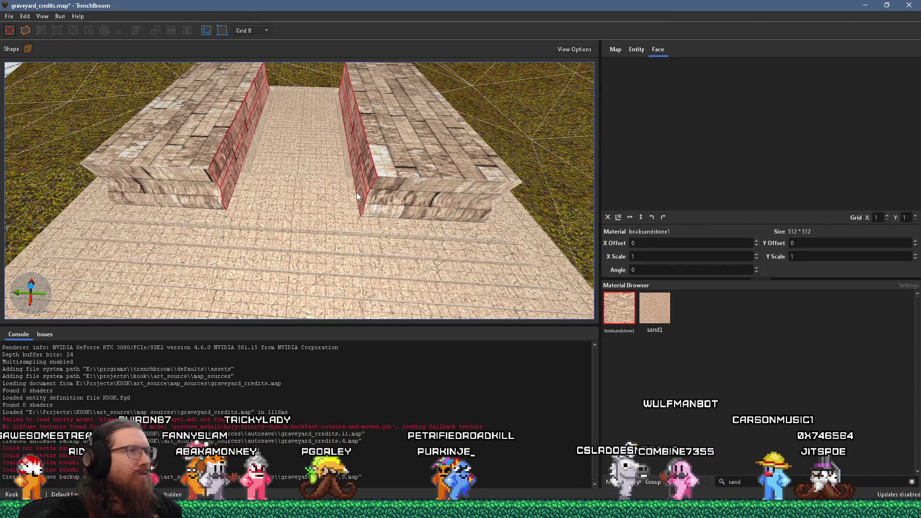
key("Escape")
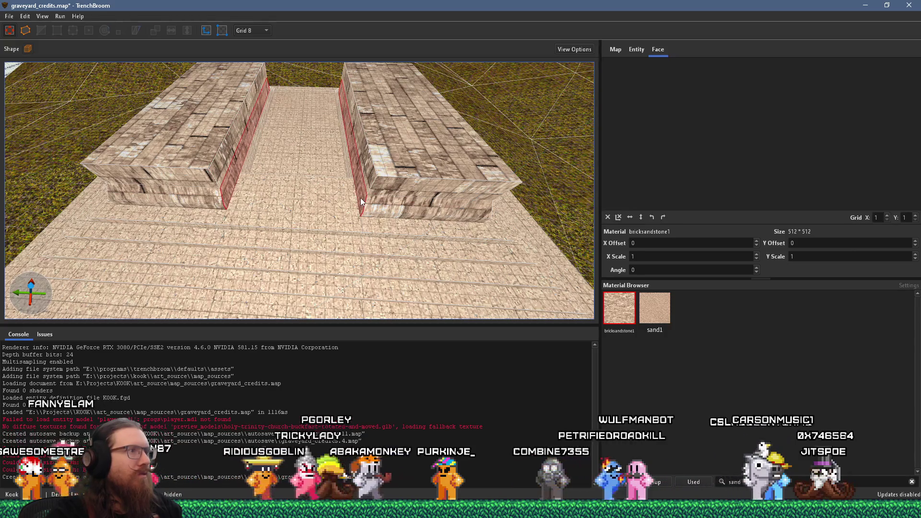
left_click(361, 198)
key("Escape")
left_click(223, 152, "shift")
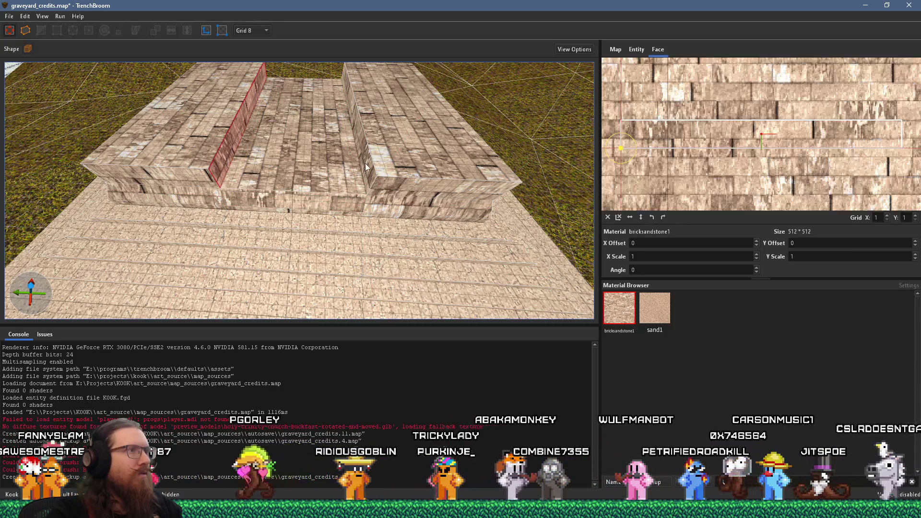
key("Escape")
- Select the middle brick strip with the lower step block and shift a corner vertex inward
left_click(365, 163)
left_click(308, 196, "shift")
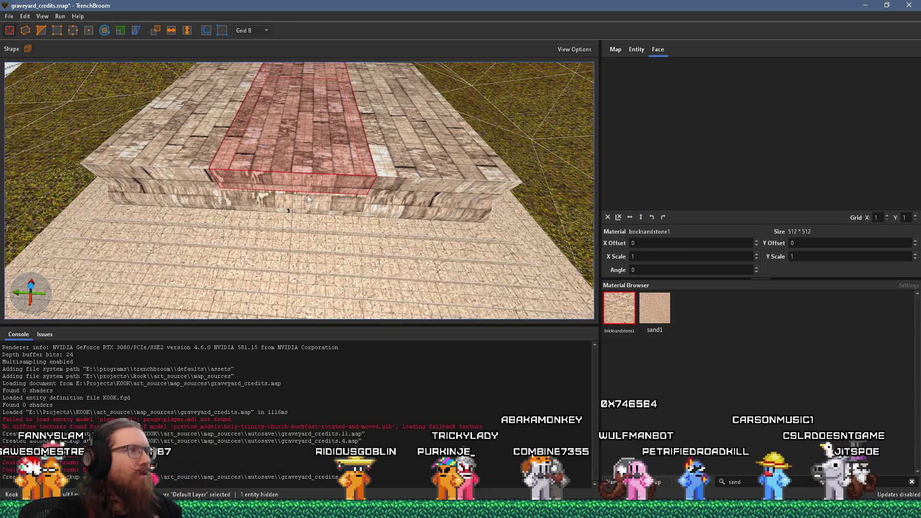
mouse_move(341, 185)
left_mouse_down()
mouse_move(278, 192)
mouse_move(256, 176)
left_mouse_up()
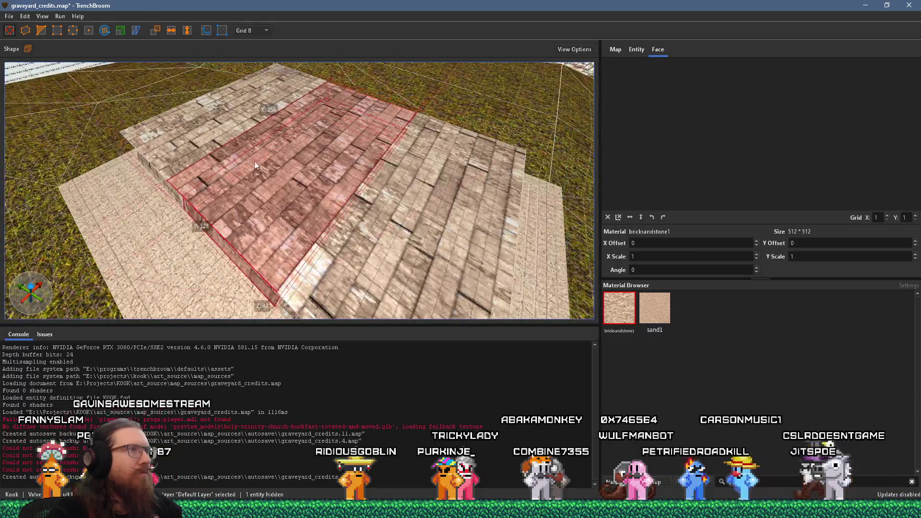
left_click_drag(215, 202, 243, 222)
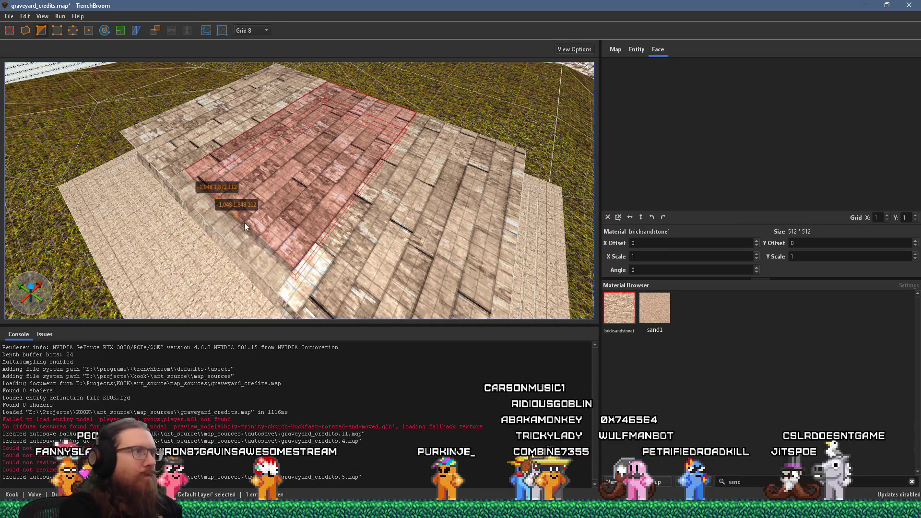
- Undo the corner vertex move and look over a wall block up close
key("ctrl+z")
key("Escape")
mouse_move(245, 221)
left_mouse_down()
mouse_move(266, 122)
mouse_move(310, 188)
mouse_move(280, 188)
mouse_move(282, 201)
mouse_move(312, 224)
left_mouse_up()
left_click(289, 164)
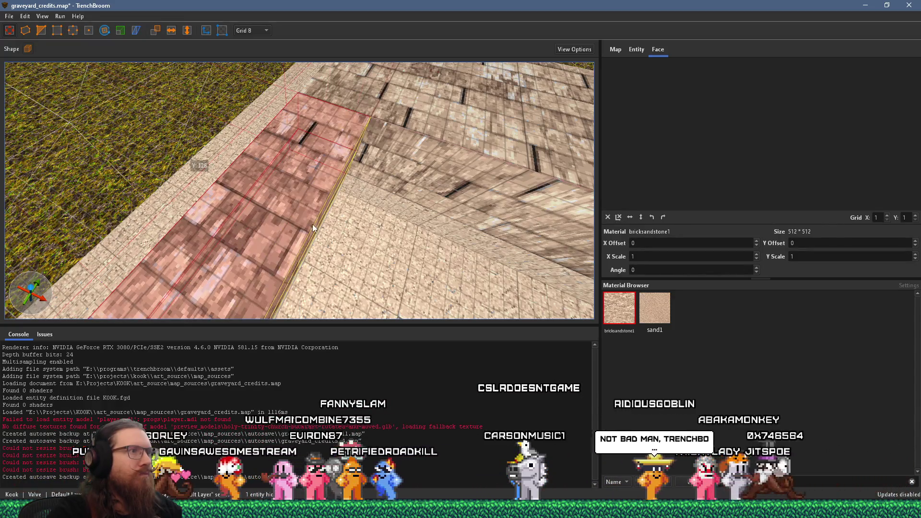
scroll(312, 224, "down", 5)
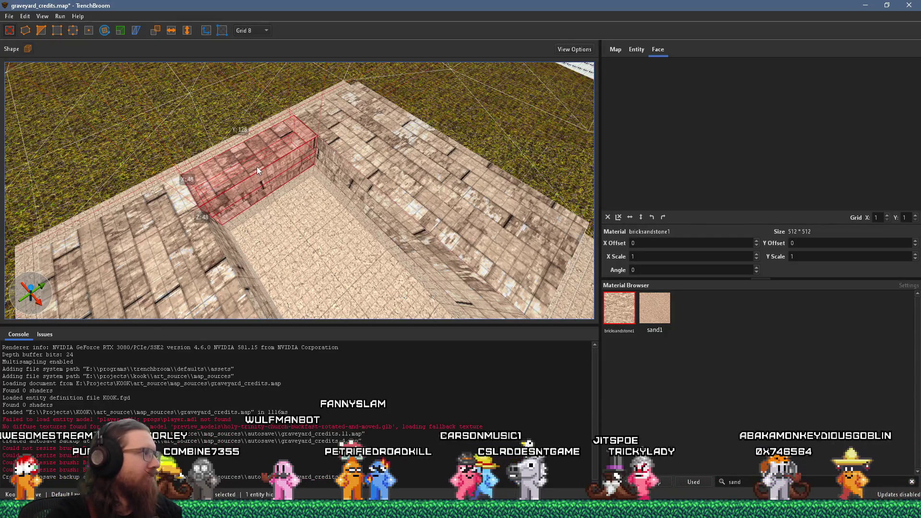
scroll(258, 166, "down", 8)
scroll(274, 120, "up", 6)
key("Escape")
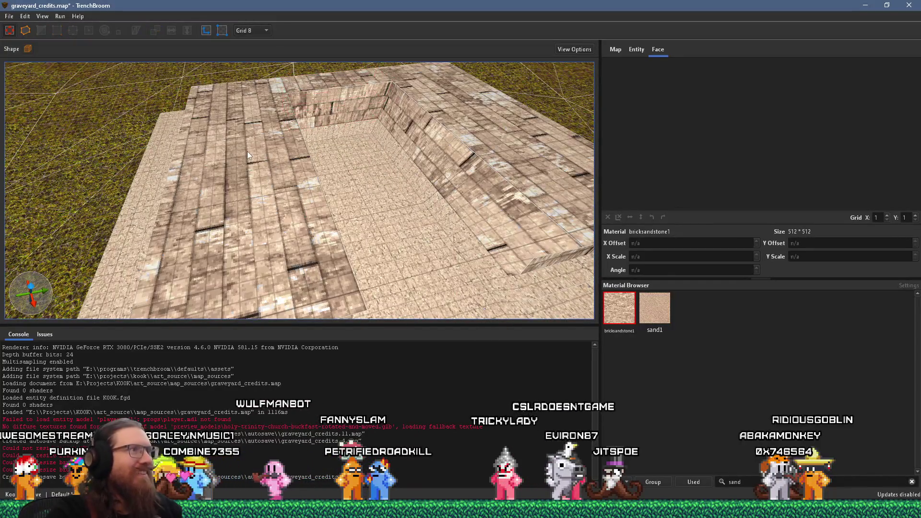
- Select the brick wall blocks and shift them slightly sideways
left_click(248, 154)
scroll(418, 101, "down", 6)
scroll(362, 164, "up", 6)
scroll(339, 158, "up", 3)
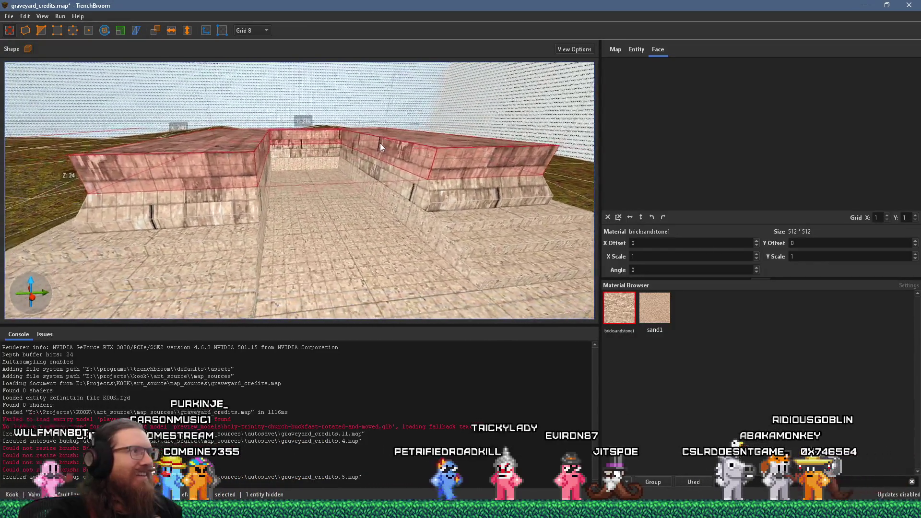
scroll(398, 139, "down", 3)
scroll(298, 126, "up", 4)
scroll(280, 160, "down", 4)
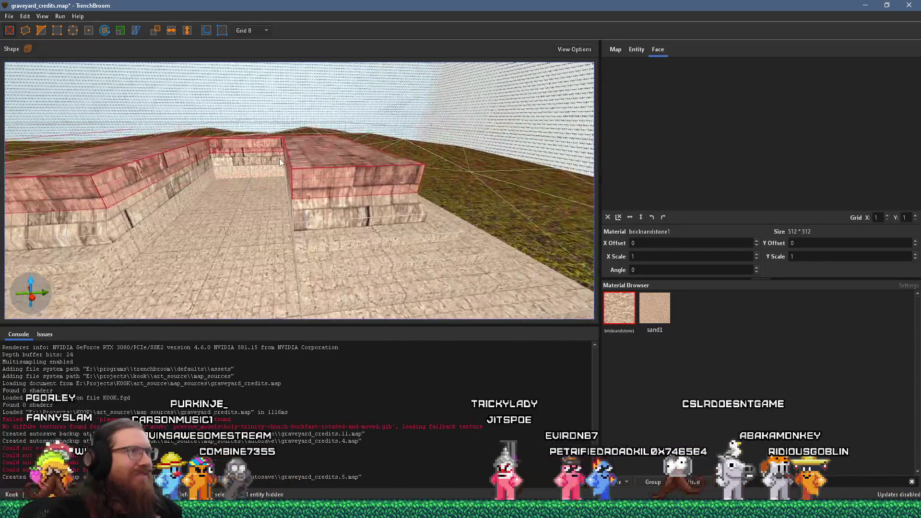
scroll(283, 164, "down", 2)
mouse_move(326, 149)
left_mouse_down()
mouse_move(326, 165)
mouse_move(329, 115)
mouse_move(326, 128)
left_mouse_up()
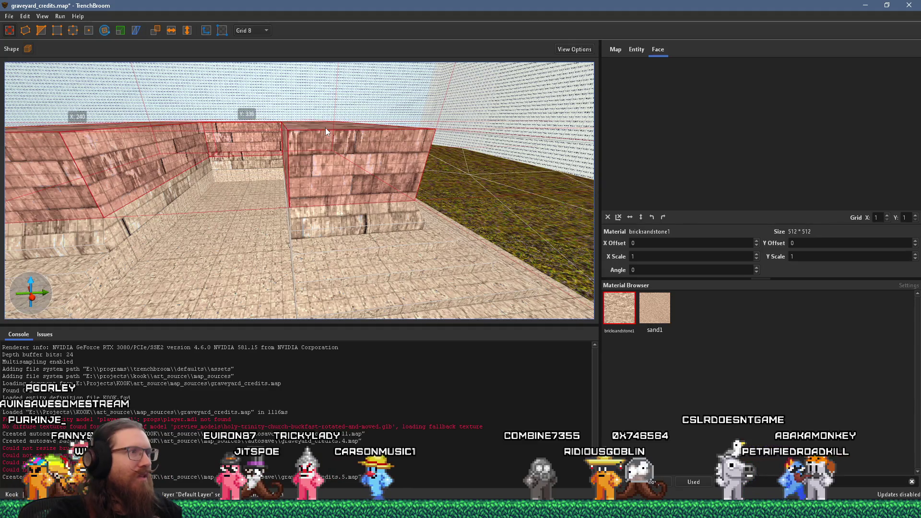
- Compare with the graveyard reference board, then orbit to look down on the wall caps
key("super+Tab")
left_click(326, 127)
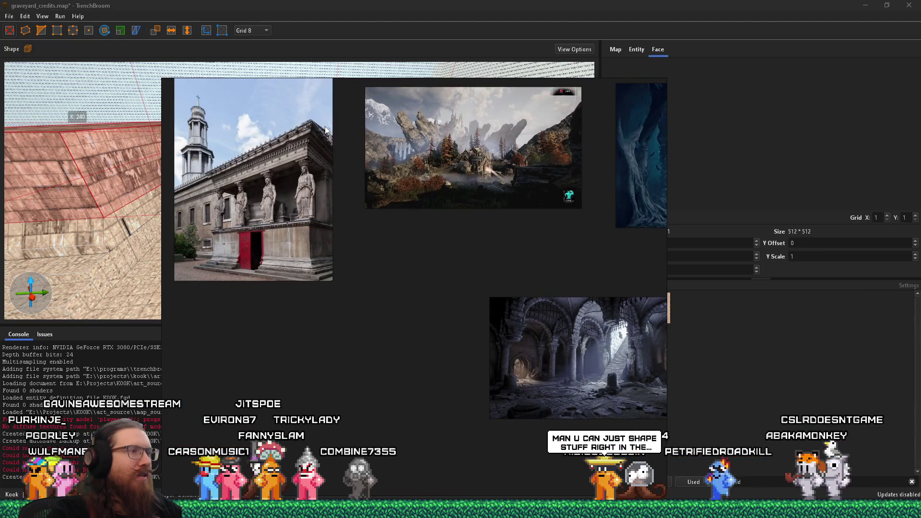
key("alt+Tab")
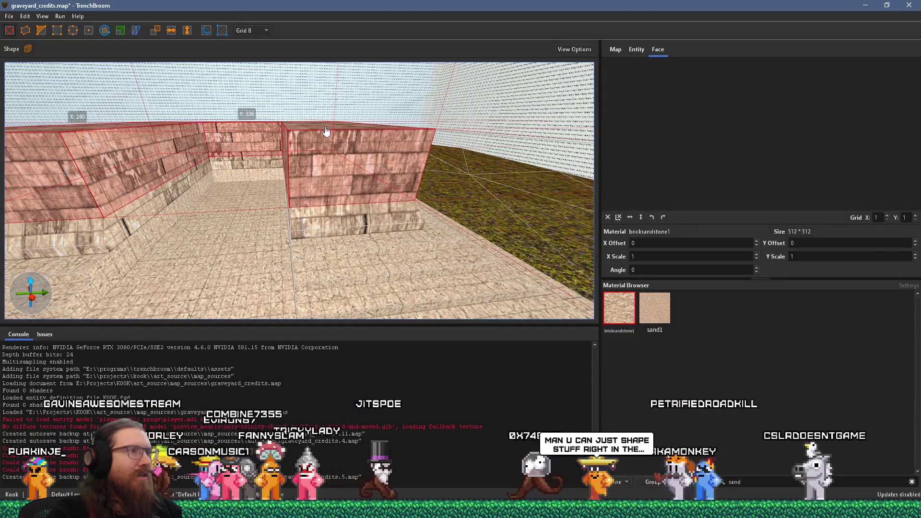
scroll(251, 152, "up", 2)
left_click_drag(251, 152, 388, 143)
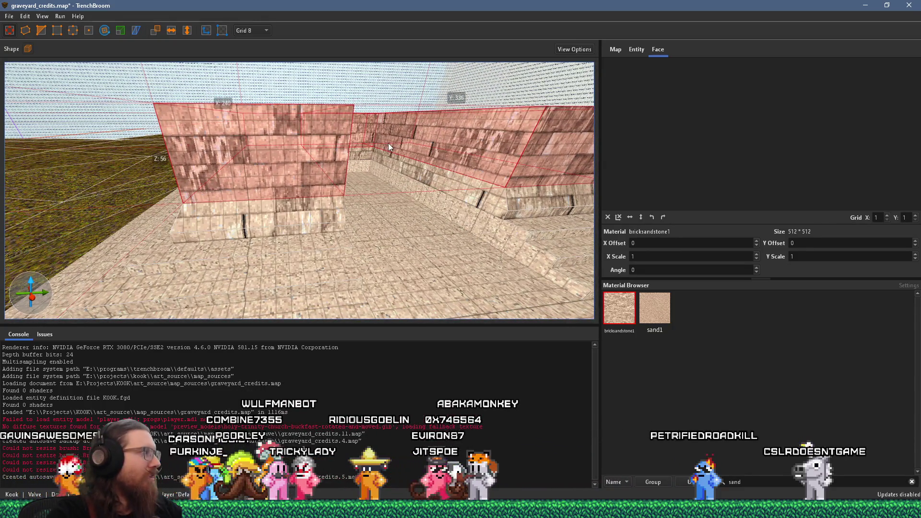
mouse_move(388, 144)
left_mouse_down()
mouse_move(262, 223)
mouse_move(307, 245)
mouse_move(291, 122)
mouse_move(279, 161)
mouse_move(286, 155)
left_mouse_up()
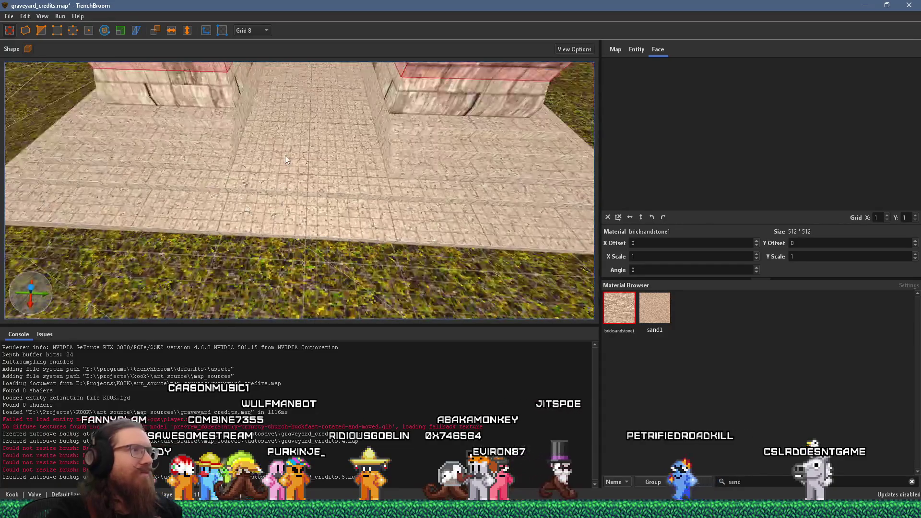
- Select the larger stepped platform brush and check it against the reference board
left_click(290, 152)
left_click(313, 209)
scroll(315, 206, "down", 5)
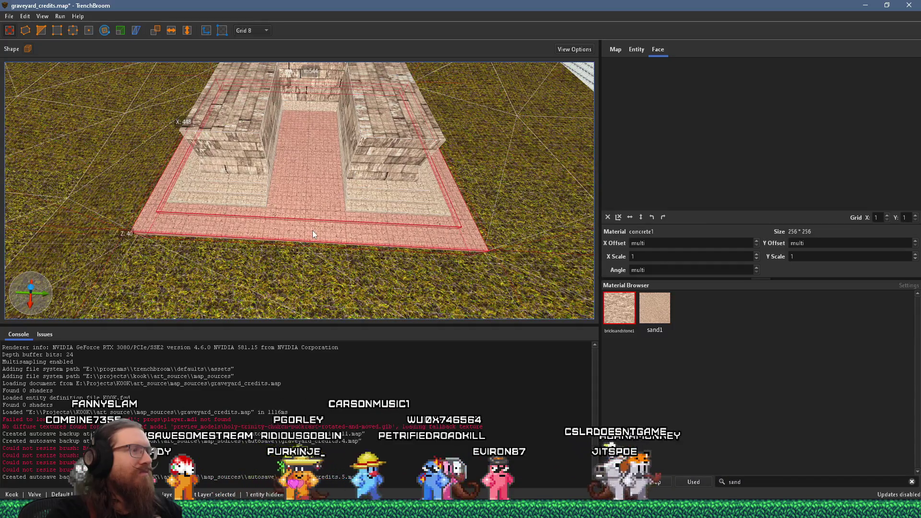
mouse_move(312, 230)
left_mouse_down()
mouse_move(150, 193)
mouse_move(331, 220)
left_mouse_up()
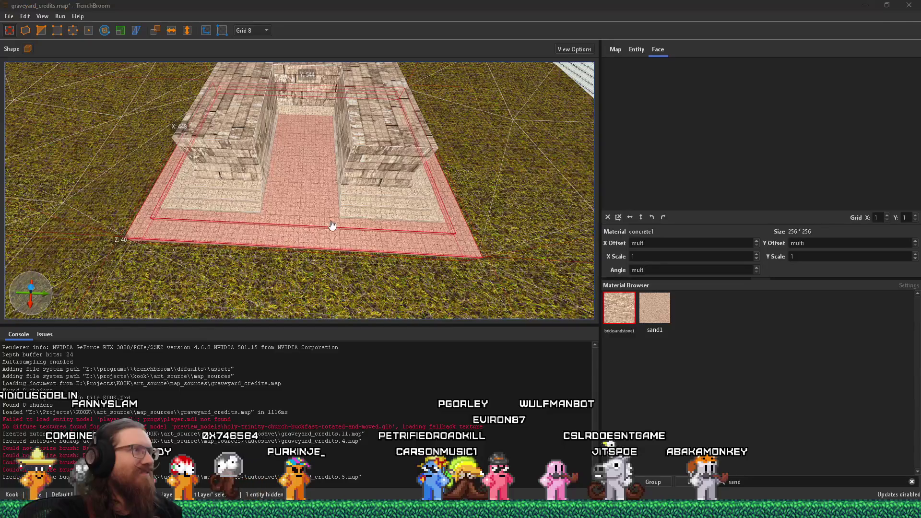
key("alt+Tab")
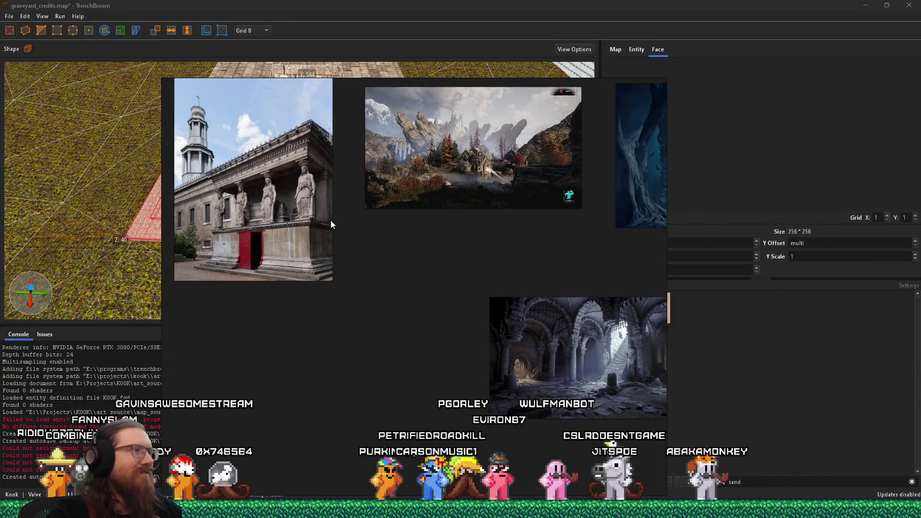
key("alt+Tab")
- Trim the step brush back from the left to clear the corridor, then select the corridor floor
mouse_move(331, 226)
left_mouse_down()
mouse_move(332, 125)
mouse_move(306, 145)
mouse_move(342, 134)
mouse_move(429, 156)
mouse_move(442, 127)
mouse_move(244, 129)
mouse_move(325, 124)
left_mouse_up()
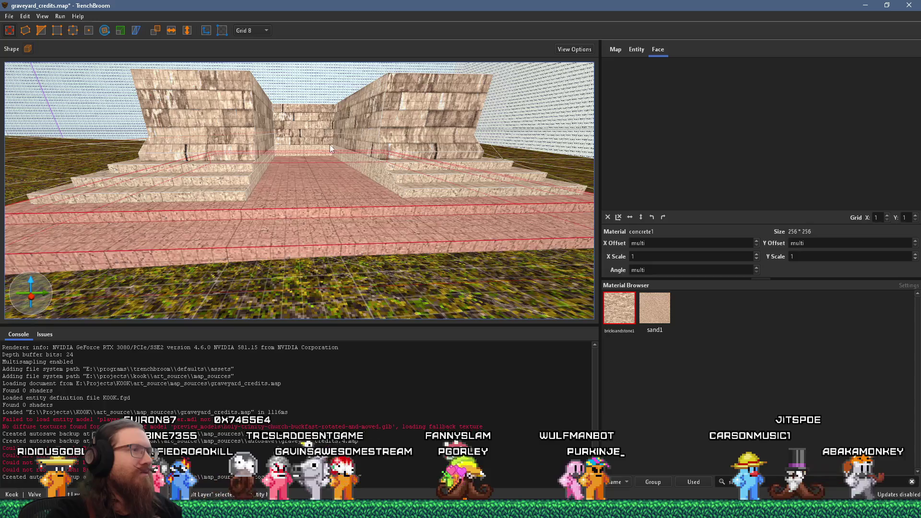
scroll(327, 139, "down", 5)
scroll(323, 199, "up", 6)
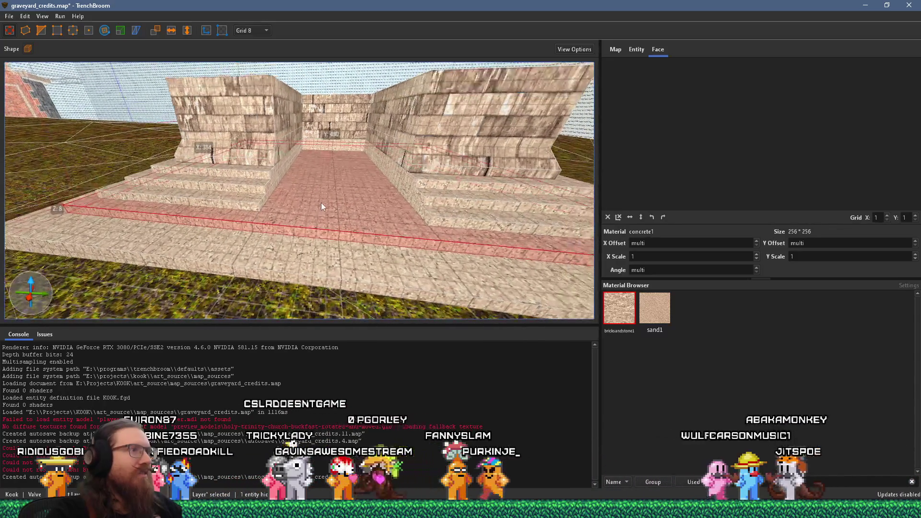
mouse_move(263, 222)
left_mouse_down()
mouse_move(304, 206)
mouse_move(260, 195)
left_mouse_up()
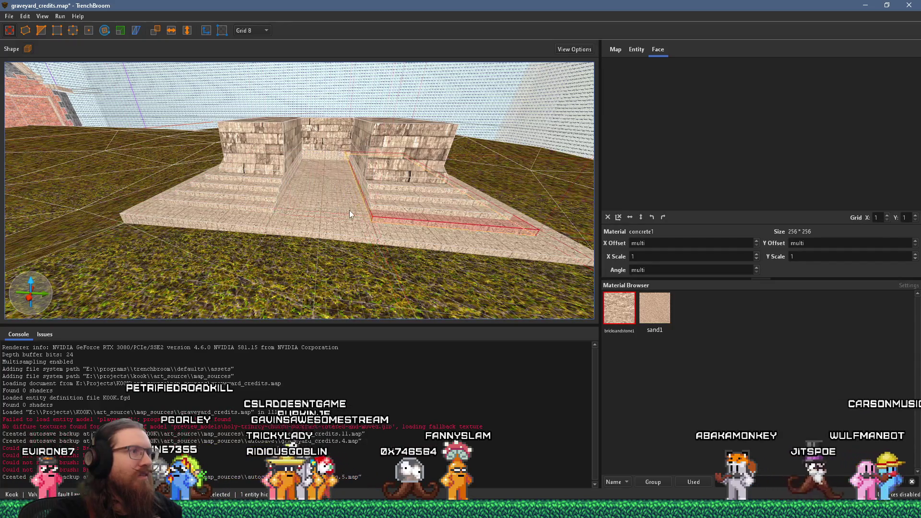
scroll(345, 208, "down", 5)
key("Escape")
mouse_move(343, 182)
left_mouse_down()
mouse_move(311, 168)
mouse_move(308, 198)
mouse_move(339, 202)
mouse_move(251, 222)
mouse_move(316, 199)
mouse_move(271, 207)
mouse_move(96, 158)
mouse_move(293, 165)
mouse_move(307, 191)
mouse_move(277, 147)
mouse_move(277, 188)
left_mouse_up()
left_click(307, 198)
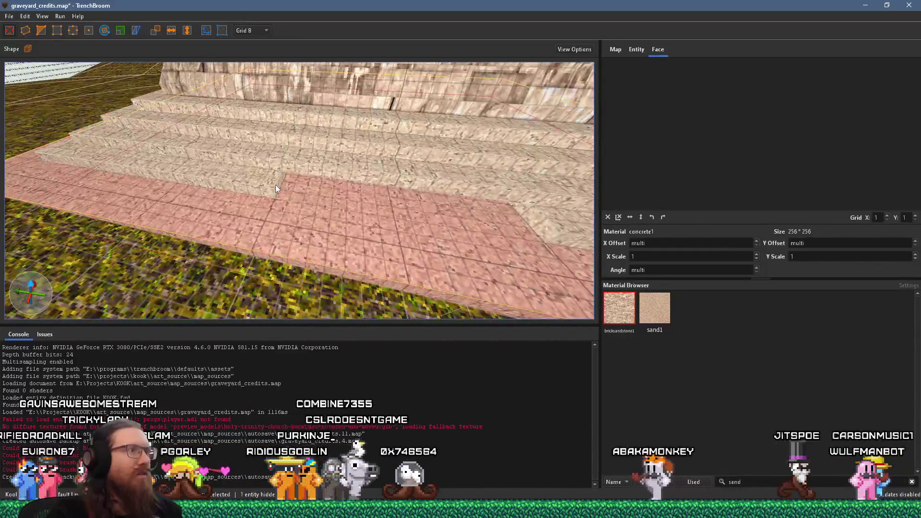
- Inspect a single step face, the thin sliver face, and the thin concrete strip brush
left_click(276, 186, "shift")
left_click(281, 186, "shift")
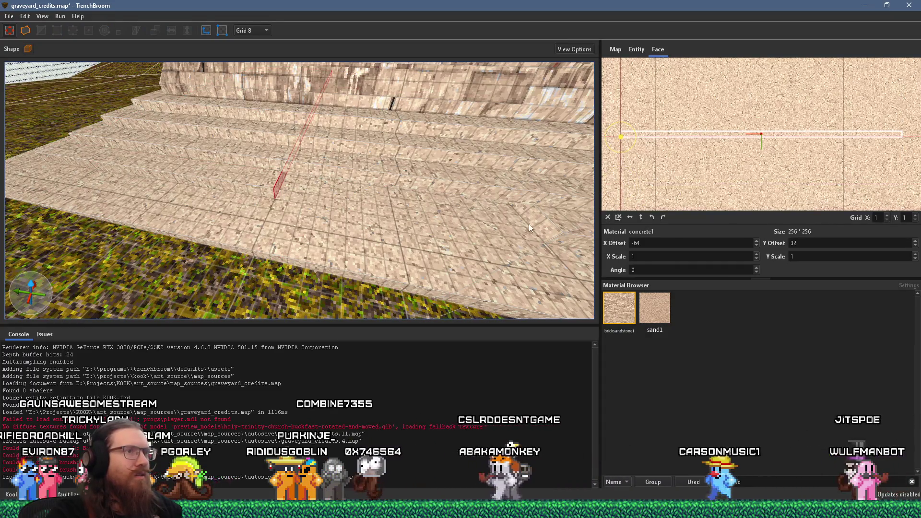
left_click(531, 224)
- Reselect the pathway floor brushes together with their surrounding concrete strips
mouse_move(534, 221)
left_mouse_down()
mouse_move(448, 189)
mouse_move(275, 231)
mouse_move(349, 155)
mouse_move(93, 156)
mouse_move(214, 162)
mouse_move(247, 107)
mouse_move(236, 104)
left_mouse_up()
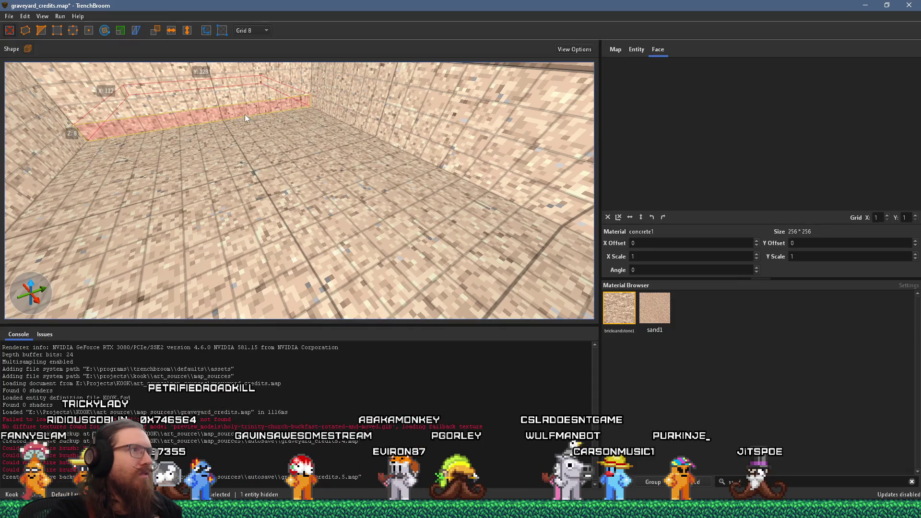
key("ctrl+z")
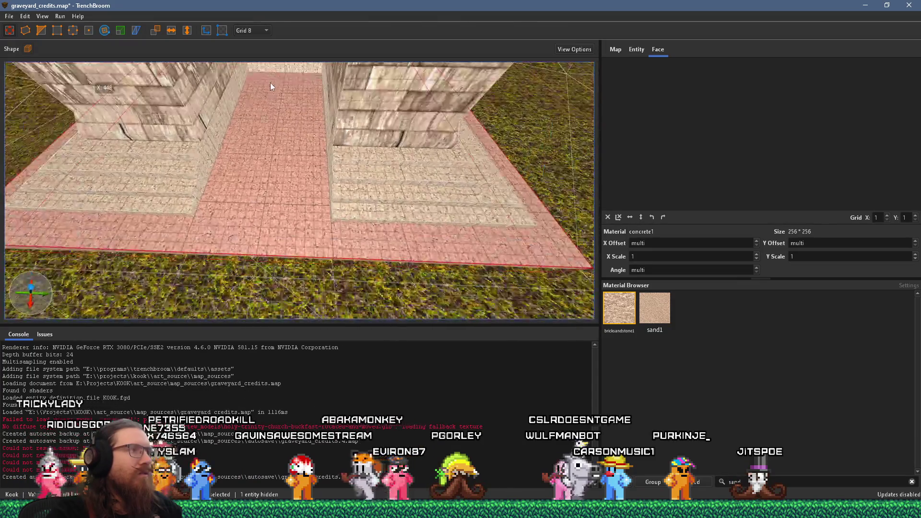
scroll(306, 141, "down", 3)
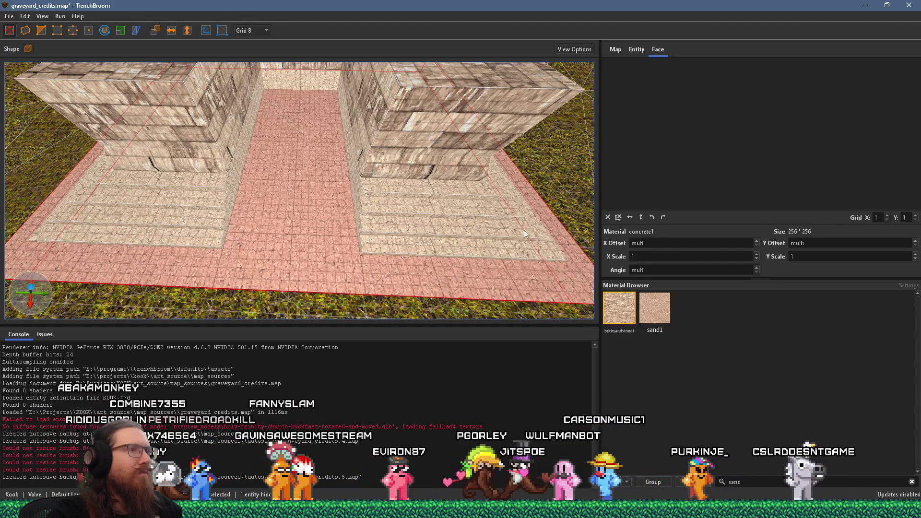
- Drop the right strip, shrink the pathway slab to a short square, and slide it aside to open the pit
left_click(378, 253, "ctrl")
mouse_move(257, 237)
left_mouse_down()
mouse_move(275, 233)
mouse_move(274, 256)
left_mouse_up()
left_click_drag(230, 270, 183, 284)
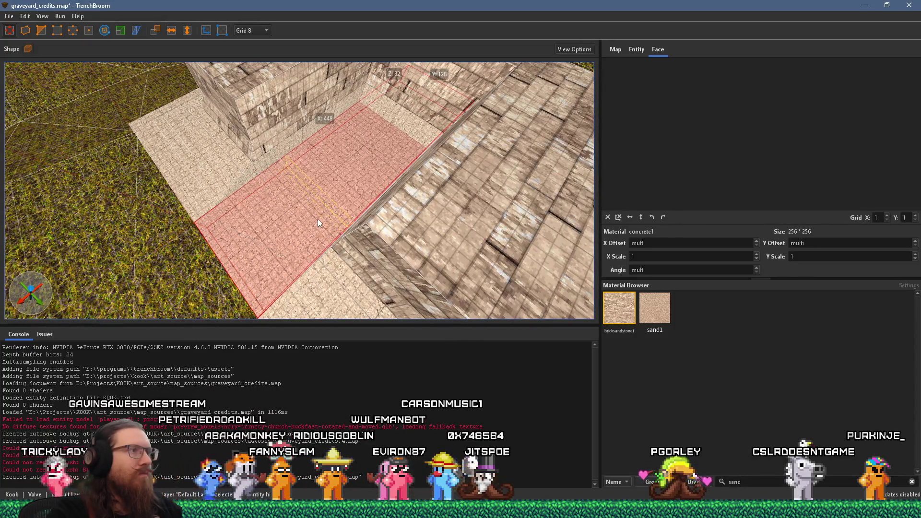
left_click_drag(341, 201, 365, 148)
scroll(265, 217, "down", 3)
left_click_drag(266, 217, 218, 239)
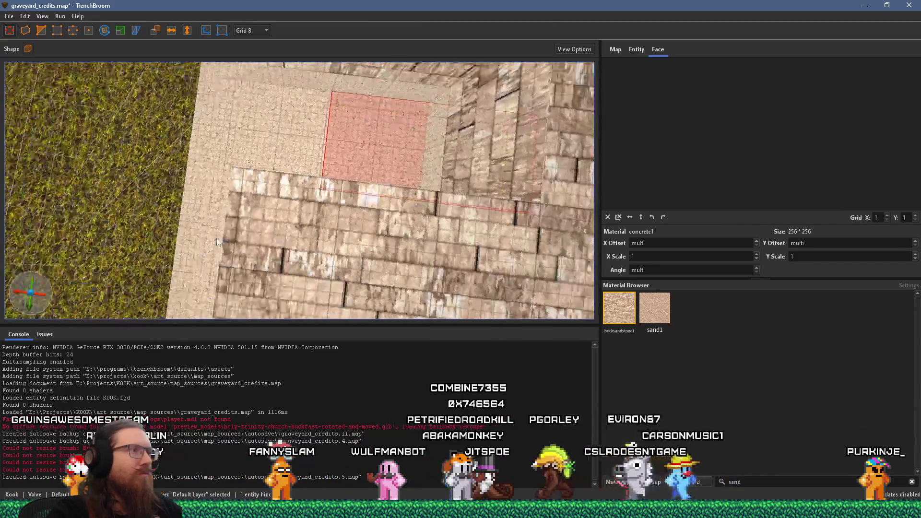
left_click_drag(280, 157, 380, 163)
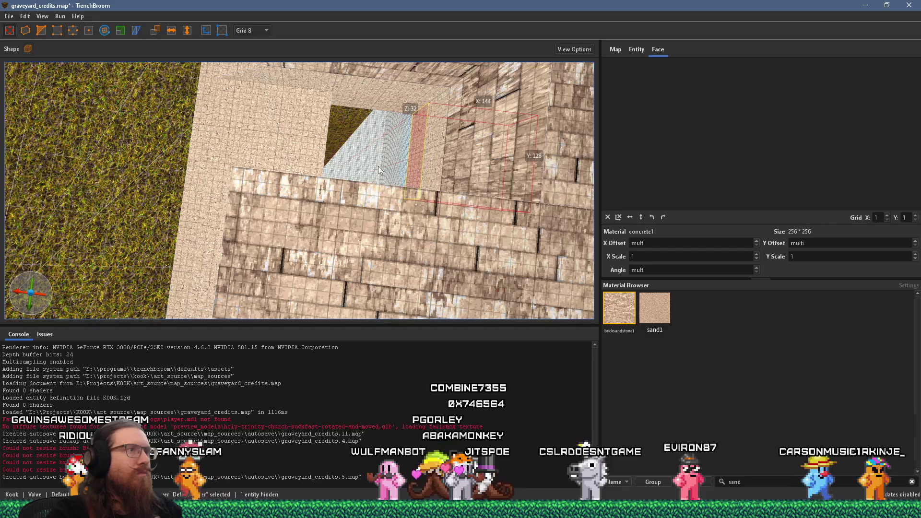
- Narrow the slab's edge into a strip about 128 units long along the ledge
scroll(378, 166, "up", 5)
mouse_move(222, 191)
left_mouse_down()
mouse_move(297, 193)
mouse_move(266, 199)
mouse_move(320, 183)
left_mouse_up()
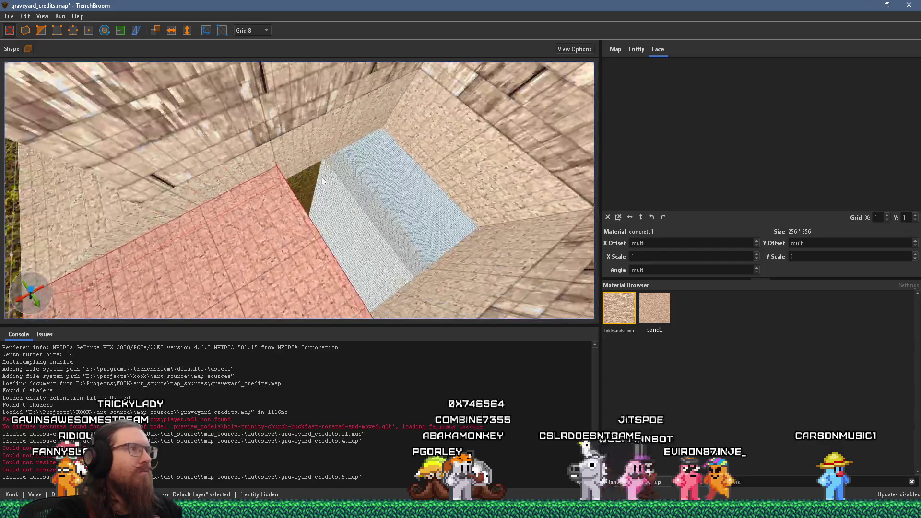
scroll(320, 183, "down", 5)
key("alt+Tab")
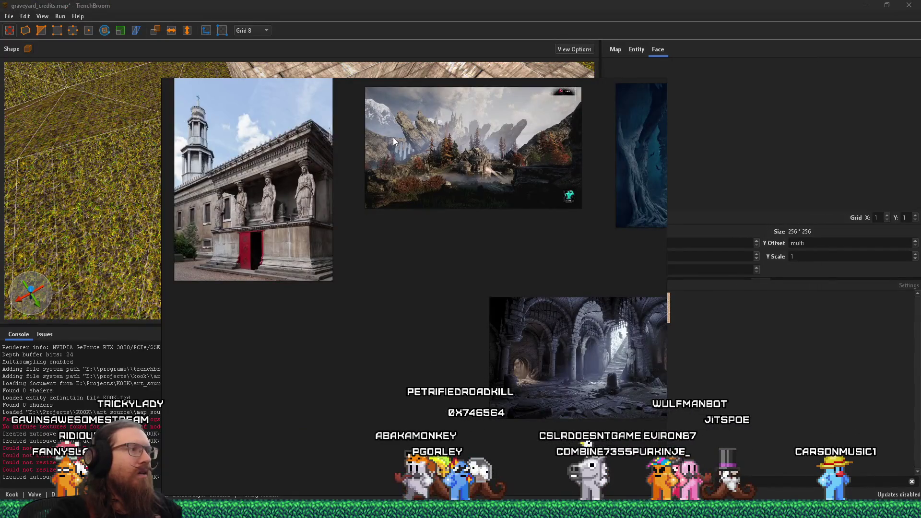
key("alt+Tab")
mouse_move(396, 142)
left_mouse_down()
mouse_move(408, 114)
mouse_move(328, 128)
mouse_move(337, 171)
left_mouse_up()
mouse_move(361, 205)
left_mouse_down()
mouse_move(317, 224)
mouse_move(343, 202)
mouse_move(311, 200)
mouse_move(280, 170)
mouse_move(285, 203)
mouse_move(293, 206)
mouse_move(253, 140)
mouse_move(253, 182)
mouse_move(234, 174)
mouse_move(229, 99)
mouse_move(286, 97)
left_mouse_up()
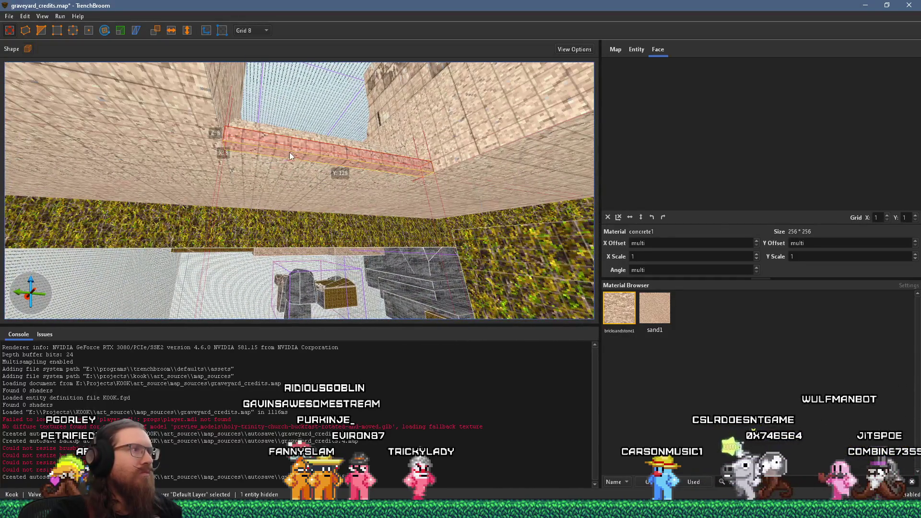
- Extend the concrete strip down into a tall wall and shift it in grid steps to the stairs' foot
left_click_drag(293, 162, 294, 323)
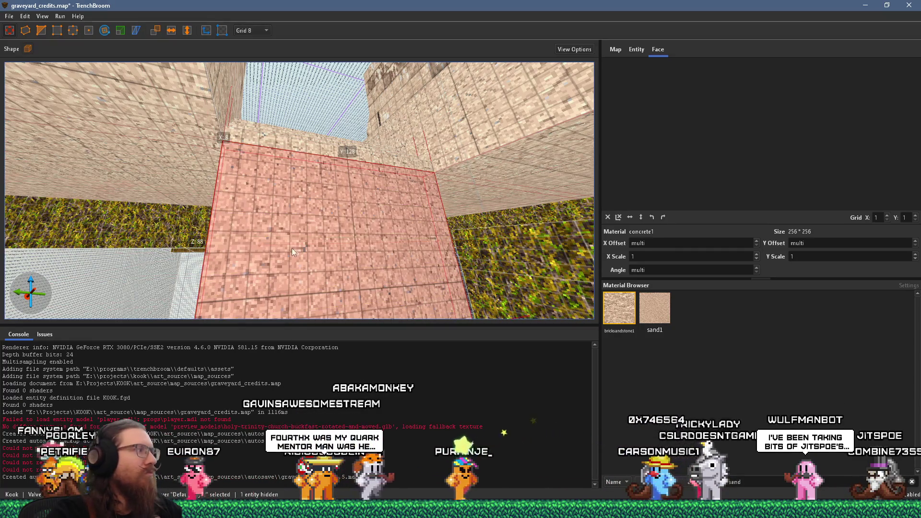
scroll(291, 247, "up", 3)
scroll(288, 240, "down", 5)
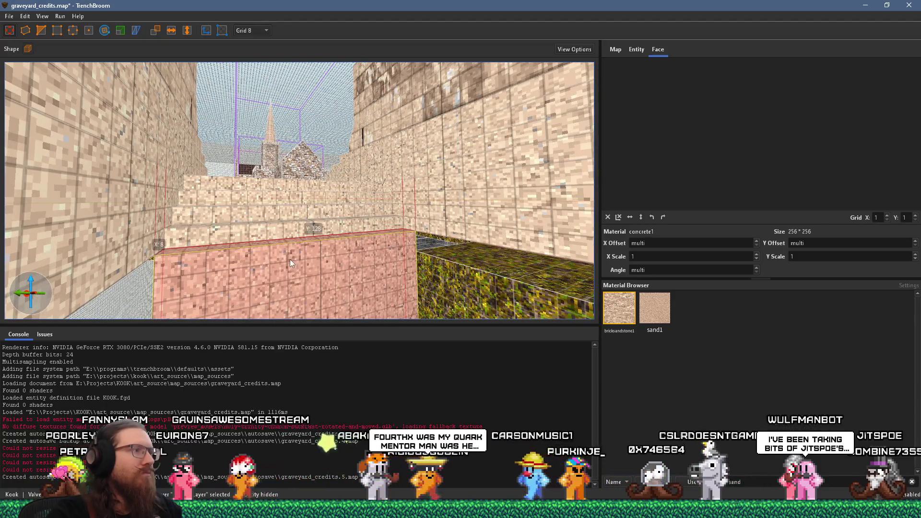
mouse_move(291, 274)
left_mouse_down()
mouse_move(296, 252)
mouse_move(310, 282)
mouse_move(323, 273)
mouse_move(326, 298)
mouse_move(341, 299)
mouse_move(344, 311)
left_mouse_up()
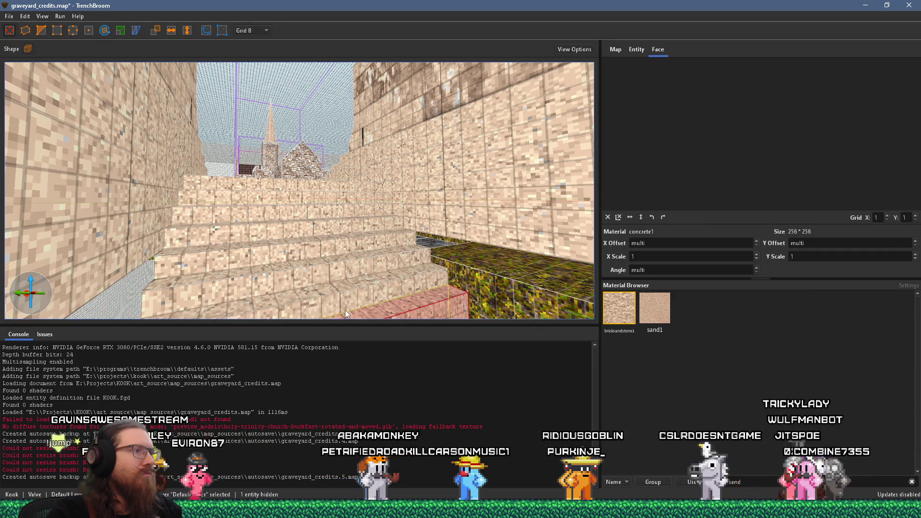
scroll(335, 246, "up", 3)
scroll(335, 247, "down", 5)
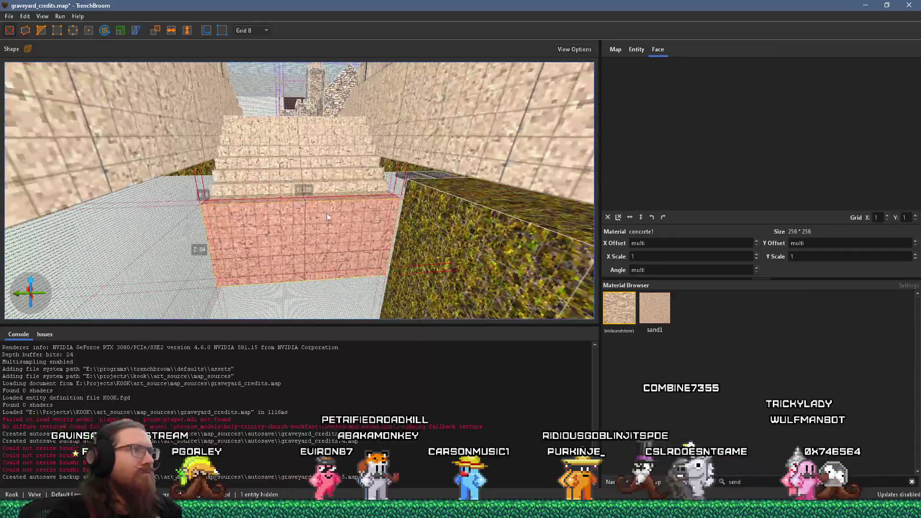
mouse_move(335, 205)
left_mouse_down()
mouse_move(330, 245)
mouse_move(329, 220)
mouse_move(340, 217)
mouse_move(335, 257)
mouse_move(345, 252)
mouse_move(350, 288)
mouse_move(359, 237)
mouse_move(358, 269)
mouse_move(293, 245)
mouse_move(329, 242)
left_mouse_up()
scroll(351, 287, "up", 3)
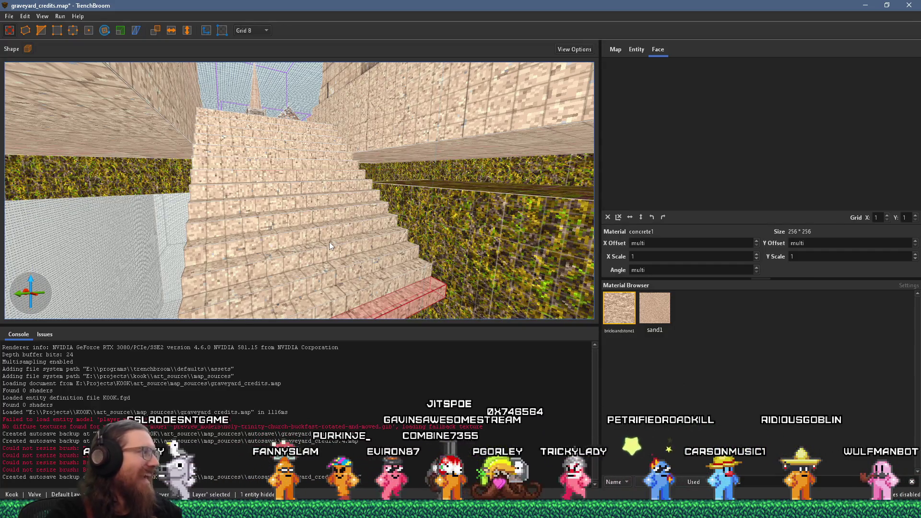
mouse_move(348, 205)
left_mouse_down()
mouse_move(343, 199)
mouse_move(304, 236)
mouse_move(283, 204)
mouse_move(333, 181)
mouse_move(322, 160)
mouse_move(292, 169)
mouse_move(423, 166)
mouse_move(390, 175)
mouse_move(411, 164)
mouse_move(319, 156)
mouse_move(239, 178)
left_mouse_up()
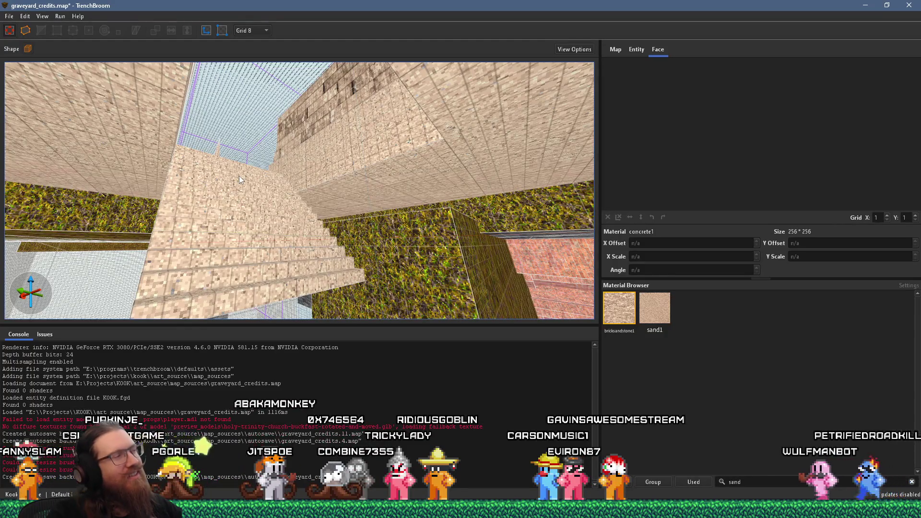
- Raise the brush height from 80 to 88 and move it beside the ceiling opening
mouse_move(239, 176)
left_mouse_down()
mouse_move(208, 185)
mouse_move(267, 160)
left_mouse_up()
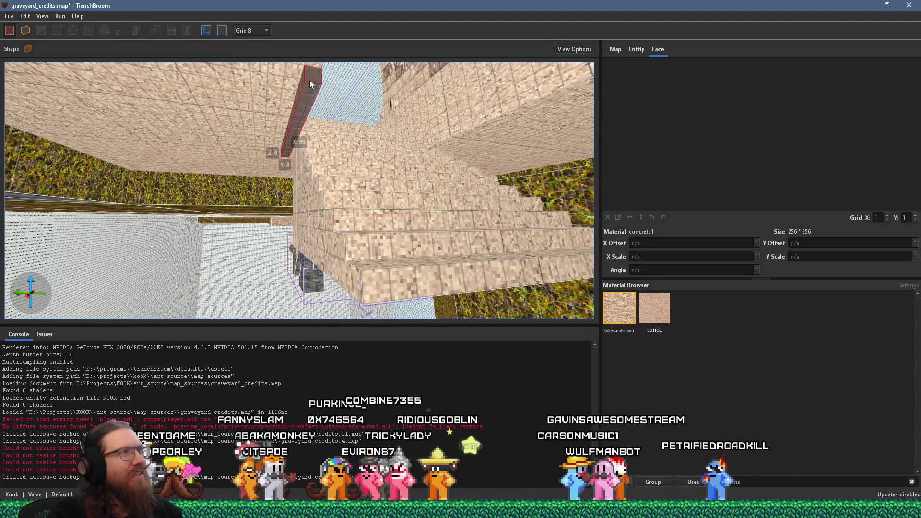
mouse_move(306, 93)
left_mouse_down()
mouse_move(314, 118)
mouse_move(294, 97)
mouse_move(287, 153)
mouse_move(311, 101)
left_mouse_up()
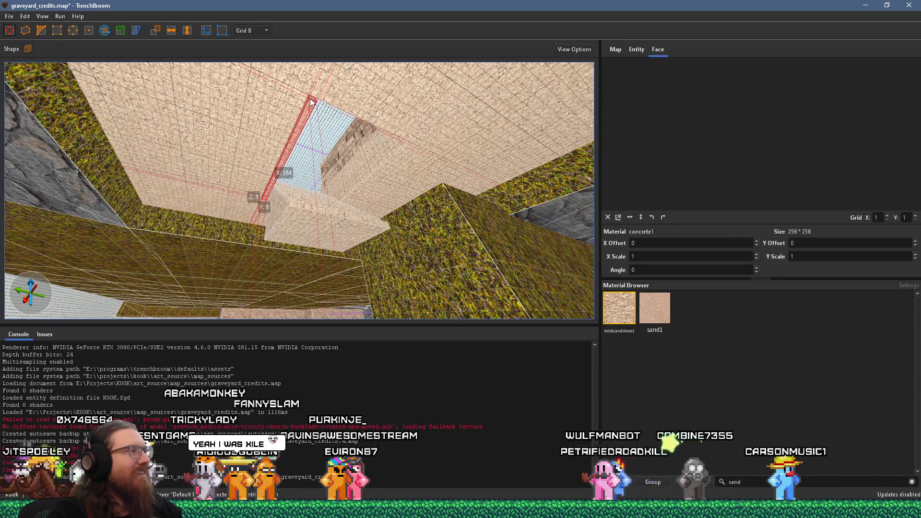
left_click_drag(300, 176, 299, 181)
scroll(258, 200, "up", 3)
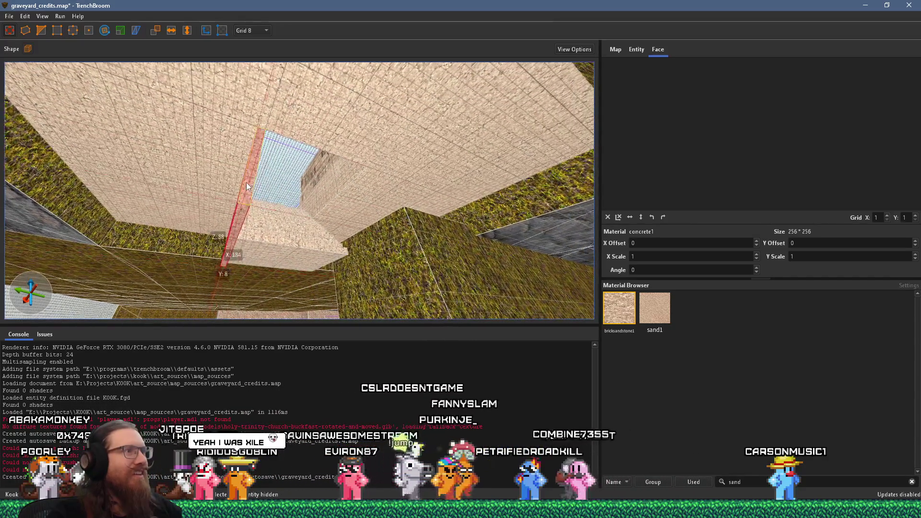
mouse_move(250, 171)
left_mouse_down()
mouse_move(177, 86)
mouse_move(312, 122)
left_mouse_up()
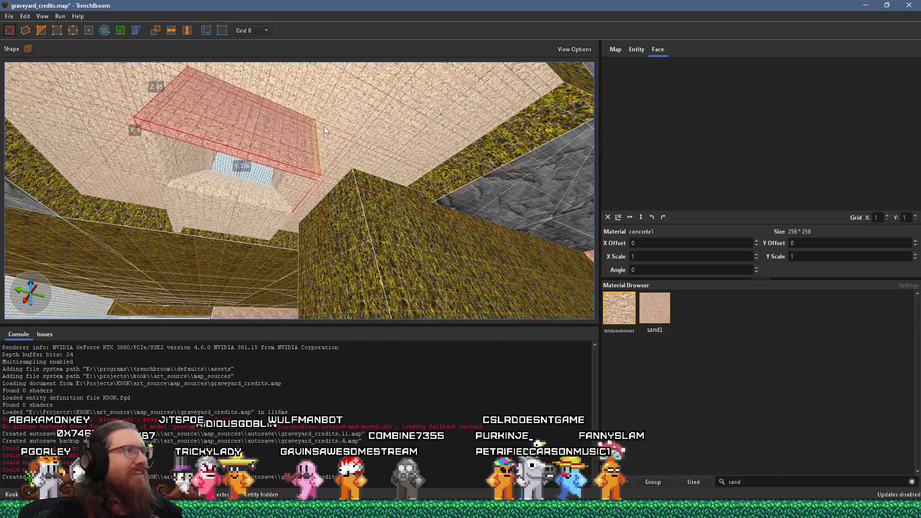
scroll(330, 130, "down", 5)
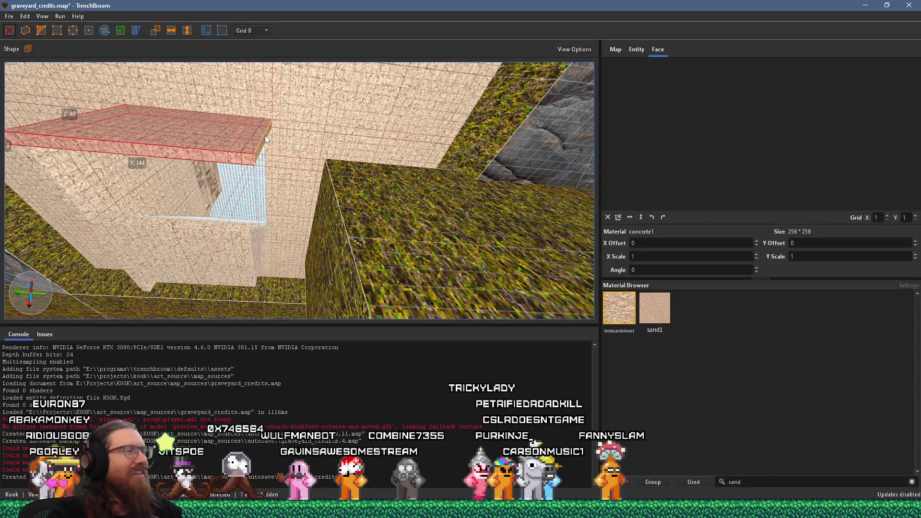
- Draw a thin upright piece beside the opening and narrow it to 152 units
scroll(265, 135, "up", 5)
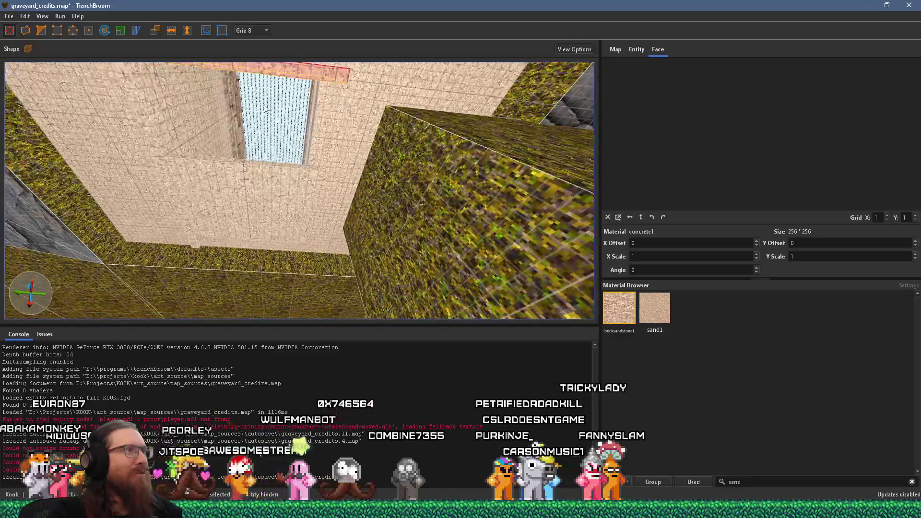
mouse_move(109, 86)
left_mouse_down()
mouse_move(324, 105)
mouse_move(312, 205)
left_mouse_up()
left_click_drag(301, 250, 311, 263)
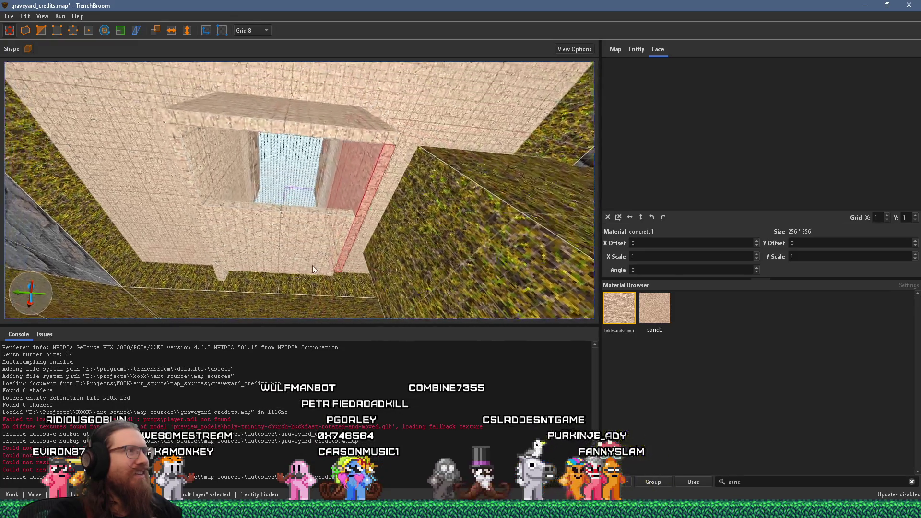
scroll(303, 232, "down", 8)
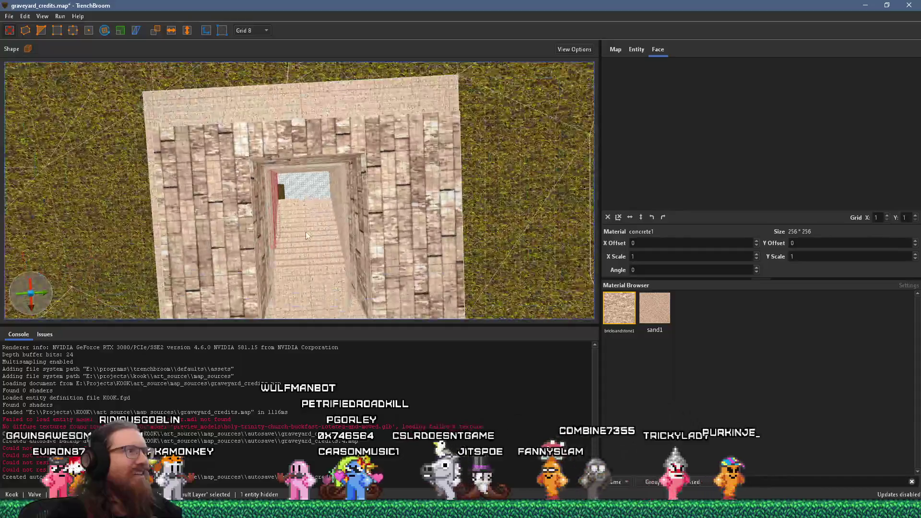
scroll(279, 146, "up", 8)
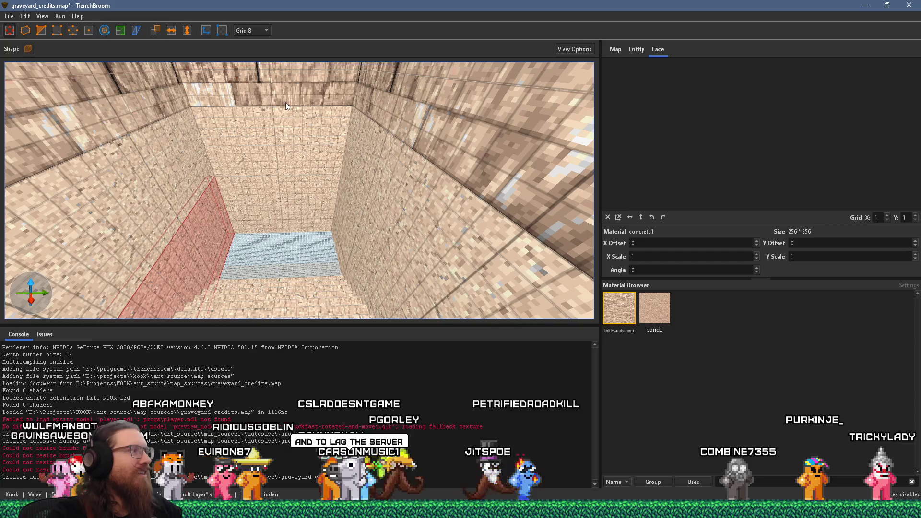
- Draw a 144×128×32 slab against the pit's far wall
left_click_drag(292, 175, 296, 189)
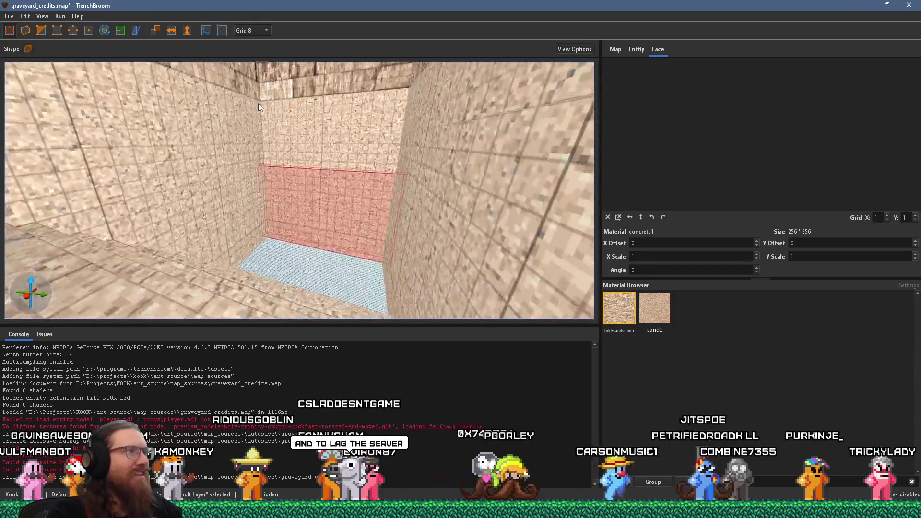
mouse_move(281, 124)
left_mouse_down()
mouse_move(258, 203)
mouse_move(292, 180)
mouse_move(218, 163)
mouse_move(278, 166)
mouse_move(334, 194)
mouse_move(334, 204)
mouse_move(375, 208)
mouse_move(233, 270)
mouse_move(358, 194)
mouse_move(403, 137)
left_mouse_up()
left_click_drag(379, 166, 311, 145)
scroll(317, 147, "down", 5)
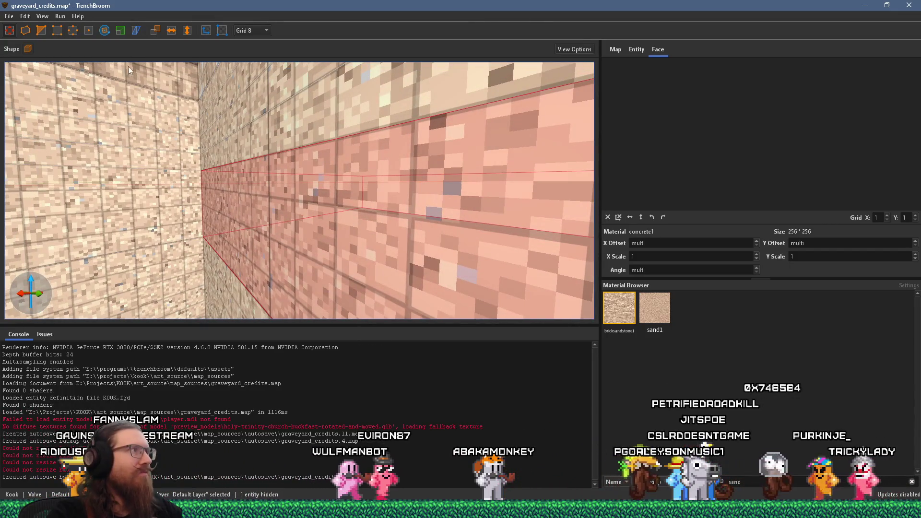
- Slant the slab by moving one edge -24 units with the vertex tool
left_click(72, 31)
mouse_move(84, 67)
left_mouse_down()
mouse_move(200, 164)
mouse_move(281, 198)
mouse_move(315, 198)
mouse_move(349, 172)
left_mouse_up()
scroll(357, 156, "down", 5)
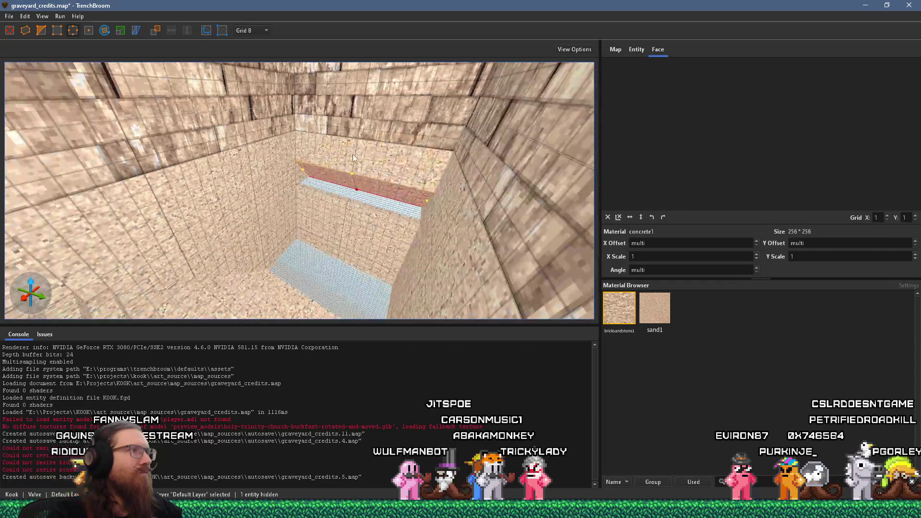
- Move the slab along the back wall, then delete it and undo to restore it
left_click(341, 227)
scroll(342, 227, "up", 5)
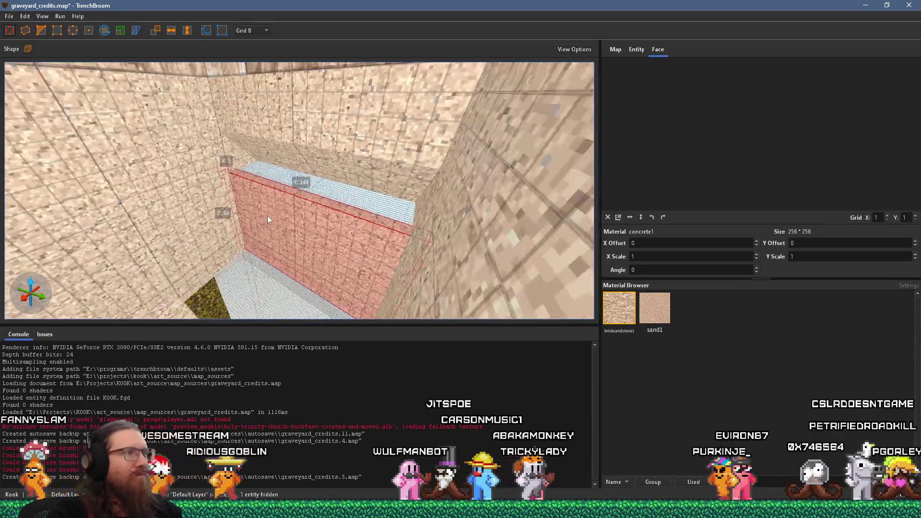
left_click_drag(306, 194, 353, 176)
mouse_move(304, 232)
left_mouse_down()
mouse_move(405, 156)
mouse_move(388, 151)
left_mouse_up()
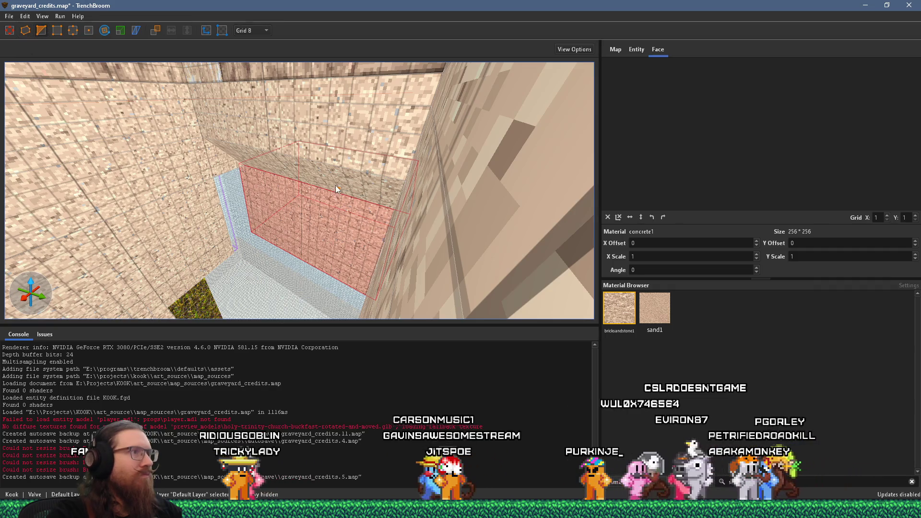
key("Delete")
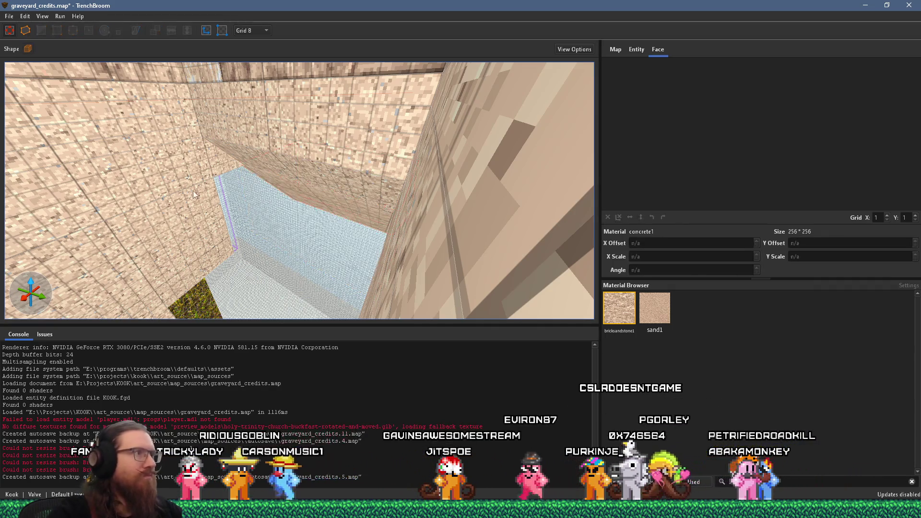
key("ctrl+z")
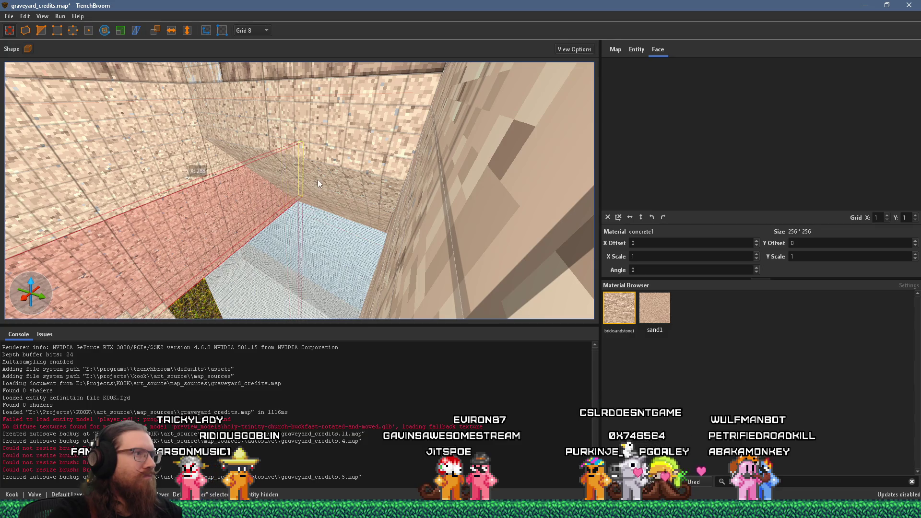
mouse_move(319, 188)
left_mouse_down()
mouse_move(436, 145)
mouse_move(388, 195)
mouse_move(399, 221)
left_mouse_up()
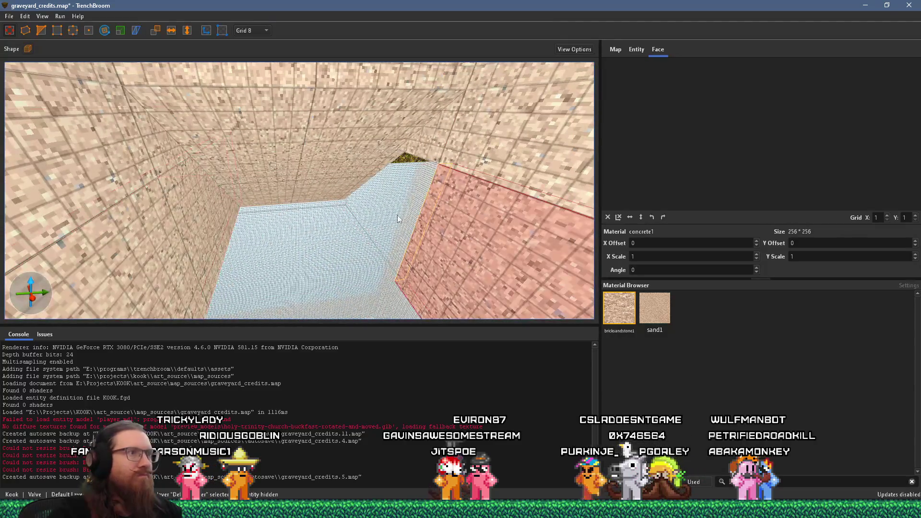
mouse_move(326, 164)
left_mouse_down()
mouse_move(301, 172)
mouse_move(389, 164)
mouse_move(449, 116)
mouse_move(419, 101)
mouse_move(415, 121)
mouse_move(272, 127)
mouse_move(222, 85)
mouse_move(214, 49)
mouse_move(223, 50)
left_mouse_up()
mouse_move(267, 104)
left_mouse_down()
mouse_move(341, 75)
mouse_move(324, 83)
mouse_move(329, 160)
mouse_move(120, 110)
mouse_move(134, 14)
mouse_move(200, 42)
mouse_move(320, 45)
mouse_move(307, 94)
left_mouse_up()
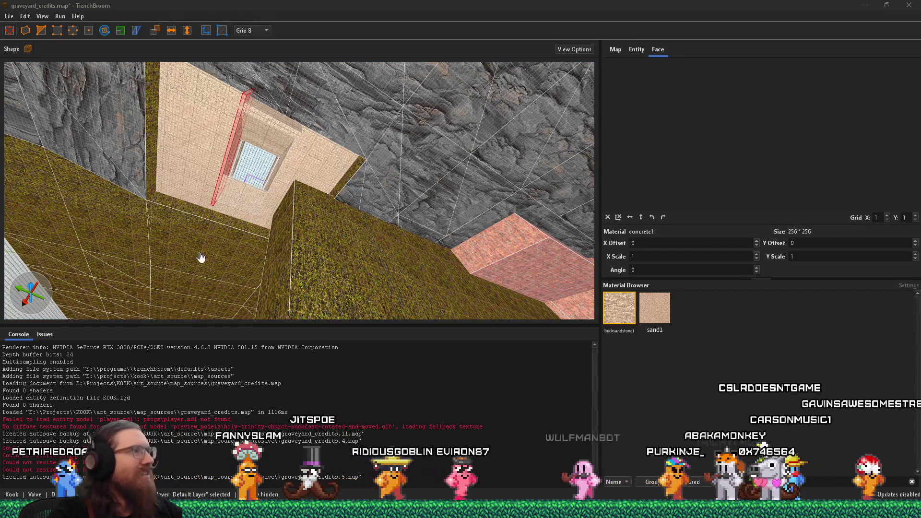
- Select the grass block and set the grid size to 32
scroll(230, 246, "up", 5)
scroll(207, 222, "up", 5)
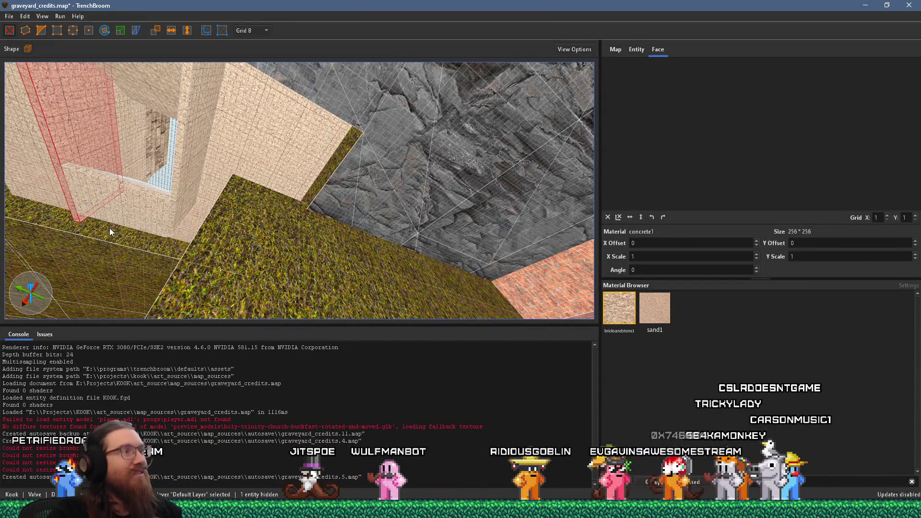
scroll(109, 229, "up", 5)
left_click(375, 232)
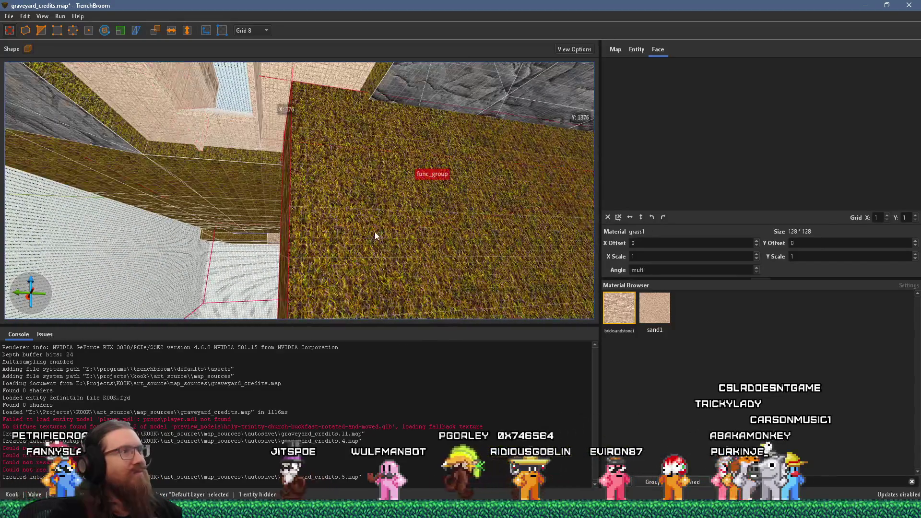
scroll(268, 201, "up", 3)
left_click(263, 29)
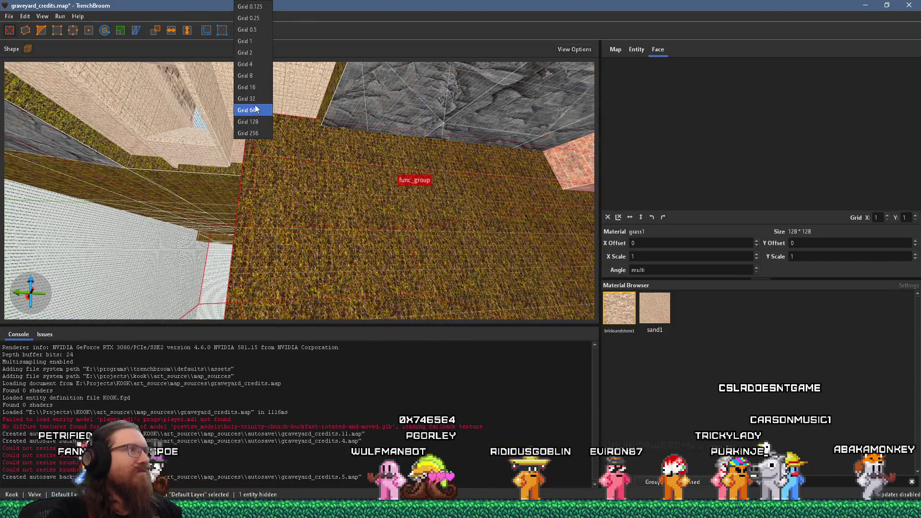
left_click(274, 143)
- Deselect the grass block and save the graveyard_credits map
left_click_drag(280, 166, 321, 211)
key("Escape")
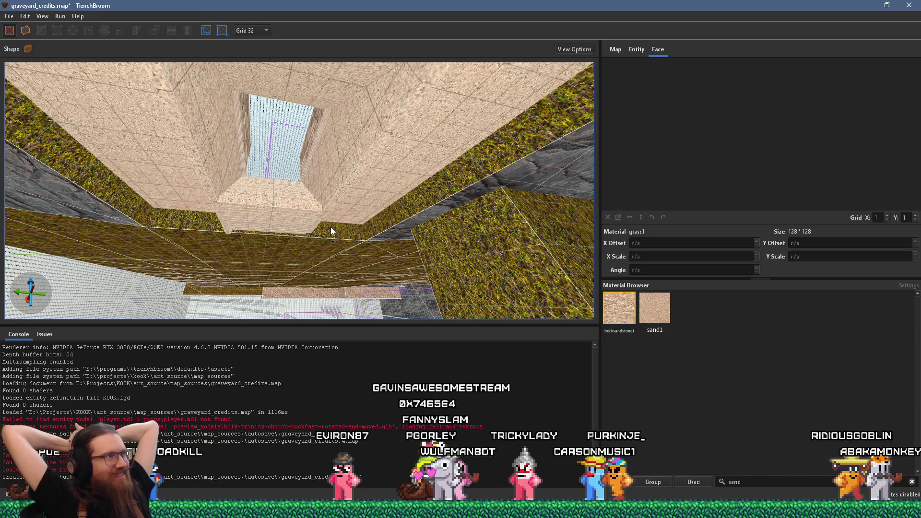
left_click(9, 17)
left_click(31, 59)
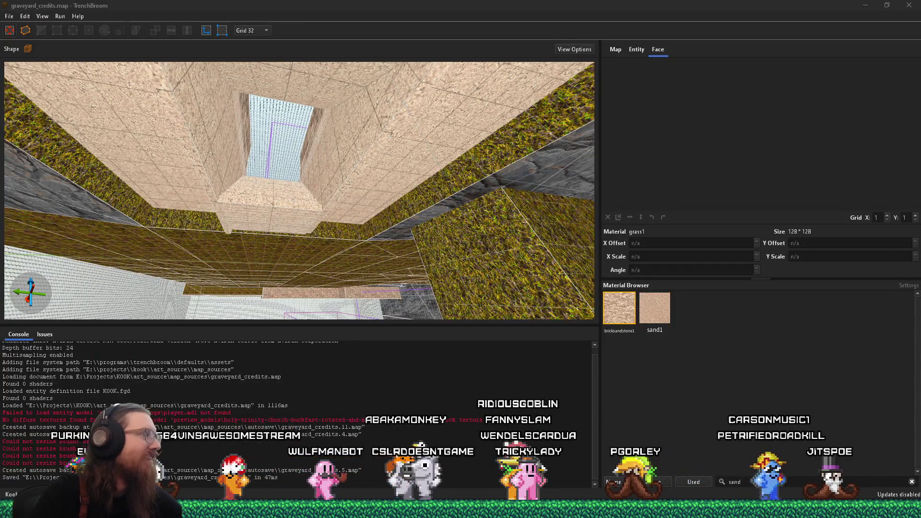
mouse_move(185, 262)
left_mouse_down()
mouse_move(252, 181)
mouse_move(268, 206)
mouse_move(261, 261)
mouse_move(326, 139)
mouse_move(349, 157)
mouse_move(329, 155)
mouse_move(325, 124)
mouse_move(296, 72)
mouse_move(274, 193)
left_mouse_up()
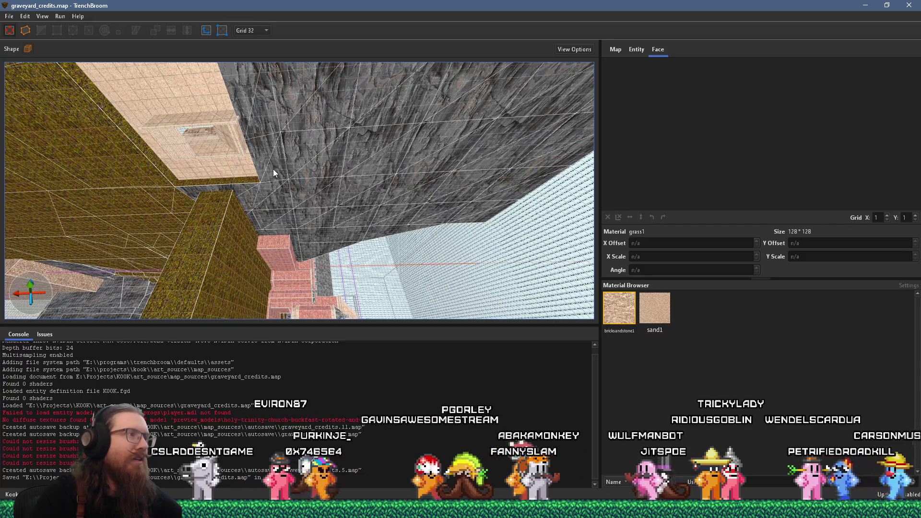
mouse_move(271, 170)
left_mouse_down()
mouse_move(236, 161)
mouse_move(178, 168)
mouse_move(309, 194)
mouse_move(179, 157)
mouse_move(202, 132)
mouse_move(206, 193)
mouse_move(150, 205)
mouse_move(244, 142)
mouse_move(313, 183)
mouse_move(233, 254)
mouse_move(214, 240)
left_mouse_up()
scroll(160, 210, "up", 3)
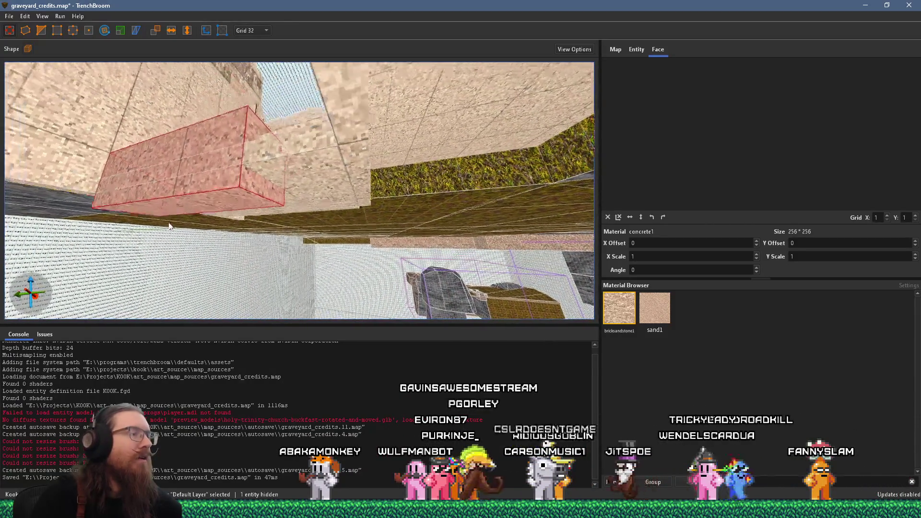
- Switch the grid to 8 units and reshape the block into a thin 8×128×8 beam from the shaft base
left_click(258, 31)
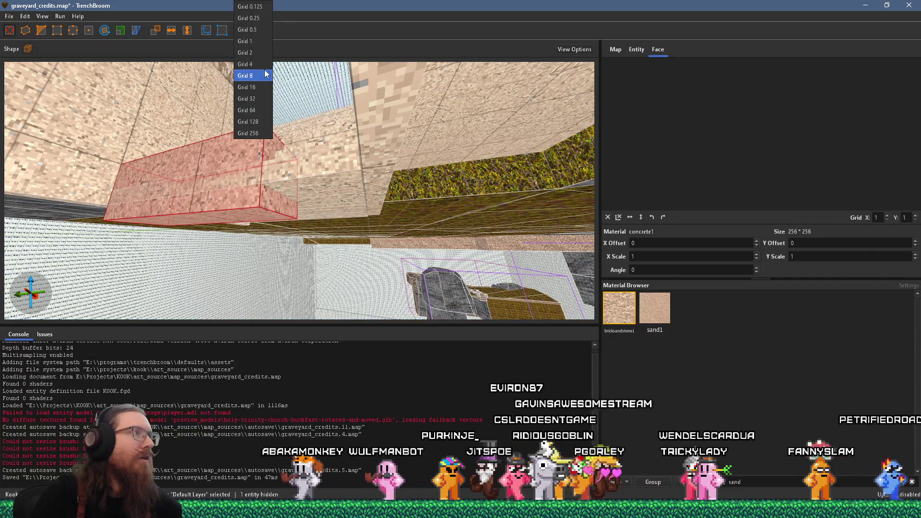
left_click(261, 88)
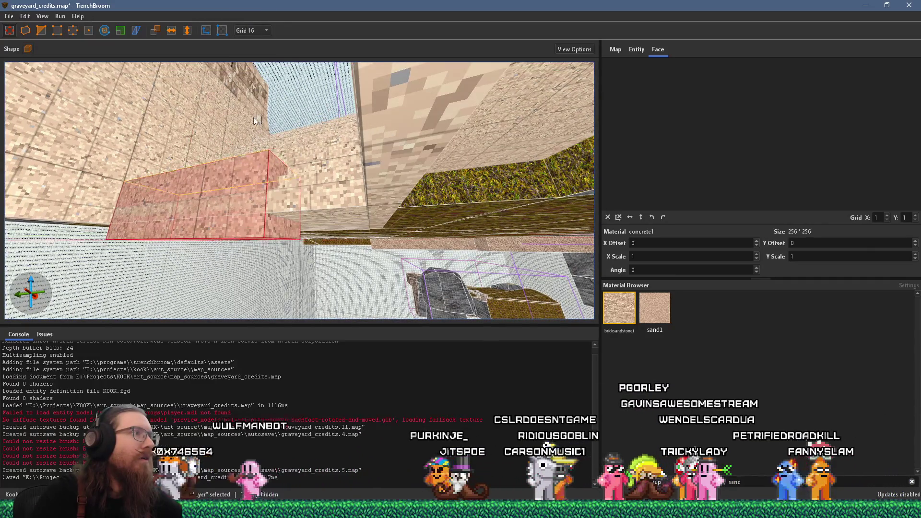
key("a")
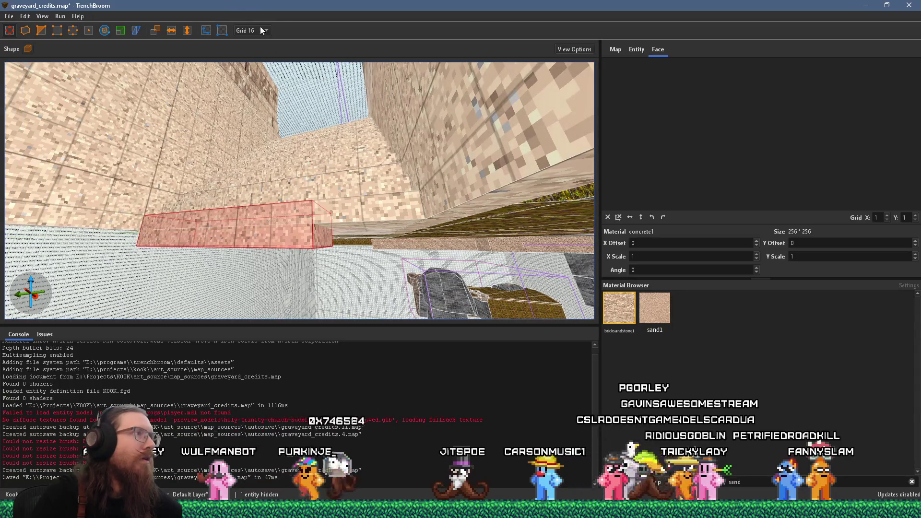
left_click(262, 30)
left_click(263, 91)
mouse_move(353, 212)
left_mouse_down()
mouse_move(313, 236)
mouse_move(388, 238)
mouse_move(279, 174)
mouse_move(368, 222)
mouse_move(286, 222)
mouse_move(334, 193)
mouse_move(324, 319)
mouse_move(343, 243)
mouse_move(295, 113)
mouse_move(295, 131)
left_mouse_up()
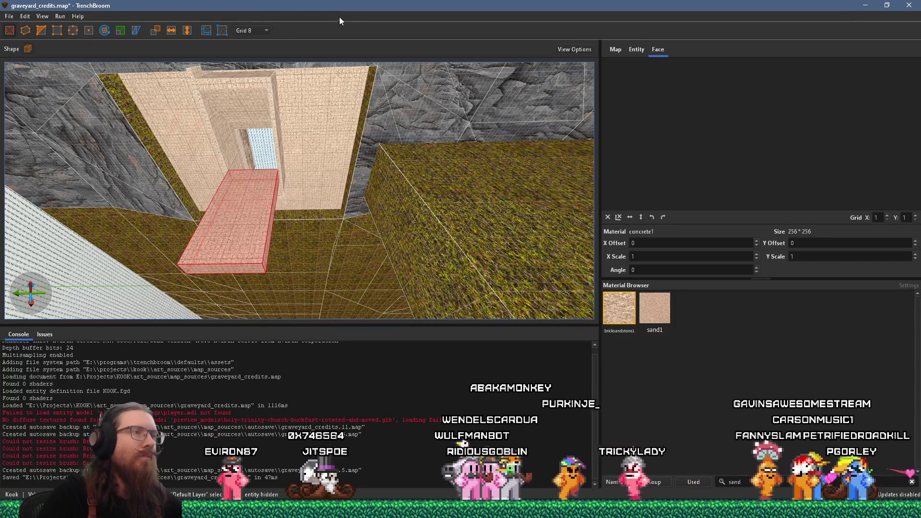
mouse_move(346, 116)
left_mouse_down()
mouse_move(361, 149)
mouse_move(308, 169)
mouse_move(293, 135)
mouse_move(349, 152)
mouse_move(339, 231)
left_mouse_up()
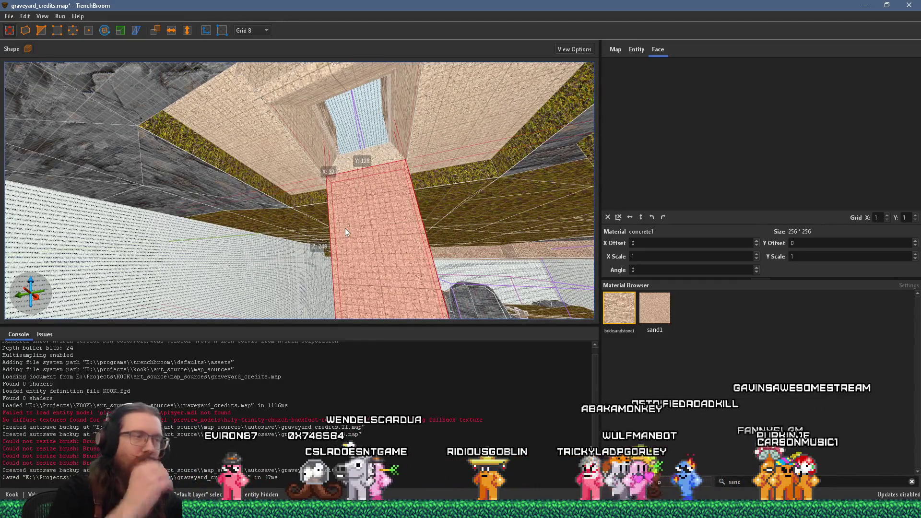
- Select the thin strip at the opening's edge and draw a new thin brush beside the ceiling opening
mouse_move(372, 180)
left_mouse_down()
mouse_move(336, 144)
mouse_move(332, 299)
left_mouse_up()
left_click(320, 135)
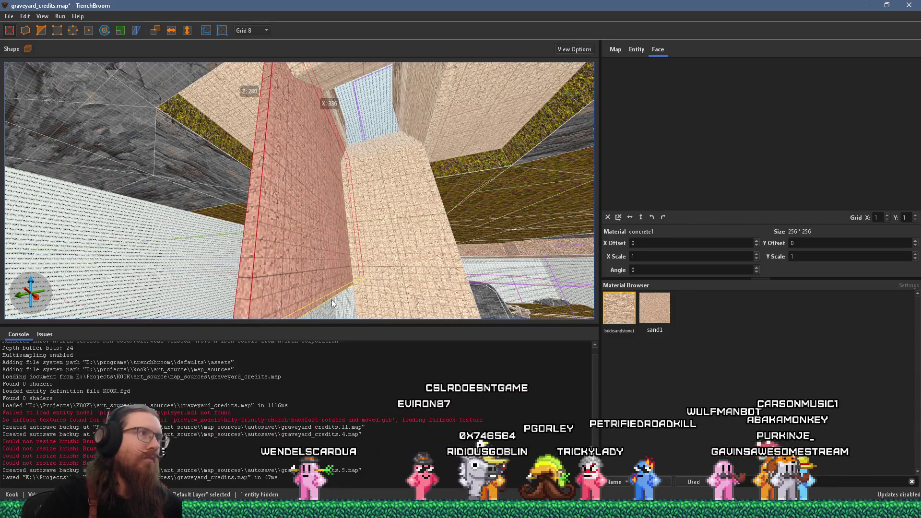
left_click(435, 121, "shift")
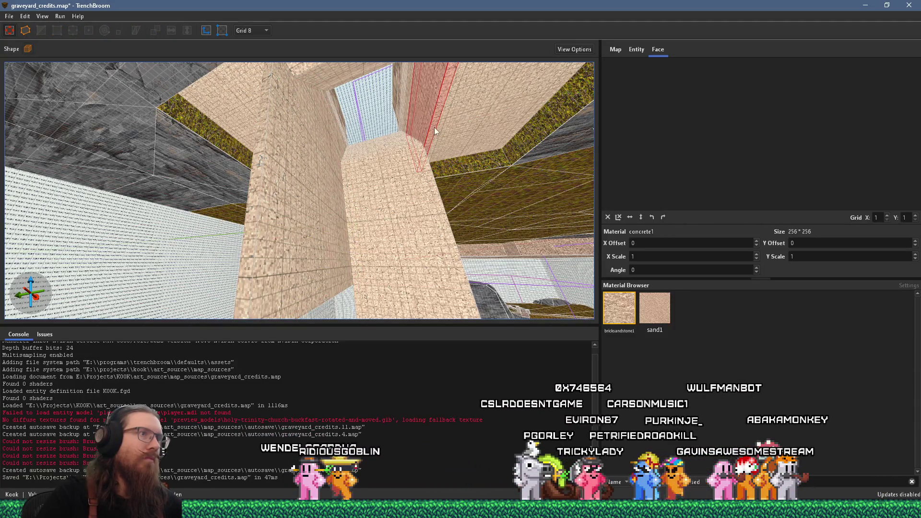
mouse_move(433, 117)
left_mouse_down()
mouse_move(475, 291)
mouse_move(366, 60)
left_mouse_up()
mouse_move(406, 148)
left_mouse_down()
mouse_move(396, 72)
mouse_move(364, 193)
mouse_move(307, 117)
left_mouse_up()
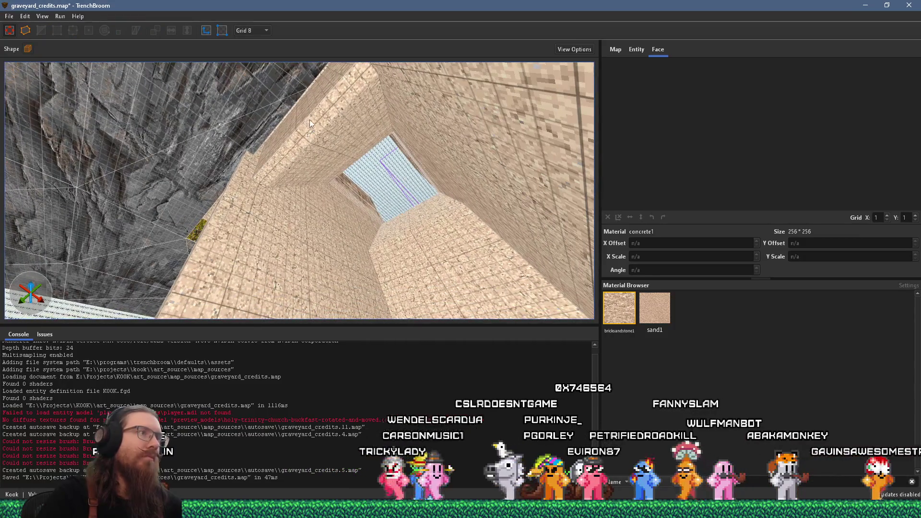
mouse_move(366, 72)
left_mouse_down()
mouse_move(276, 172)
mouse_move(286, 201)
mouse_move(319, 204)
left_mouse_up()
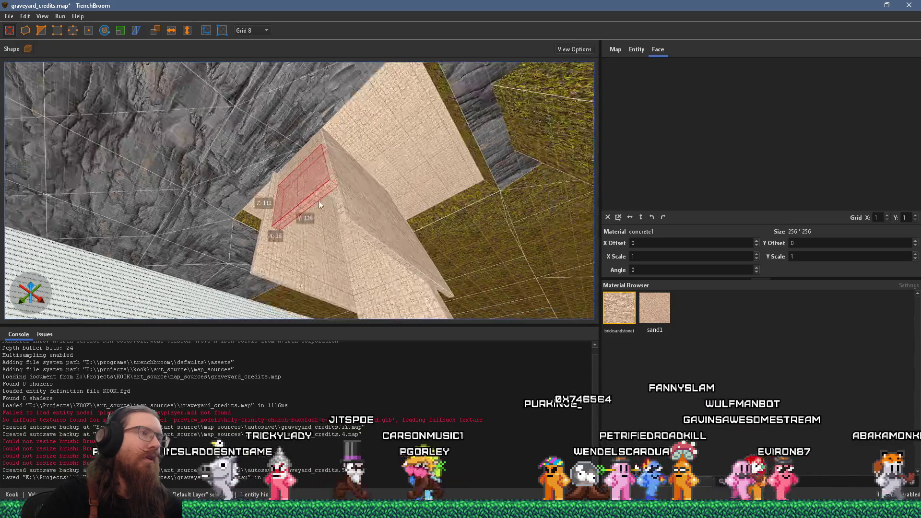
mouse_move(303, 258)
left_mouse_down()
mouse_move(343, 135)
mouse_move(324, 139)
mouse_move(382, 142)
mouse_move(336, 204)
mouse_move(344, 221)
mouse_move(374, 194)
left_mouse_up()
- Clear the brush selection and fly the camera through the brick pit and under the shaft
scroll(375, 195, "down", 10)
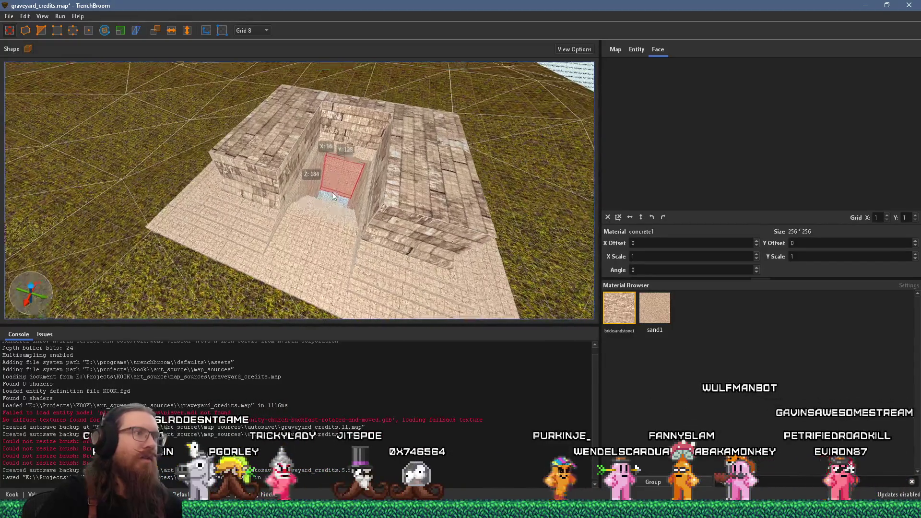
key("Escape")
scroll(327, 188, "up", 10)
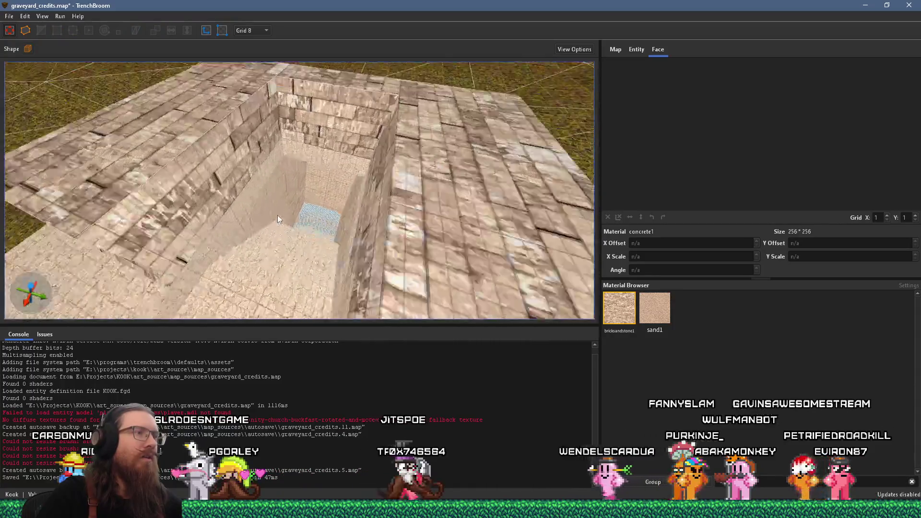
scroll(265, 174, "up", 15)
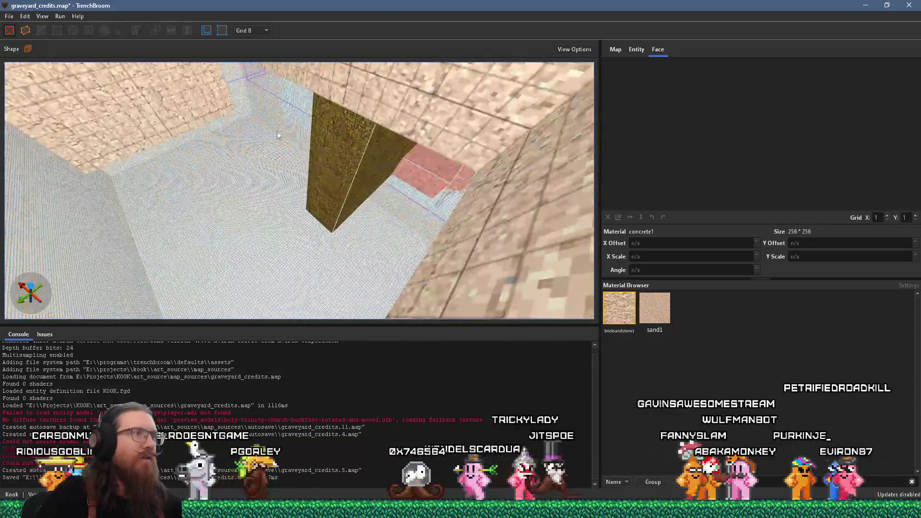
scroll(277, 111, "up", 5)
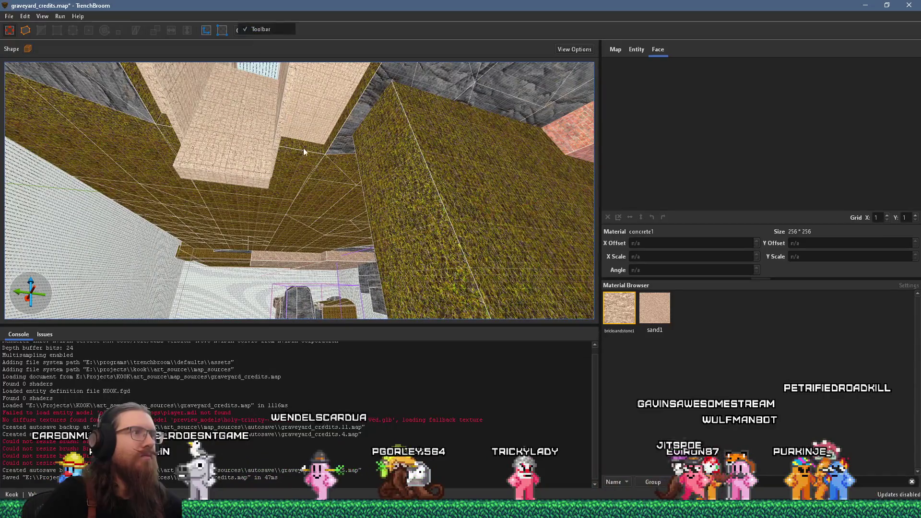
scroll(304, 152, "up", 15)
scroll(295, 76, "up", 10)
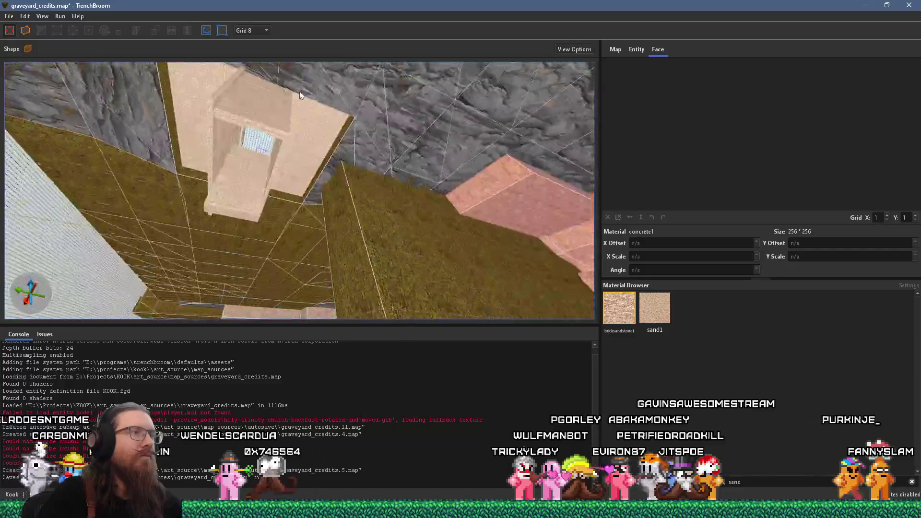
scroll(300, 92, "down", 10)
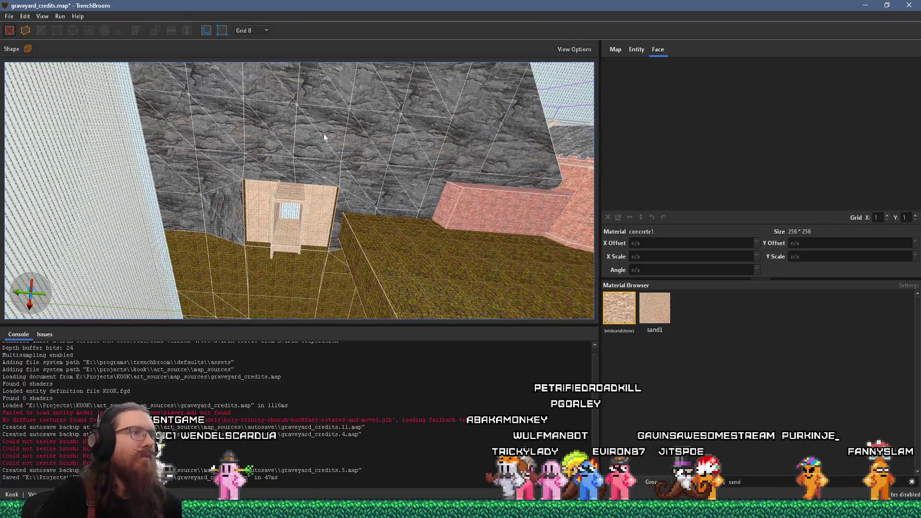
scroll(322, 131, "up", 5)
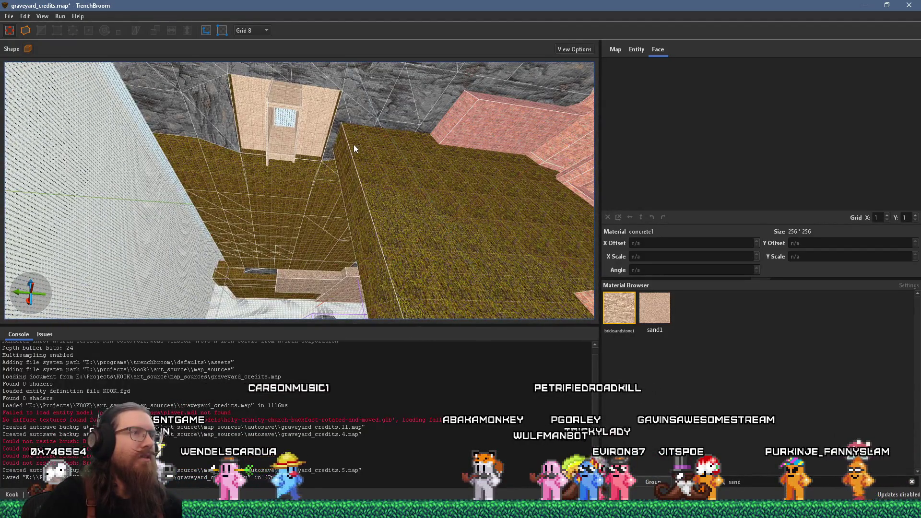
scroll(355, 145, "up", 3)
scroll(320, 152, "up", 6)
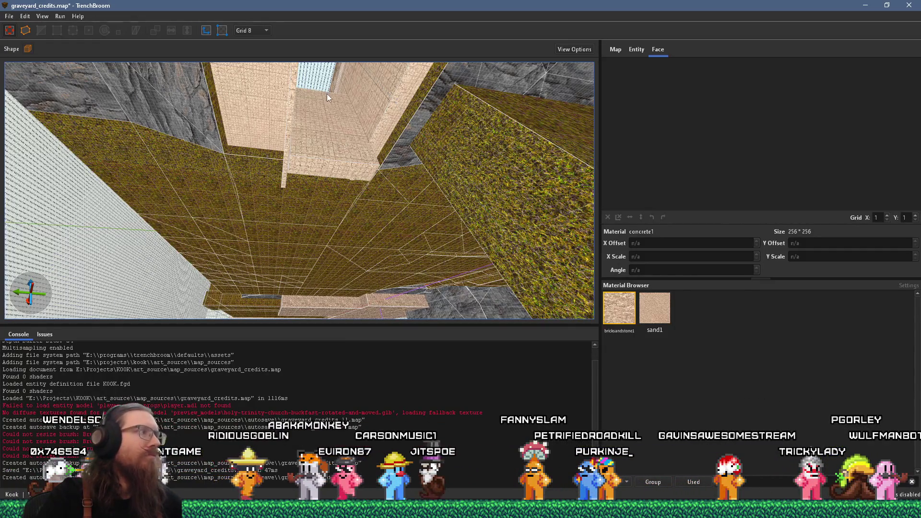
scroll(275, 190, "up", 3)
left_click(9, 16)
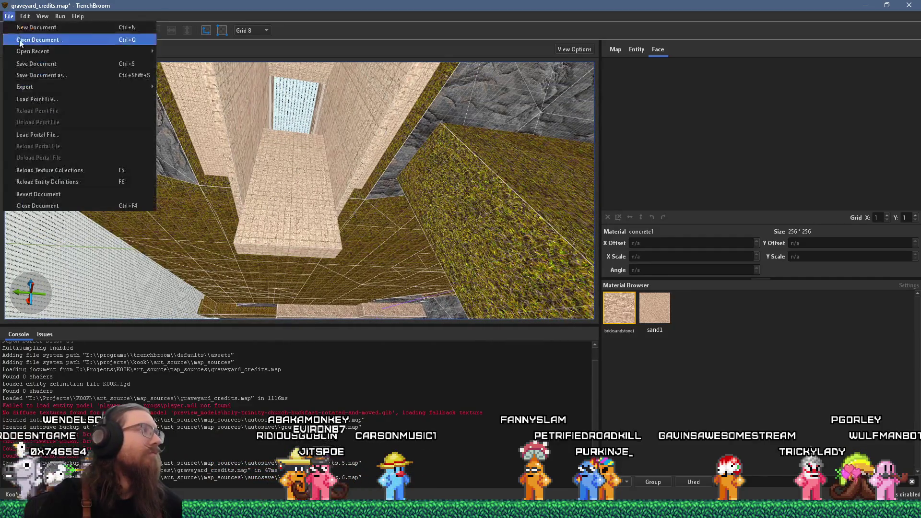
- Save the map, then select the lower brick slab and stretch it toward the grass wall
left_click(34, 67)
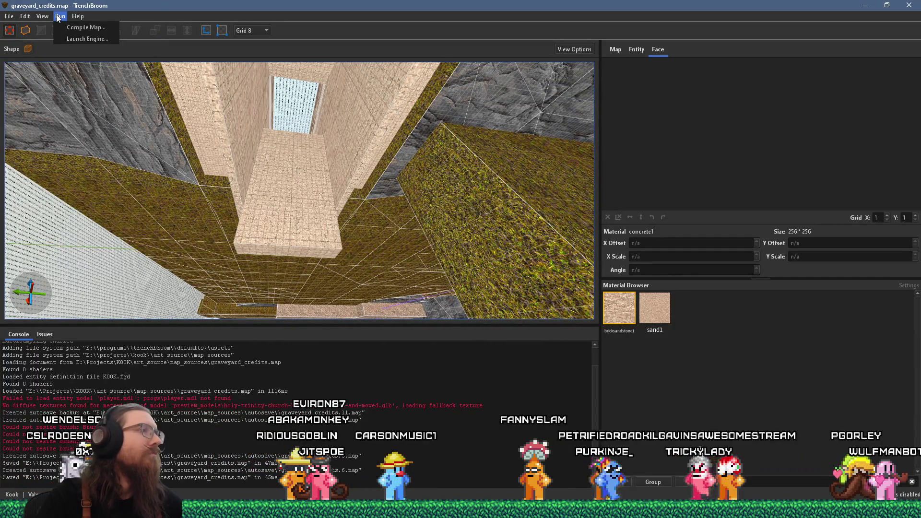
scroll(297, 110, "down", 2)
left_click(278, 173)
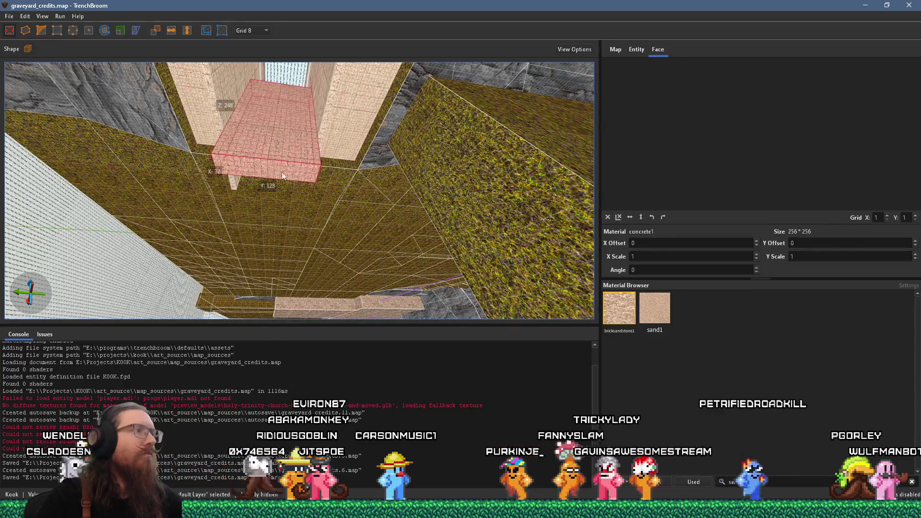
left_click_drag(277, 171, 257, 279)
scroll(407, 245, "down", 3)
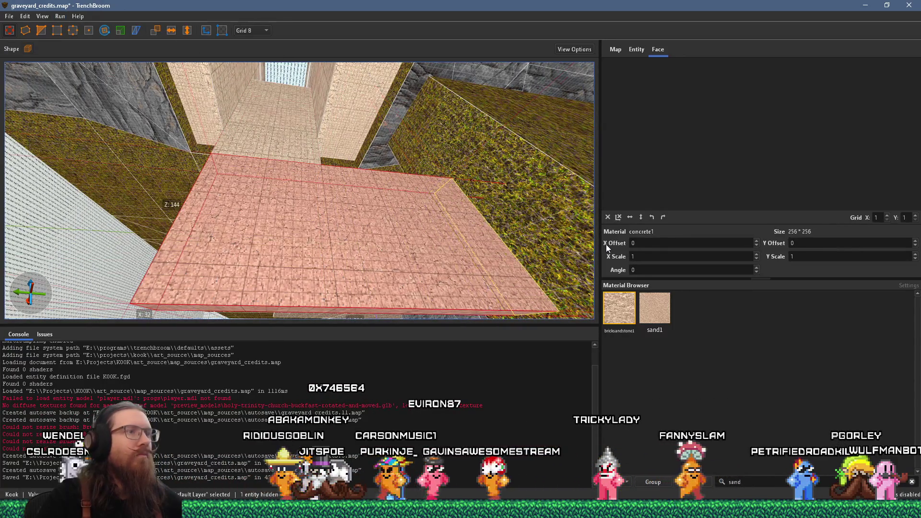
left_click_drag(372, 196, 511, 206)
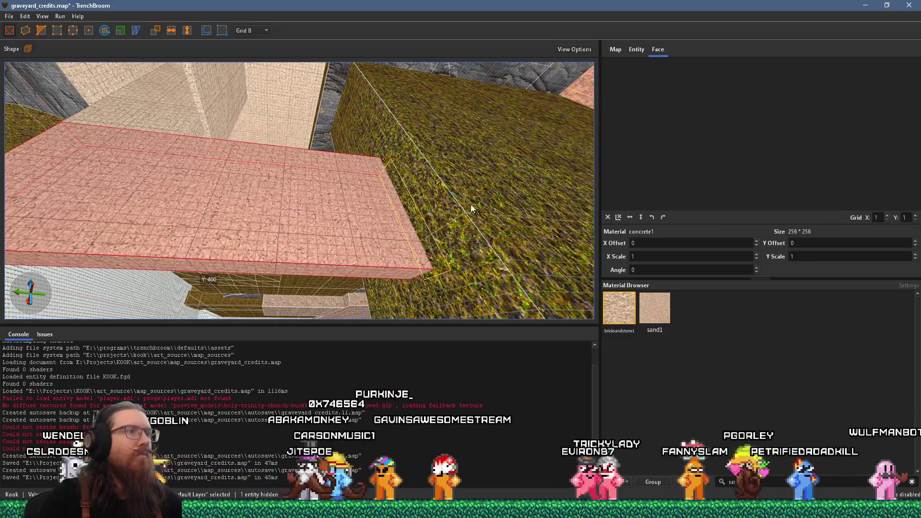
- Create a narrow brush at the slab's end and resize its faces, pulling one back 16 units
mouse_move(441, 199)
left_mouse_down()
mouse_move(382, 202)
mouse_move(463, 211)
left_mouse_up()
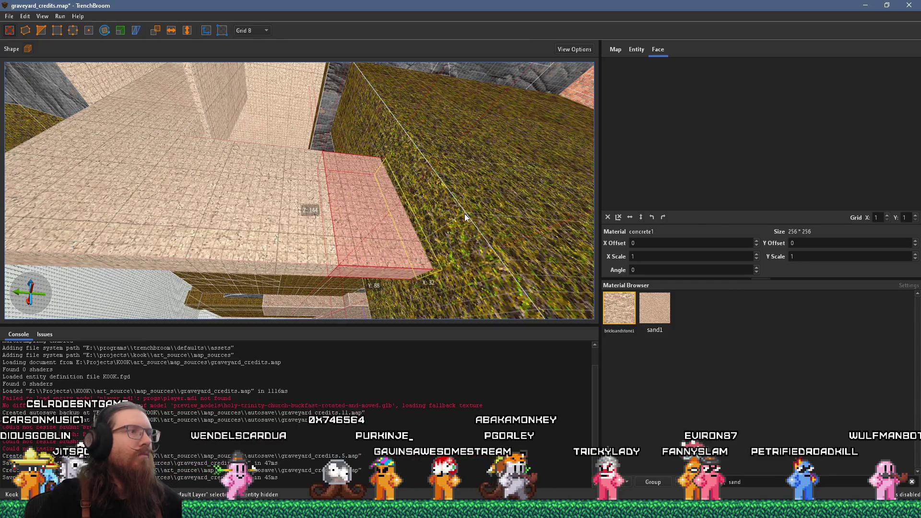
left_click(88, 31)
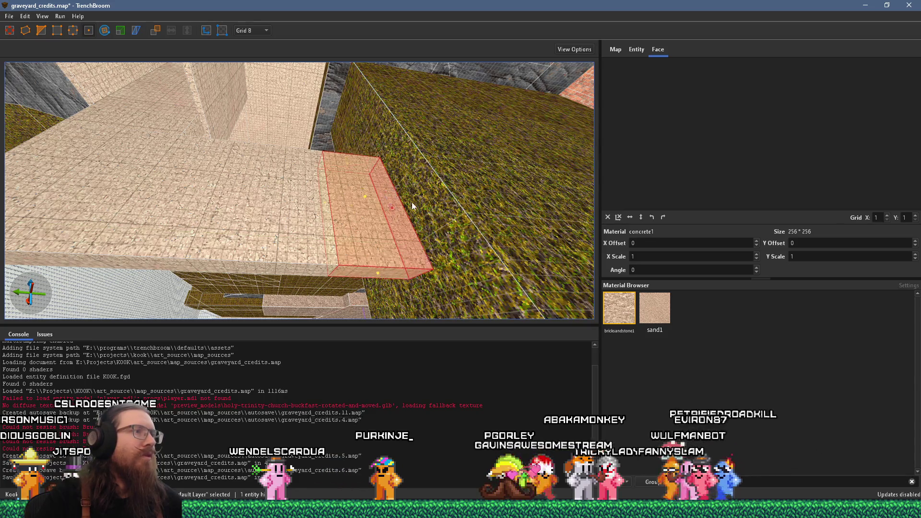
scroll(412, 204, "down", 5)
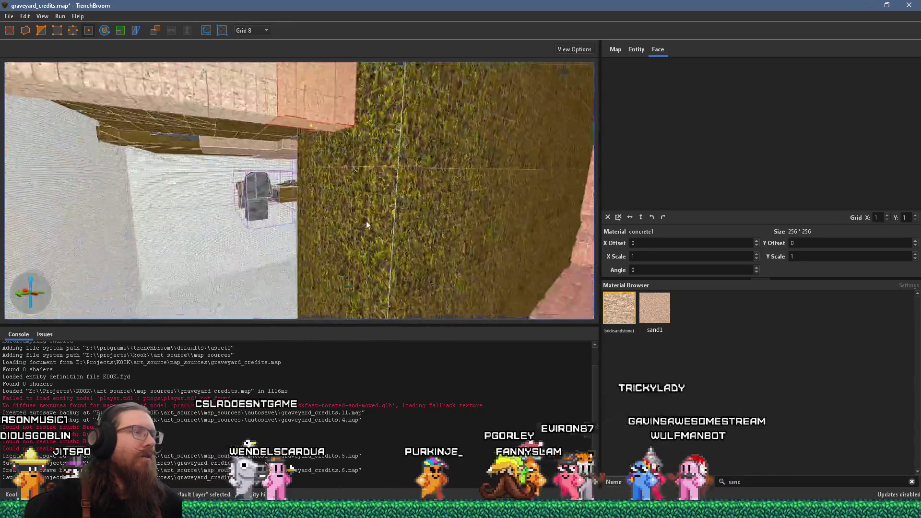
left_click_drag(344, 204, 383, 220)
scroll(379, 206, "up", 3)
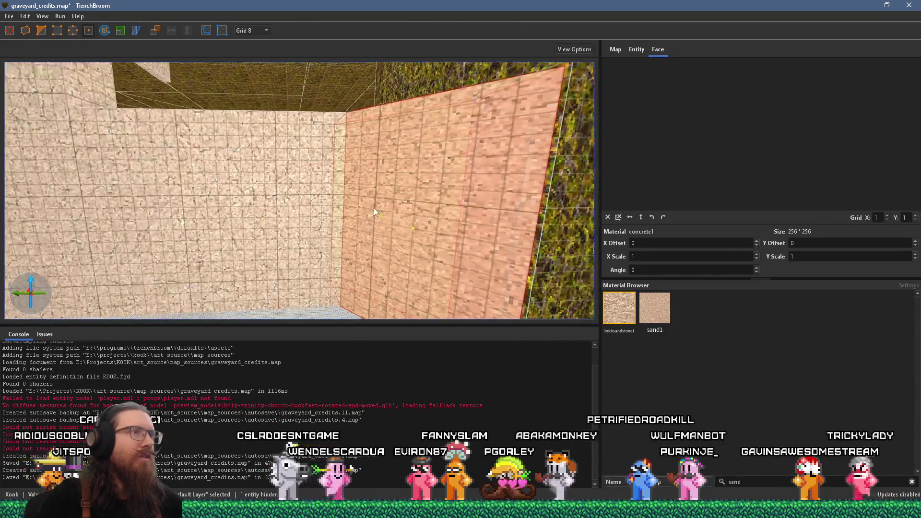
scroll(288, 221, "up", 3)
mouse_move(268, 213)
left_mouse_down()
mouse_move(307, 248)
mouse_move(348, 246)
mouse_move(315, 249)
mouse_move(315, 270)
mouse_move(246, 217)
mouse_move(305, 225)
mouse_move(240, 176)
mouse_move(388, 114)
mouse_move(305, 181)
mouse_move(324, 155)
left_mouse_up()
left_click(8, 19)
- Save graveyard_credits, compile it with the qbsp profile into the game's levels folder, then switch to Godot
left_click(29, 63)
left_click(60, 17)
left_click(68, 29)
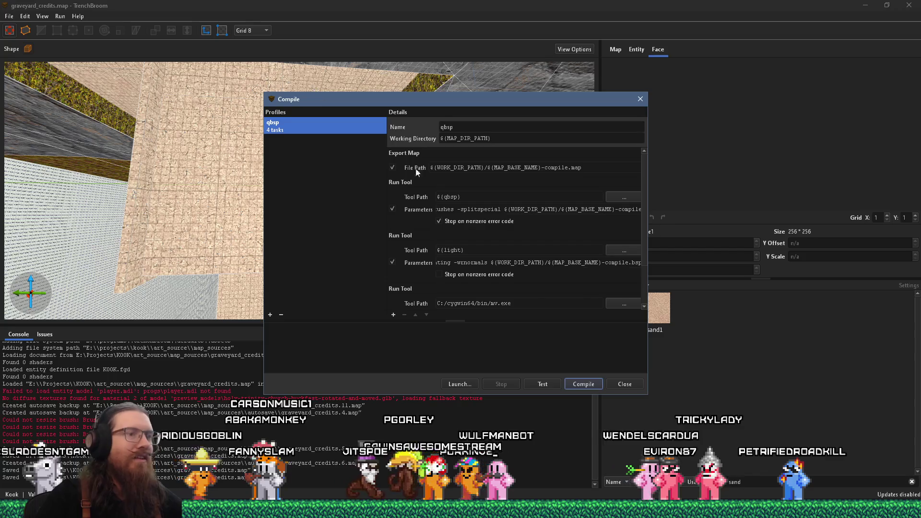
left_click(578, 384)
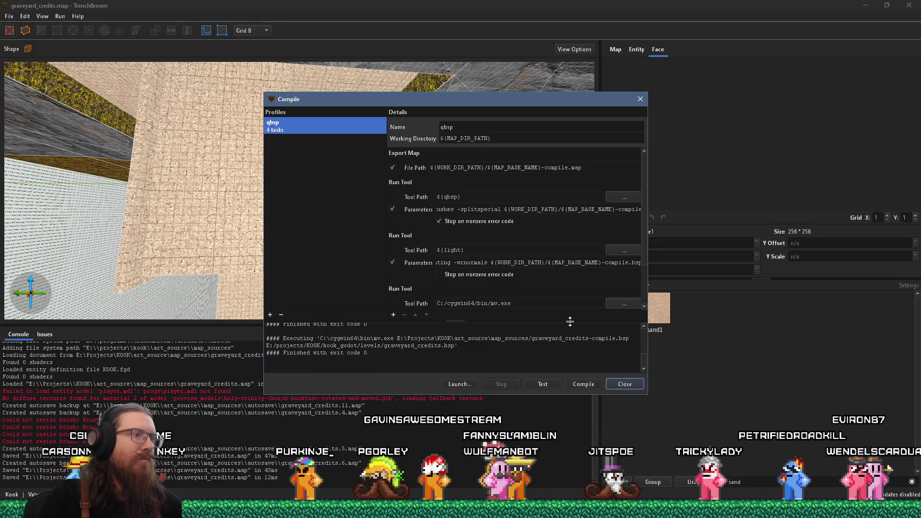
left_click(624, 384)
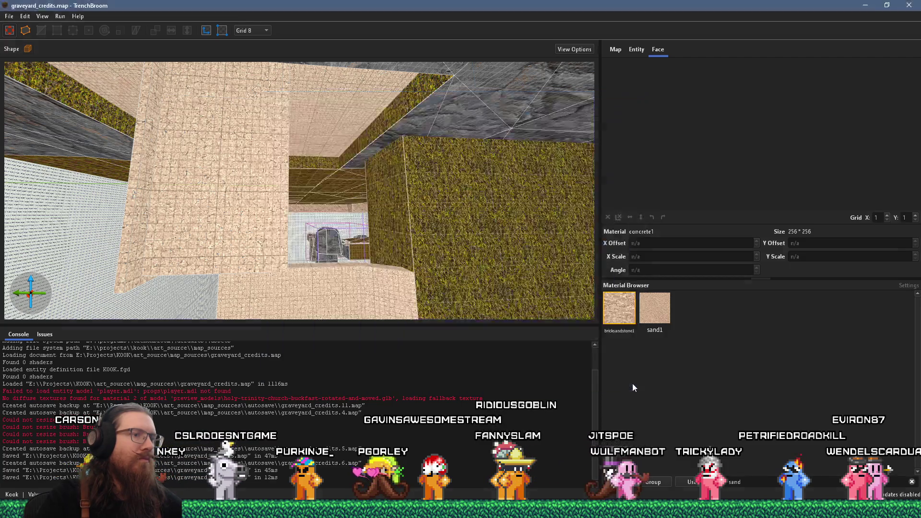
mouse_move(348, 202)
left_mouse_down()
mouse_move(354, 238)
mouse_move(474, 268)
mouse_move(178, 207)
mouse_move(119, 245)
left_mouse_up()
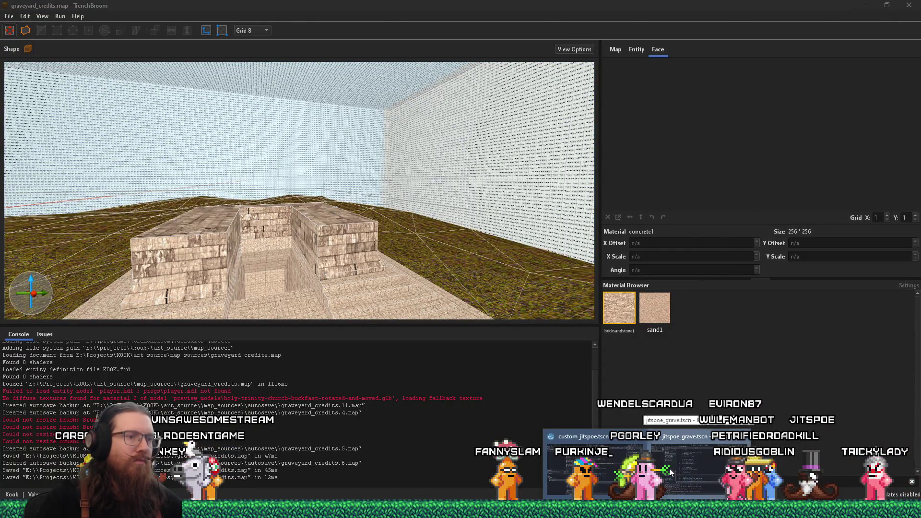
left_click(671, 473)
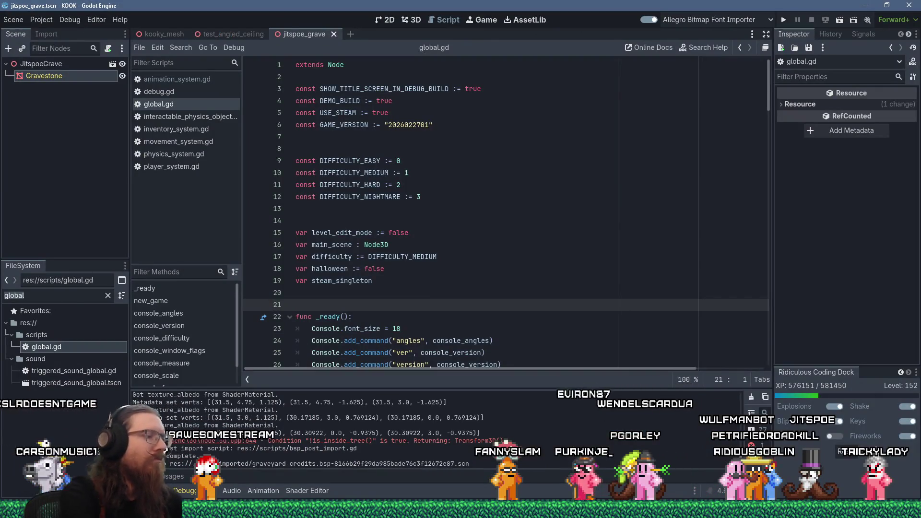
- Filter the FileSystem for 'grave' and open graveyard_credits.tscn in 3D, facing the church
type("grave")
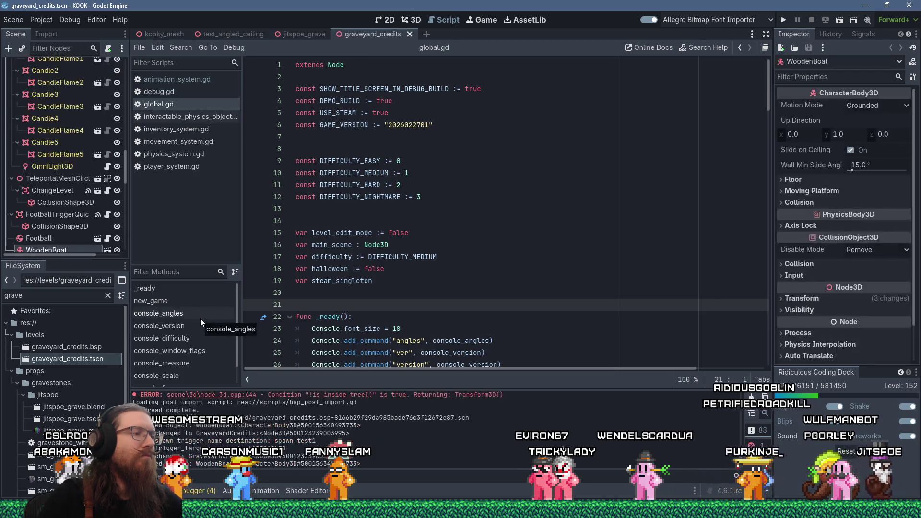
left_click(406, 24)
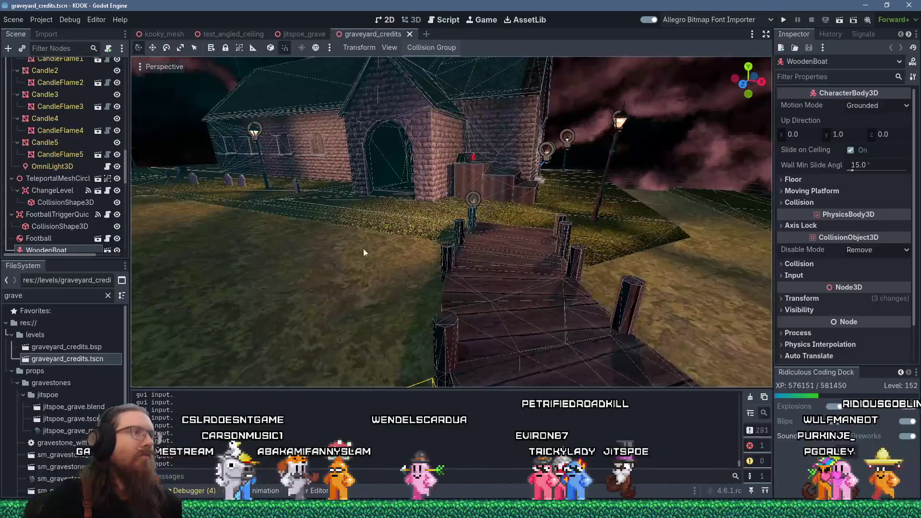
mouse_move(363, 249)
left_mouse_down()
mouse_move(540, 275)
mouse_move(260, 249)
mouse_move(378, 221)
mouse_move(354, 223)
left_mouse_up()
scroll(378, 221, "down", 2)
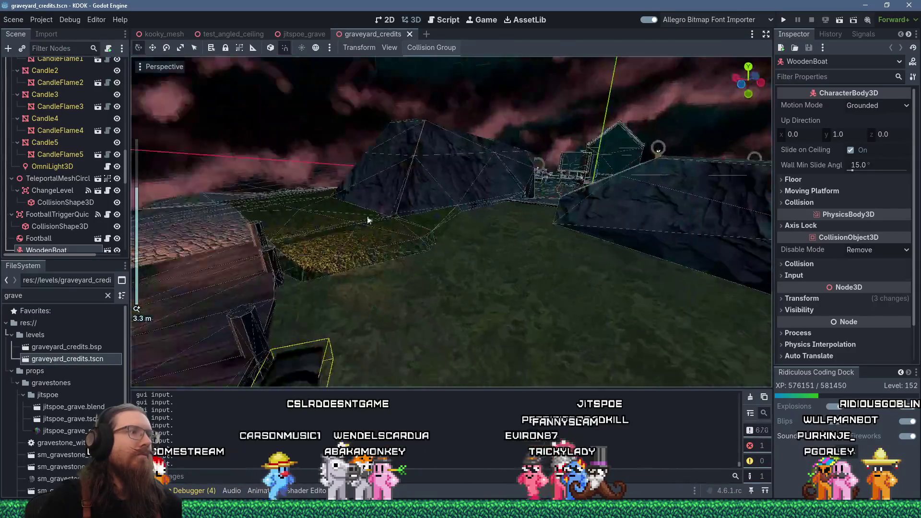
mouse_move(466, 200)
left_mouse_down()
mouse_move(461, 144)
mouse_move(480, 202)
mouse_move(379, 268)
mouse_move(455, 302)
mouse_move(456, 255)
left_mouse_up()
scroll(394, 260, "down", 2)
scroll(383, 260, "down", 3)
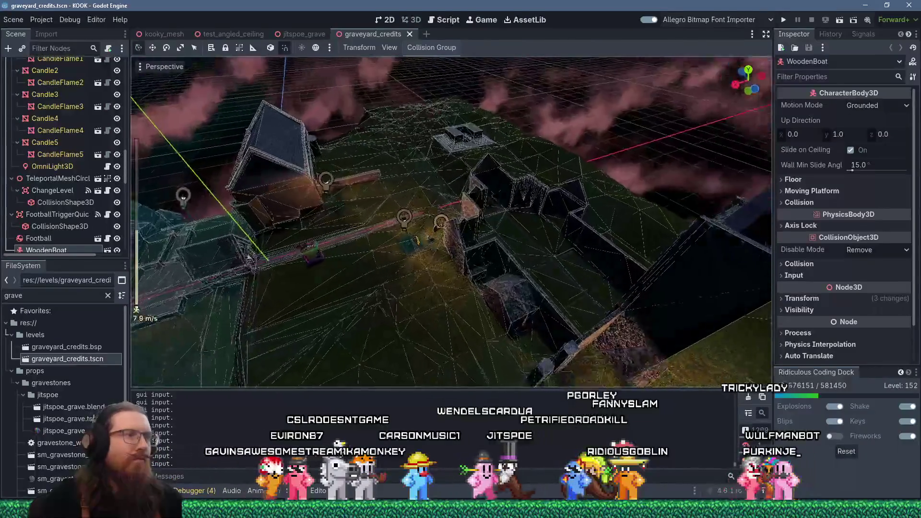
scroll(456, 302, "up", 1)
scroll(456, 288, "up", 8)
- Fly the camera to the stepped stairway structure and filter the FileSystem for 'gas int'
key("w")
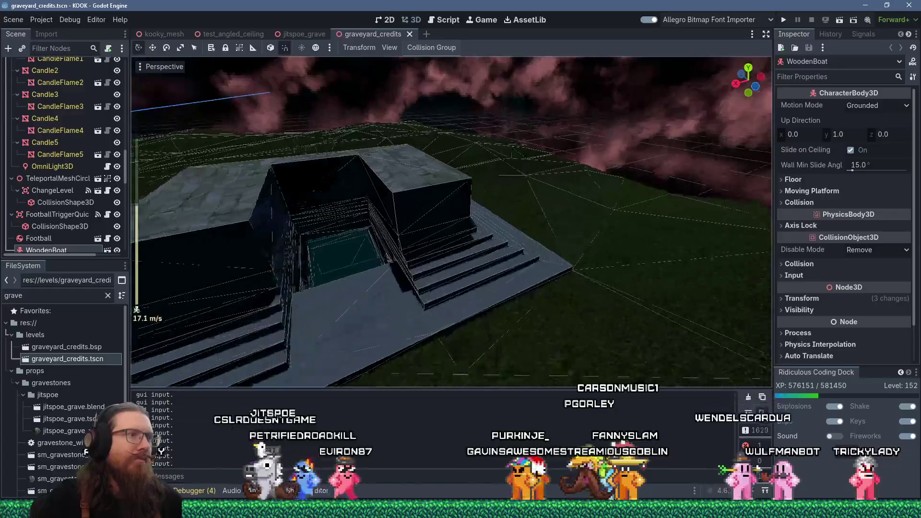
scroll(456, 254, "down", 2)
key("w")
key("w")
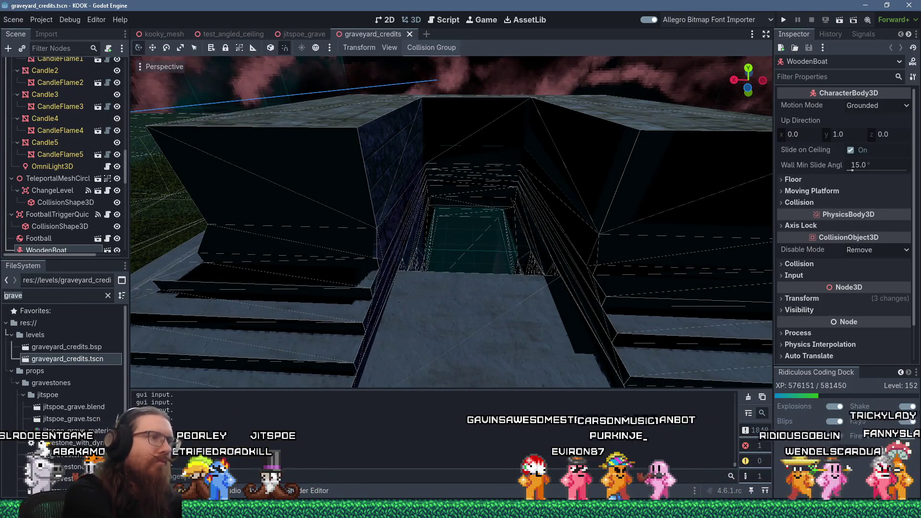
type("gas int")
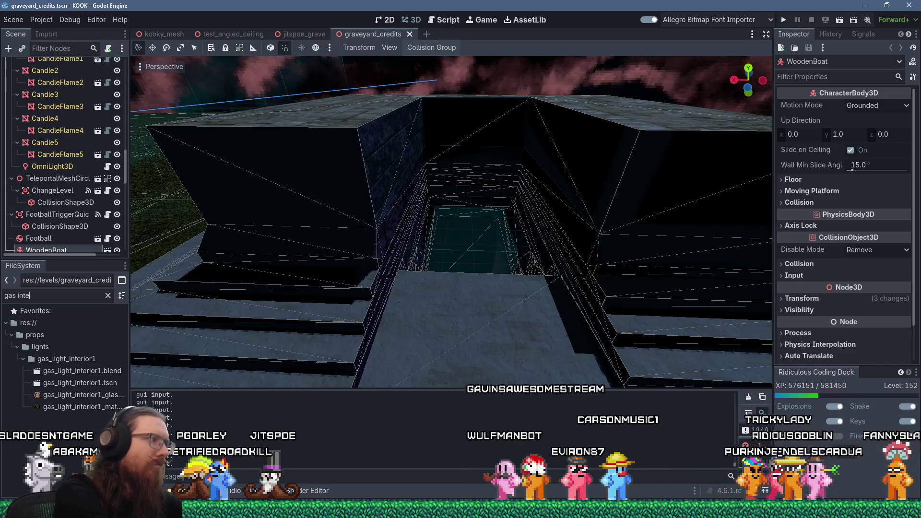
- Add a gas_light_interior1 lamp, rotate it and mount it against the stairwell wall
left_click_drag(538, 220, 505, 217)
scroll(505, 217, "down", 8)
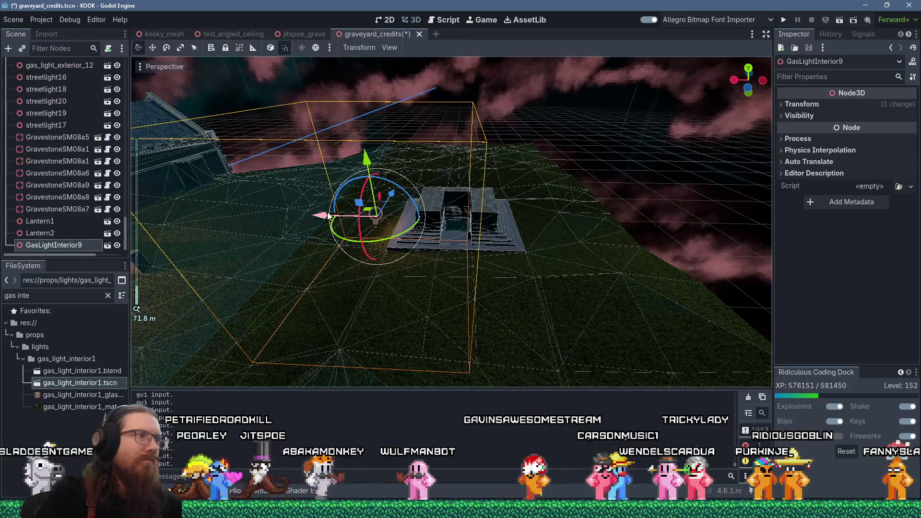
key("f")
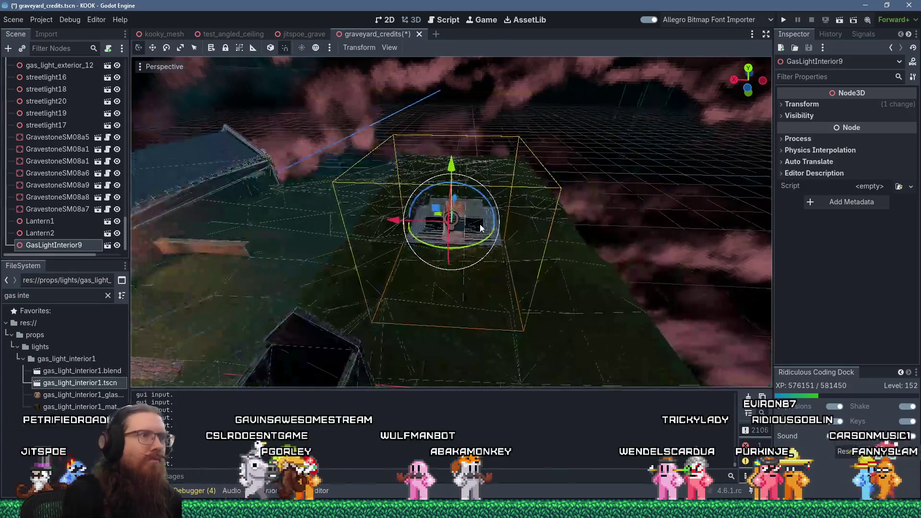
scroll(482, 216, "up", 6)
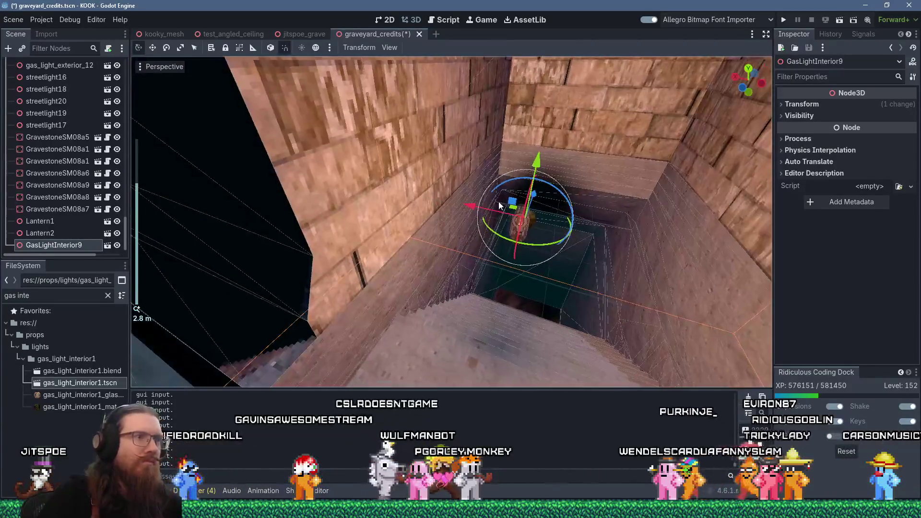
key("r")
key("Escape")
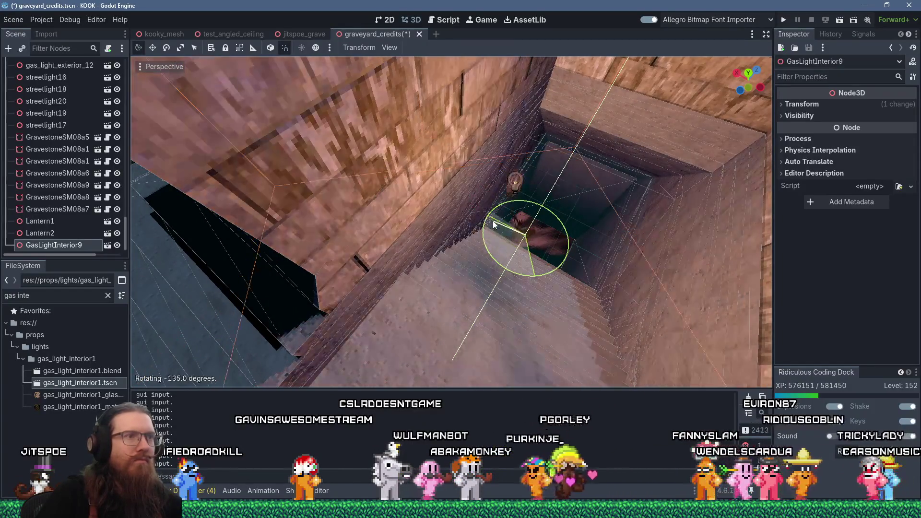
mouse_move(469, 207)
left_mouse_down()
mouse_move(588, 255)
mouse_move(638, 287)
mouse_move(531, 264)
mouse_move(518, 274)
mouse_move(563, 273)
mouse_move(432, 259)
left_mouse_up()
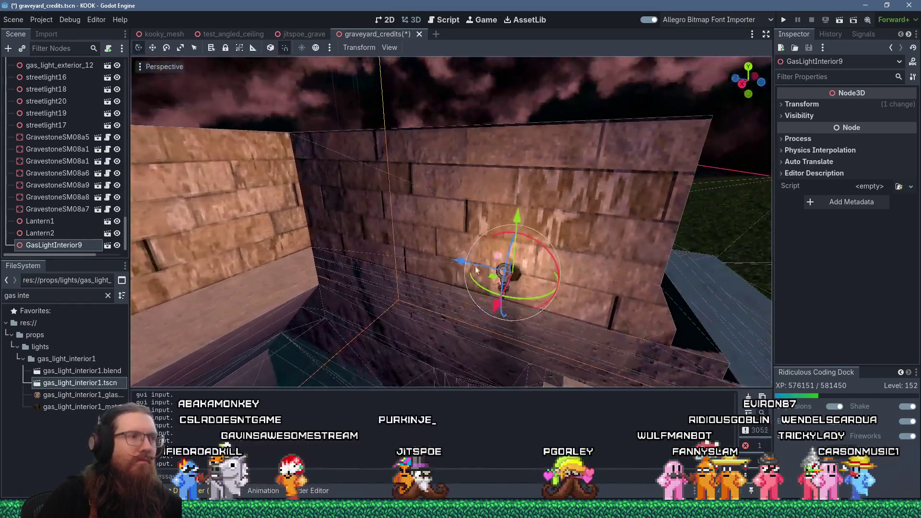
mouse_move(432, 259)
left_mouse_down()
mouse_move(412, 257)
mouse_move(430, 258)
mouse_move(416, 255)
mouse_move(411, 278)
left_mouse_up()
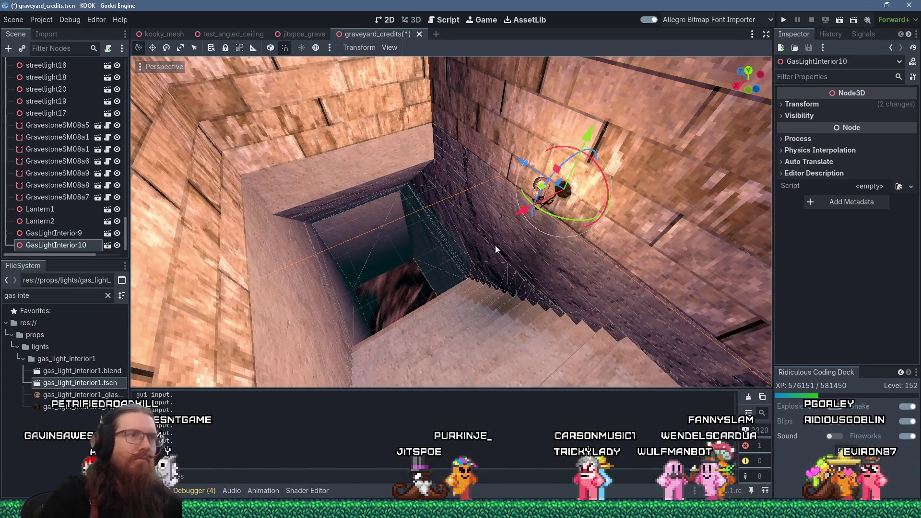
- Place the second gas lamp further down the stairwell wall and check it from around the shaft
mouse_move(605, 189)
left_mouse_down()
mouse_move(606, 159)
mouse_move(584, 116)
mouse_move(675, 183)
left_mouse_up()
mouse_move(472, 138)
left_mouse_down()
mouse_move(363, 225)
mouse_move(323, 308)
mouse_move(356, 323)
left_mouse_up()
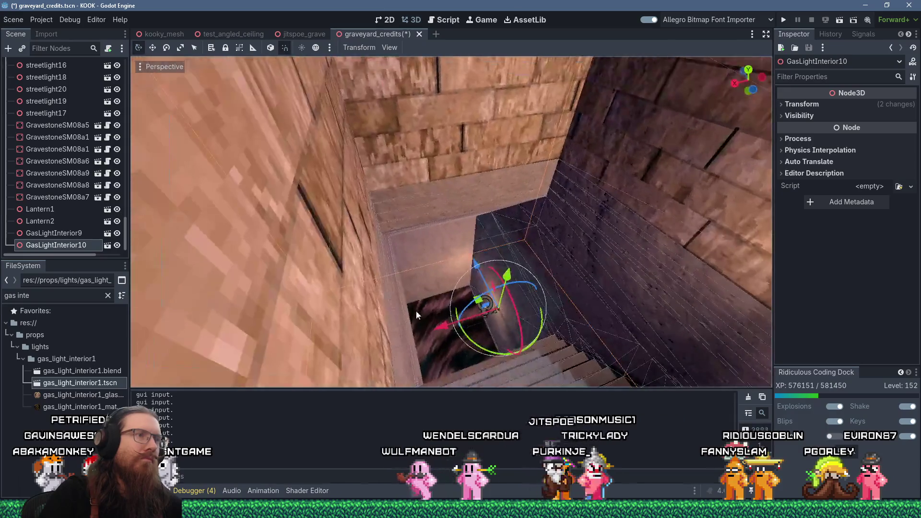
scroll(433, 174, "up", 2)
scroll(486, 177, "down", 3)
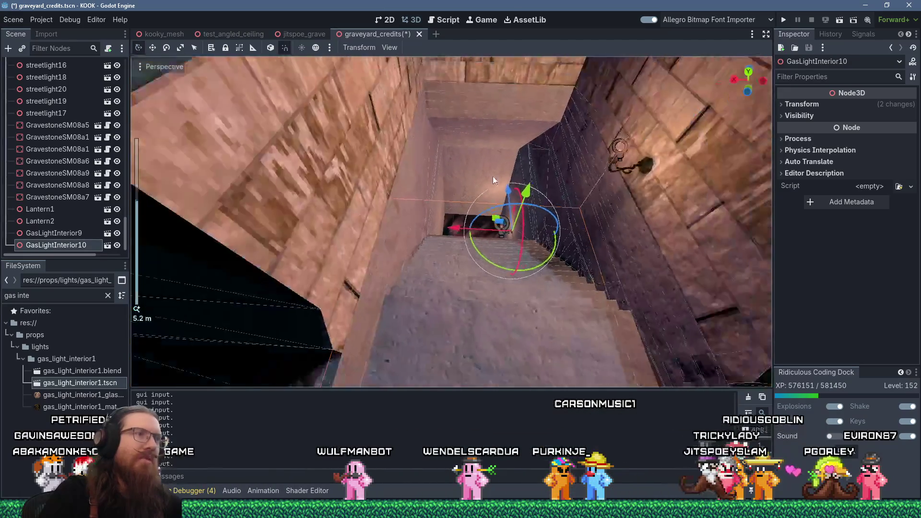
scroll(510, 221, "up", 2)
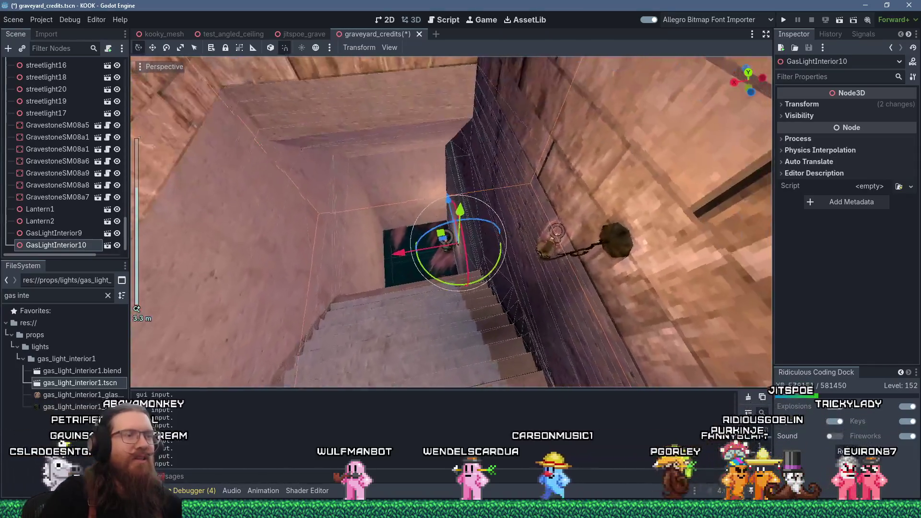
mouse_move(420, 203)
left_mouse_down()
mouse_move(418, 193)
mouse_move(508, 151)
mouse_move(586, 76)
mouse_move(499, 204)
mouse_move(614, 169)
mouse_move(500, 247)
left_mouse_up()
scroll(500, 247, "down", 2)
scroll(527, 307, "down", 5)
mouse_move(520, 331)
left_mouse_down()
mouse_move(512, 225)
mouse_move(504, 326)
mouse_move(520, 241)
mouse_move(572, 172)
mouse_move(494, 274)
mouse_move(466, 273)
mouse_move(506, 232)
mouse_move(473, 30)
mouse_move(575, 365)
mouse_move(606, 203)
mouse_move(481, 183)
mouse_move(457, 187)
left_mouse_up()
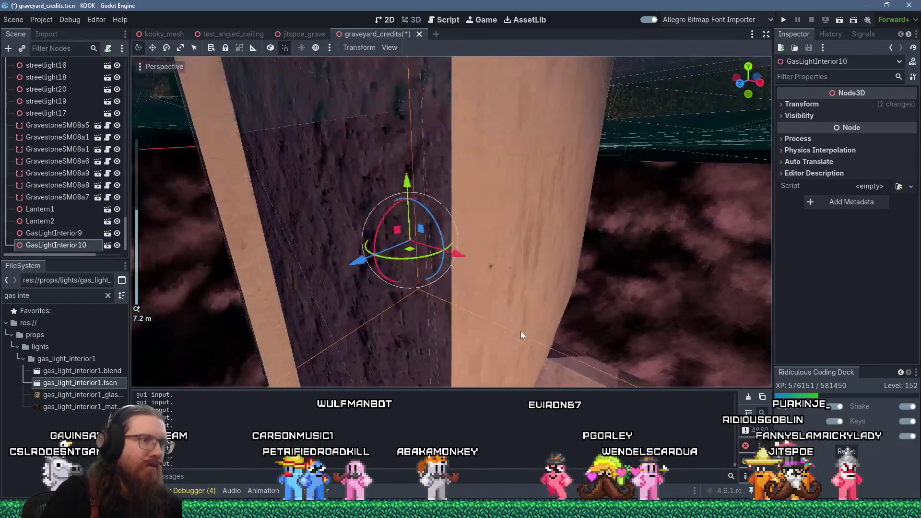
scroll(465, 274, "down", 3)
scroll(576, 365, "down", 3)
scroll(461, 183, "up", 4)
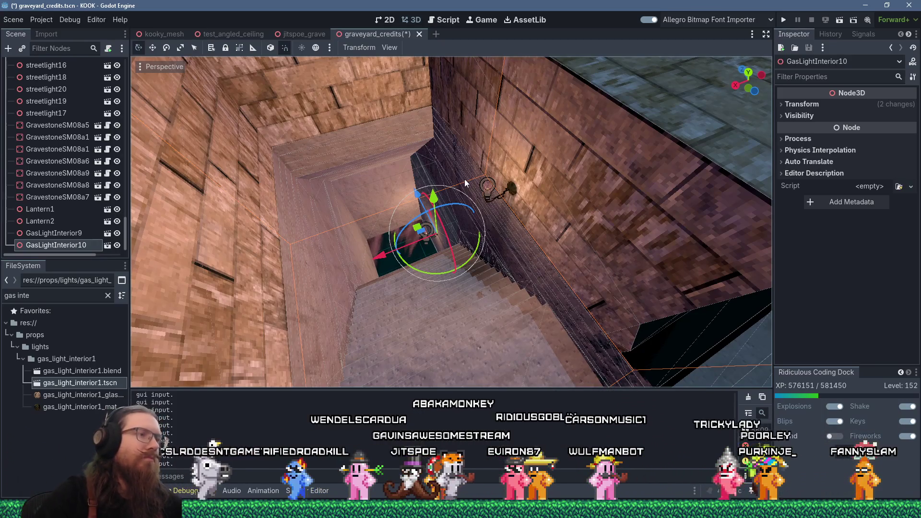
scroll(463, 179, "down", 6)
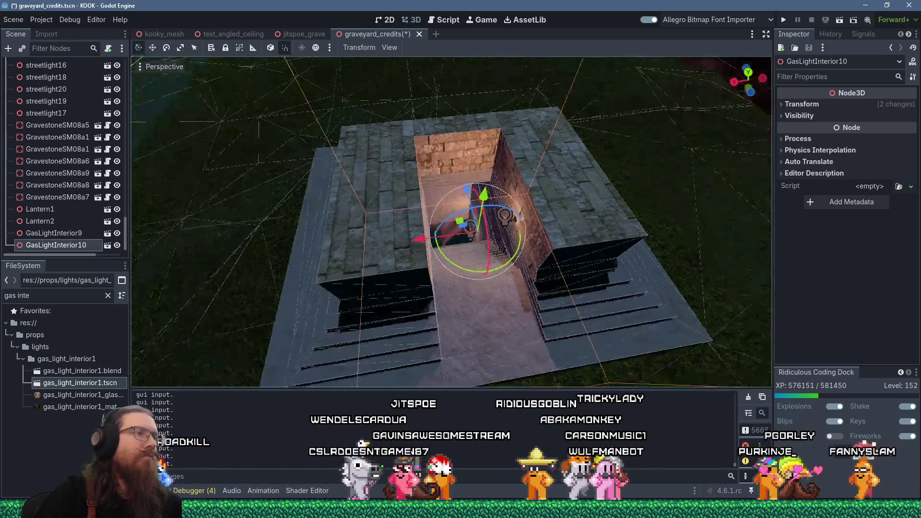
left_click(499, 227)
scroll(499, 227, "up", 8)
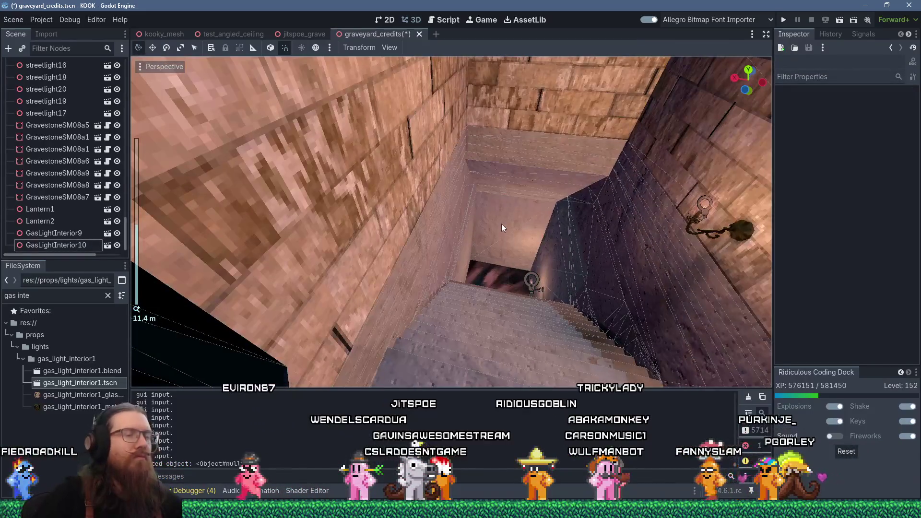
left_click_drag(502, 224, 480, 206)
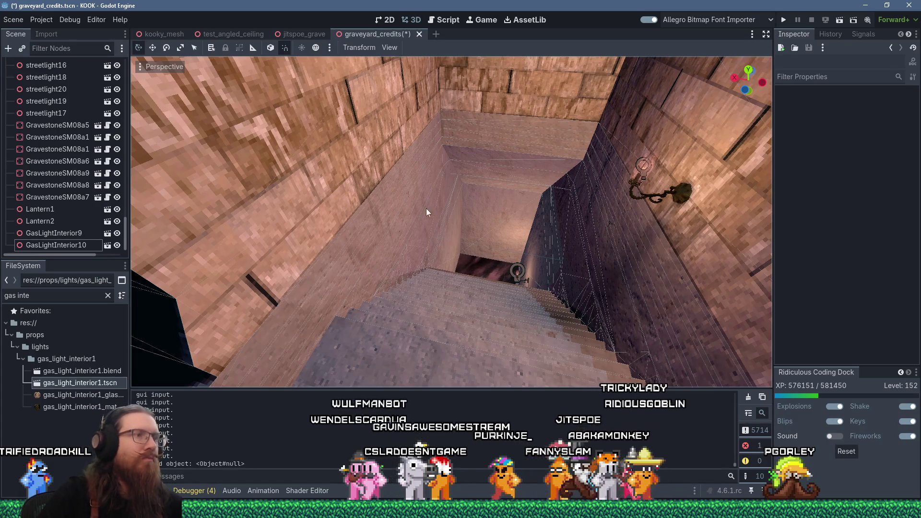
scroll(426, 209, "down", 10)
mouse_move(461, 155)
left_mouse_down()
mouse_move(309, 118)
mouse_move(249, 135)
mouse_move(373, 142)
mouse_move(432, 185)
mouse_move(332, 146)
left_mouse_up()
scroll(373, 142, "up", 5)
scroll(373, 173, "down", 5)
left_click(344, 120)
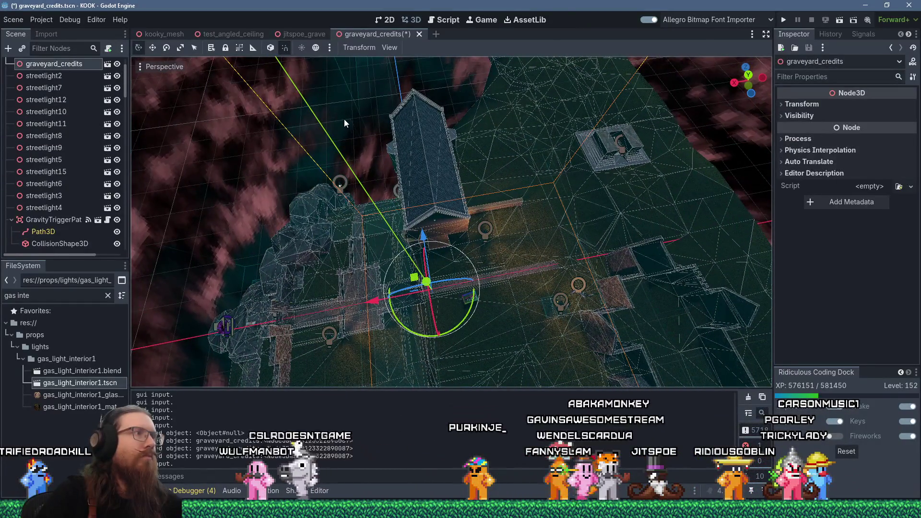
mouse_move(284, 162)
left_mouse_down()
mouse_move(373, 129)
mouse_move(315, 150)
left_mouse_up()
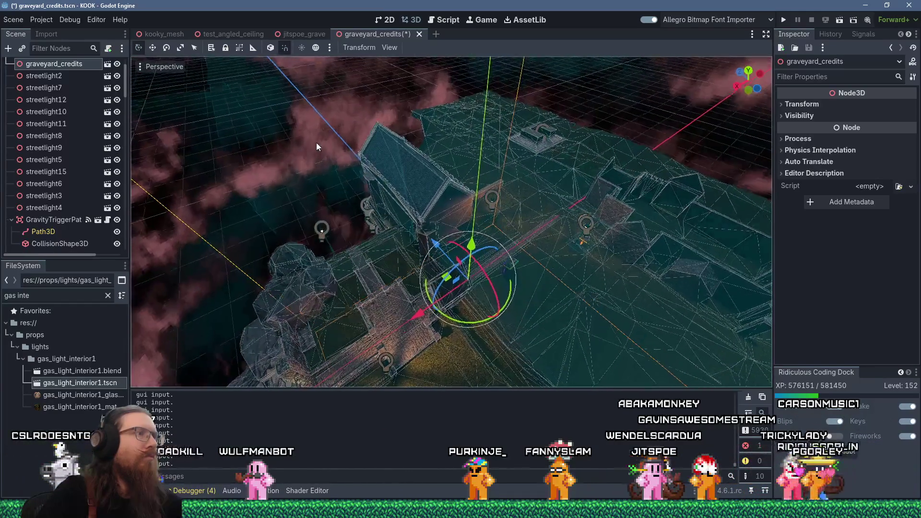
left_click(231, 165)
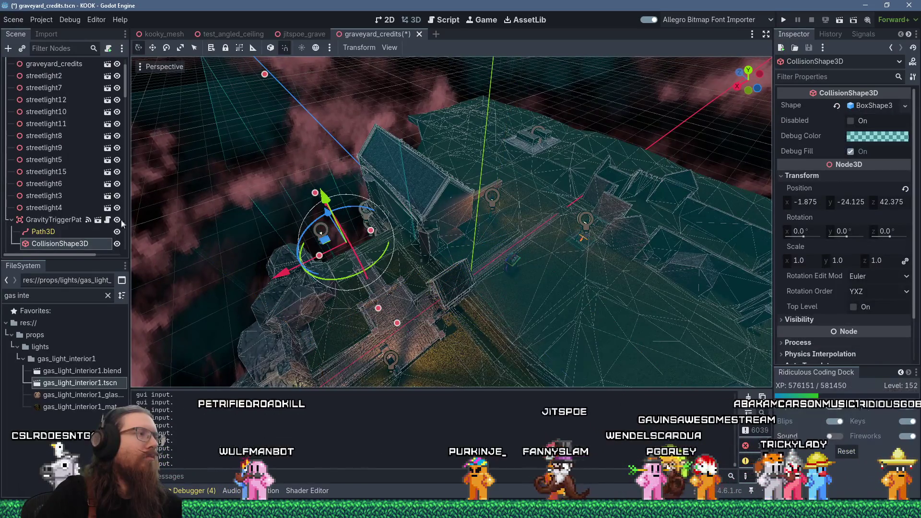
left_click(72, 222)
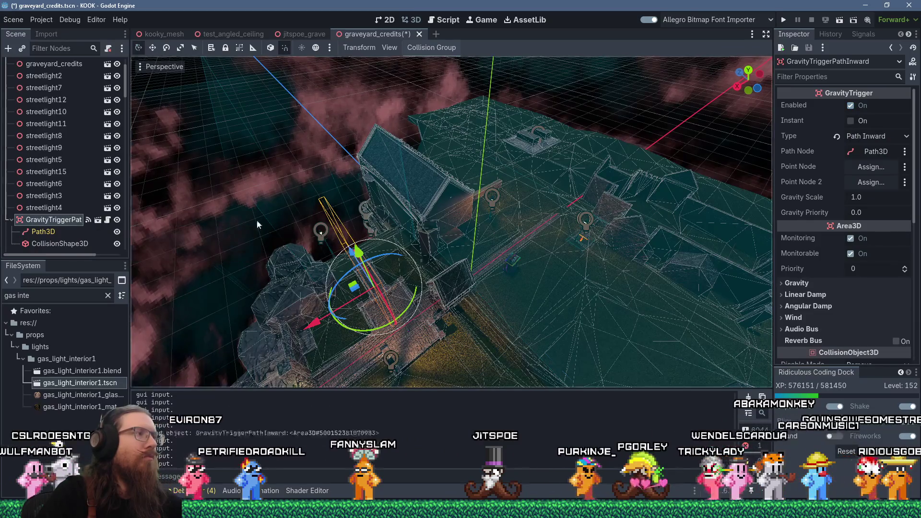
scroll(214, 219, "up", 5)
key("f")
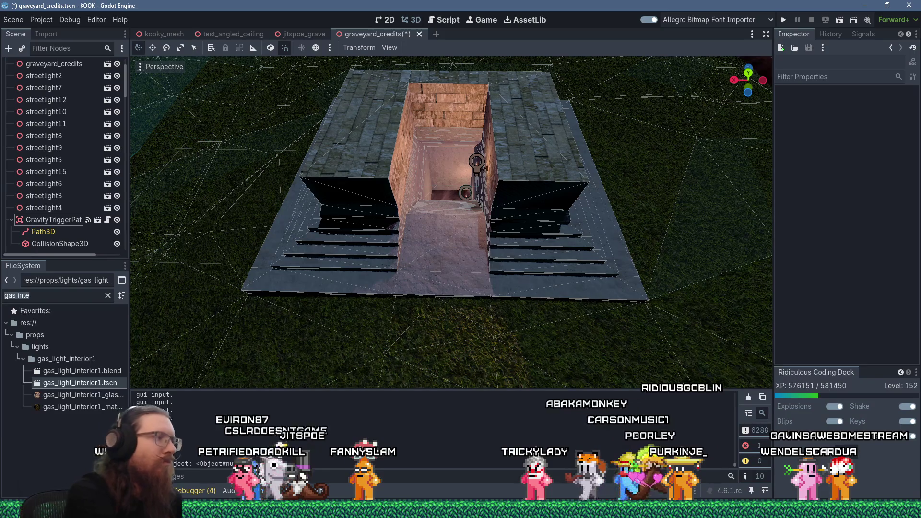
- Add a GravityTriggerPathOutward trigger to the stairway, moved 3 units along Z and slightly lowered
type("grav trig path")
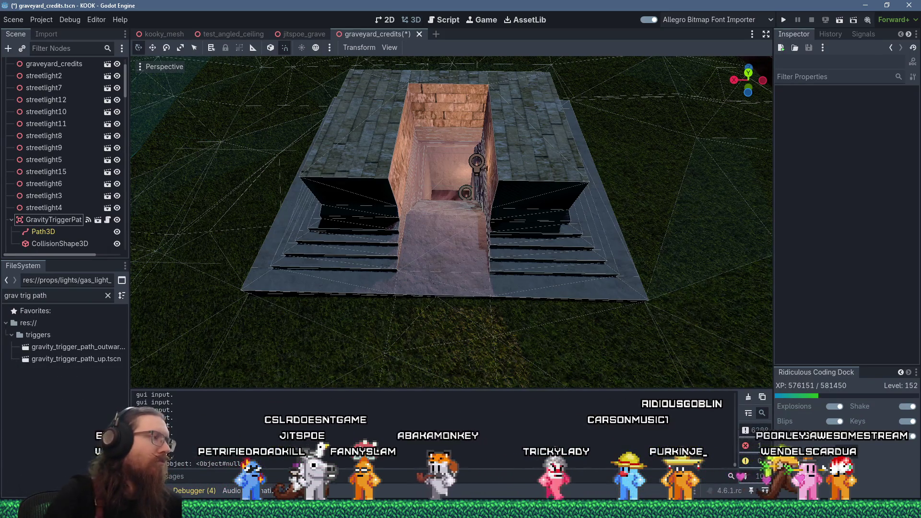
left_click_drag(130, 330, 150, 326)
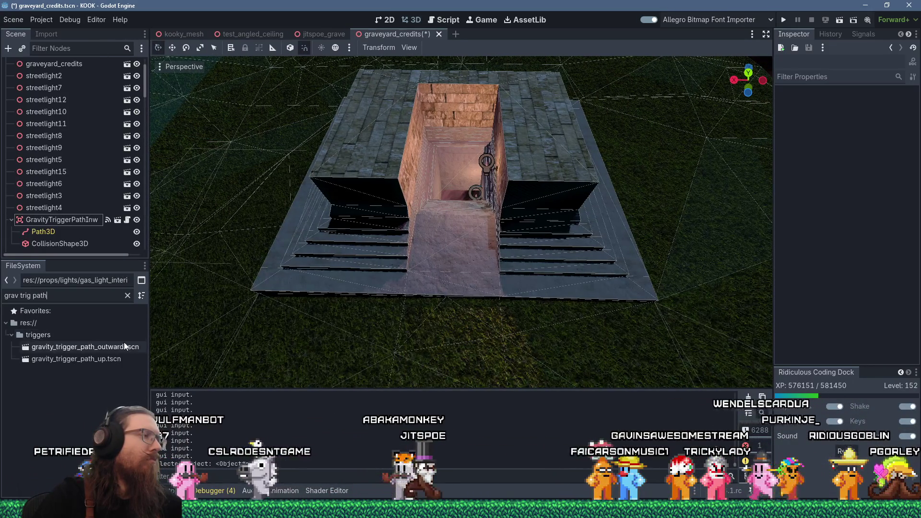
left_click(93, 347)
mouse_move(92, 345)
left_mouse_down()
mouse_move(233, 337)
mouse_move(447, 234)
mouse_move(415, 230)
left_mouse_up()
scroll(403, 182, "up", 3)
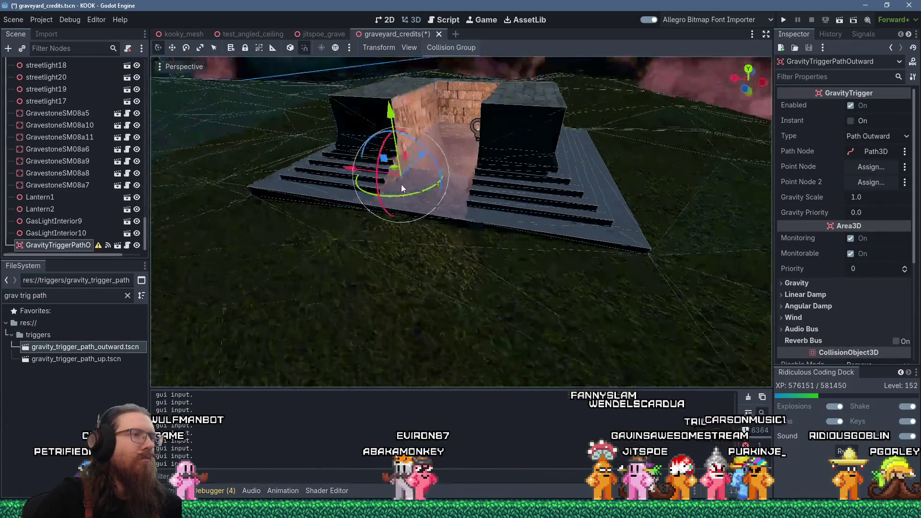
mouse_move(403, 177)
left_mouse_down()
mouse_move(431, 245)
mouse_move(460, 254)
mouse_move(430, 253)
mouse_move(405, 269)
mouse_move(419, 252)
mouse_move(463, 279)
mouse_move(438, 218)
left_mouse_up()
scroll(405, 269, "up", 3)
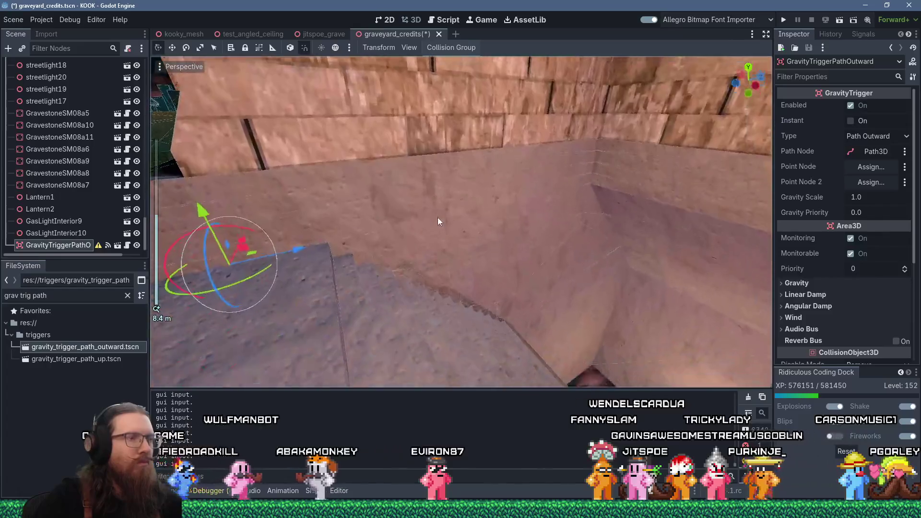
left_click_drag(348, 247, 517, 236)
mouse_move(477, 158)
left_mouse_down()
mouse_move(464, 209)
mouse_move(475, 261)
mouse_move(403, 277)
mouse_move(343, 246)
left_mouse_up()
- Orbit around the stairs to inspect the trigger, then switch to TrenchBroom
mouse_move(342, 165)
left_mouse_down()
mouse_move(404, 182)
mouse_move(344, 181)
mouse_move(322, 168)
mouse_move(372, 151)
mouse_move(407, 202)
mouse_move(383, 200)
left_mouse_up()
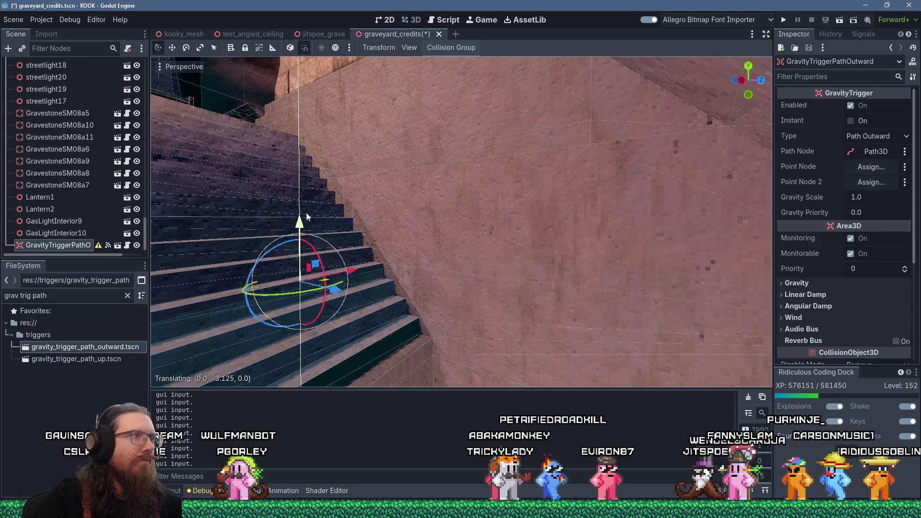
mouse_move(377, 204)
left_mouse_down()
mouse_move(393, 218)
mouse_move(377, 201)
left_mouse_up()
key("alt+Tab")
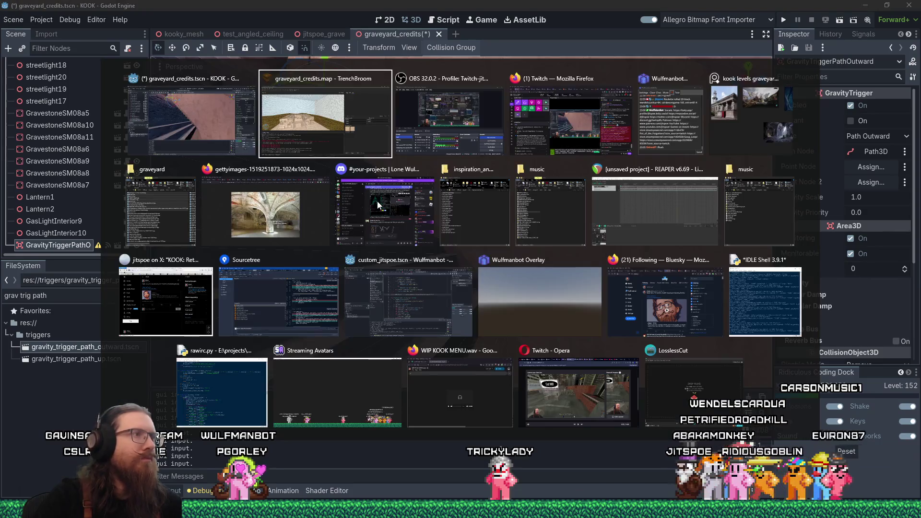
- Undo the last change and extend the wall brush face down along the stairway shaft
scroll(312, 230, "up", 10)
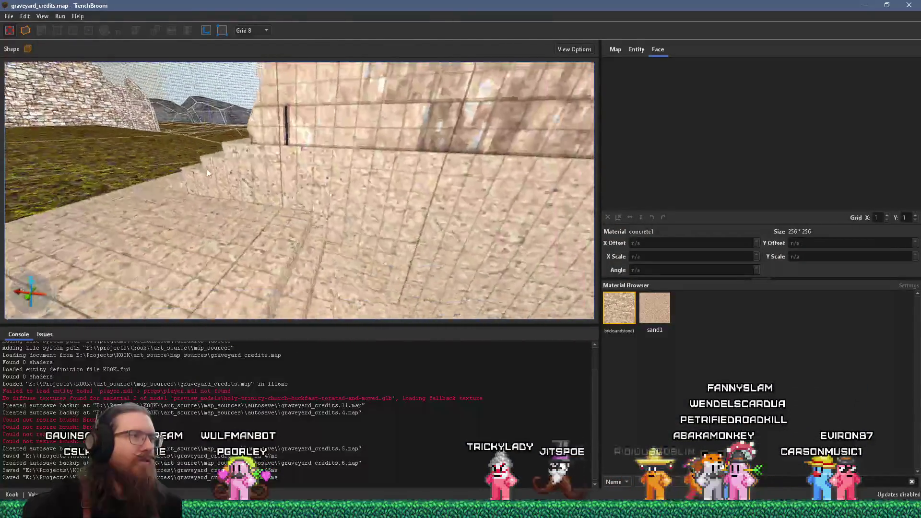
key("ctrl+z")
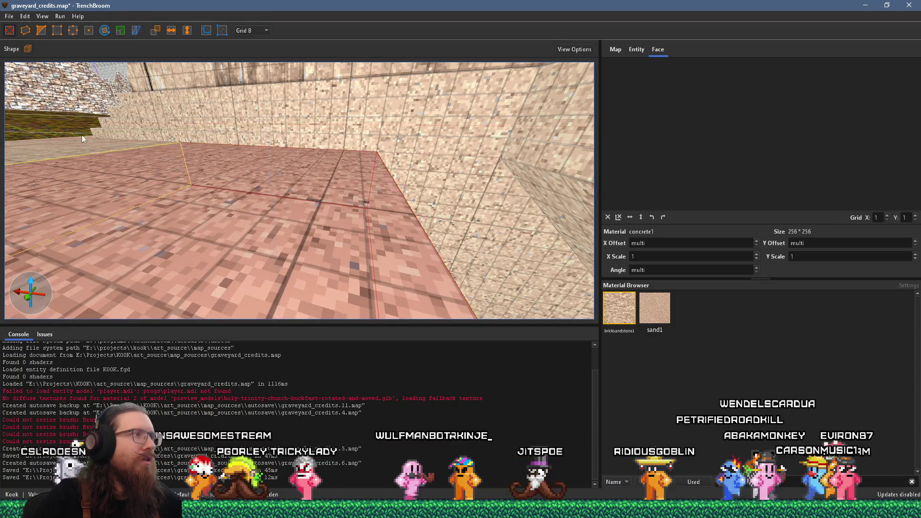
scroll(97, 139, "up", 10)
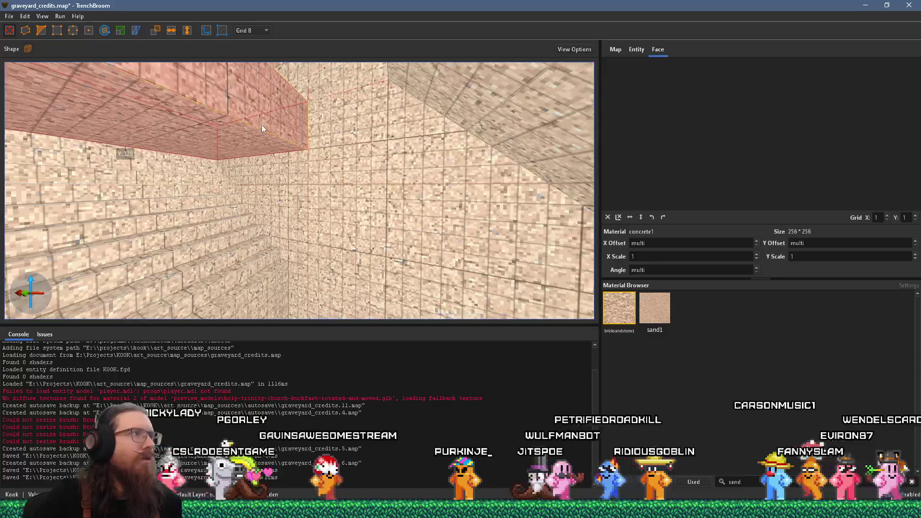
mouse_move(236, 139)
left_mouse_down()
mouse_move(237, 249)
mouse_move(236, 214)
mouse_move(261, 199)
mouse_move(297, 153)
left_mouse_up()
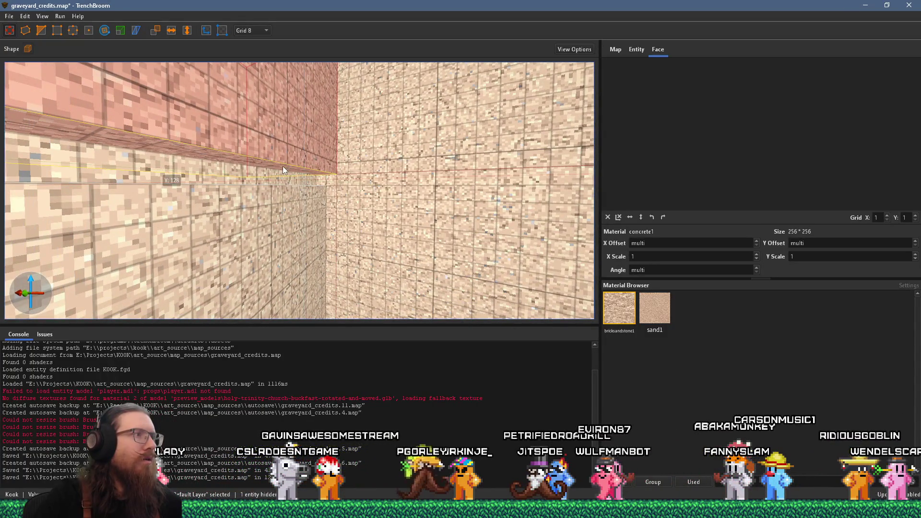
scroll(284, 185, "down", 5)
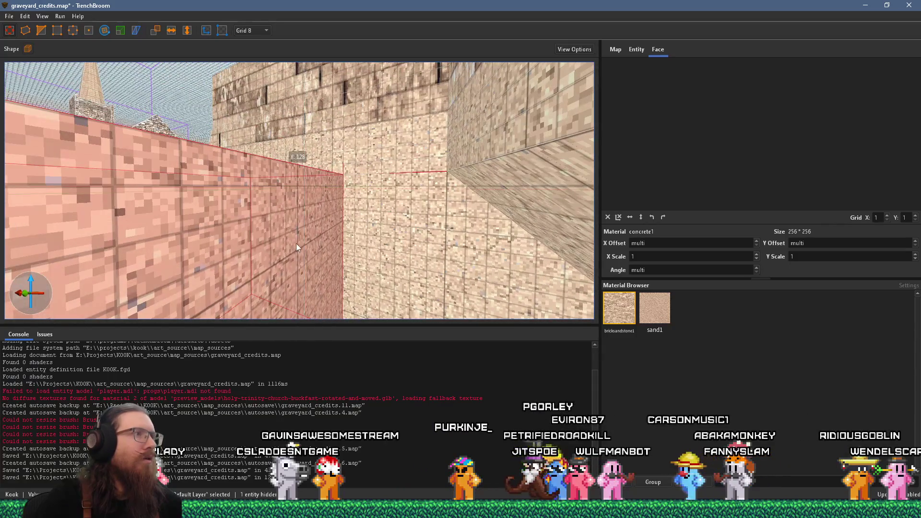
scroll(293, 248, "up", 3)
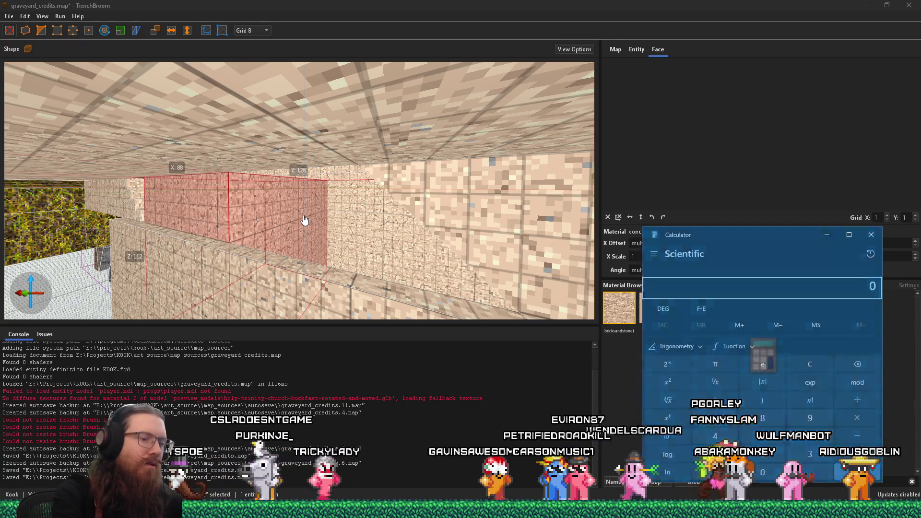
- Work out 112 ÷ 32 = 3.5 in Calculator and switch back to Godot
type("112 ÷ 32 =")
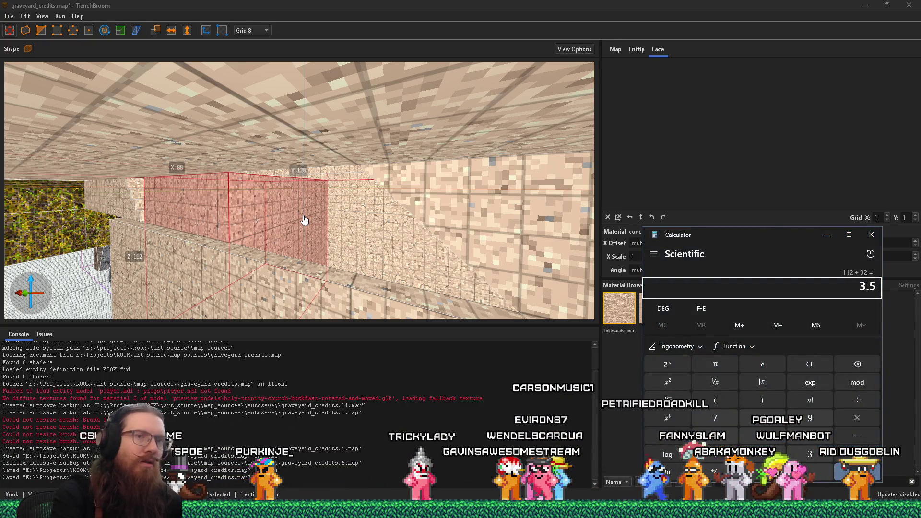
left_click(911, 230)
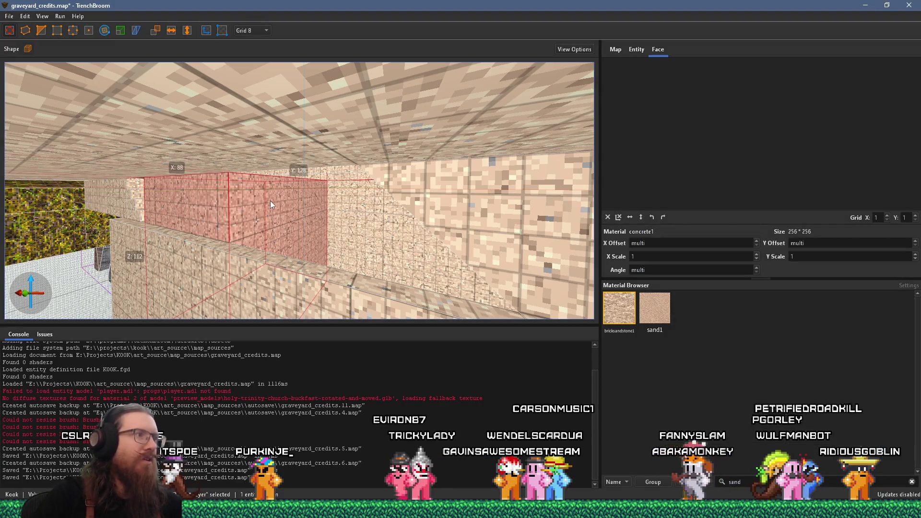
key("alt+Tab")
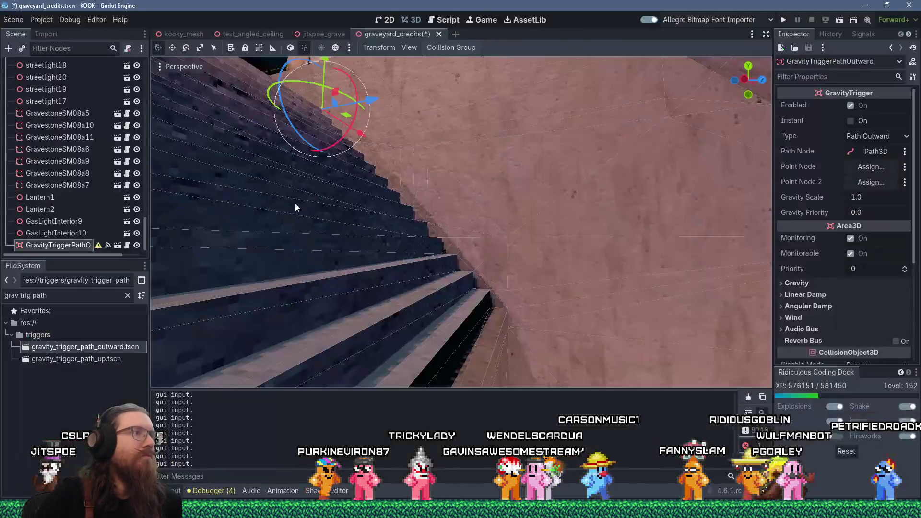
- Lower the gravity trigger 3 units down the shaft
scroll(307, 182, "down", 5)
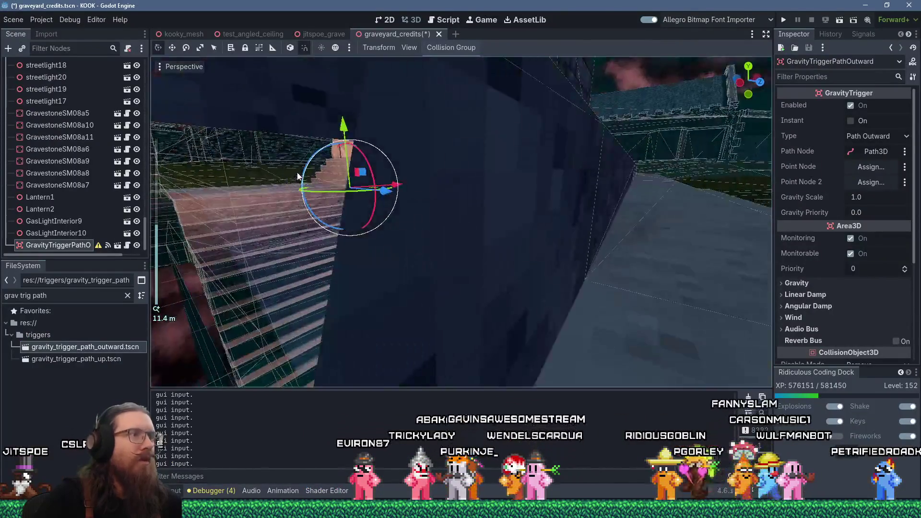
left_click_drag(298, 177, 315, 167)
left_click_drag(354, 113, 340, 226)
scroll(418, 246, "up", 3)
mouse_move(418, 247)
left_mouse_down()
mouse_move(483, 197)
mouse_move(188, 225)
left_mouse_up()
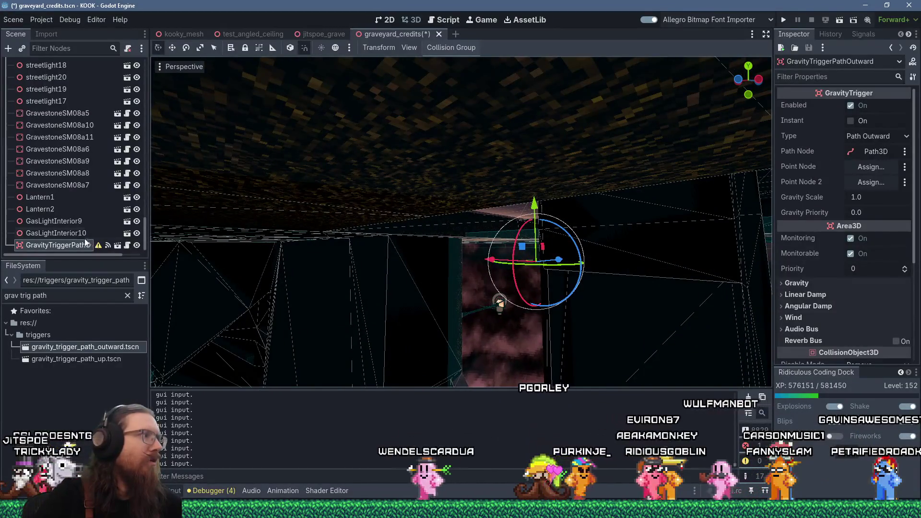
- Enable Editable Children on the GravityTrigger node and select its Path3D
right_click(131, 244)
left_click(61, 244)
right_click(62, 243)
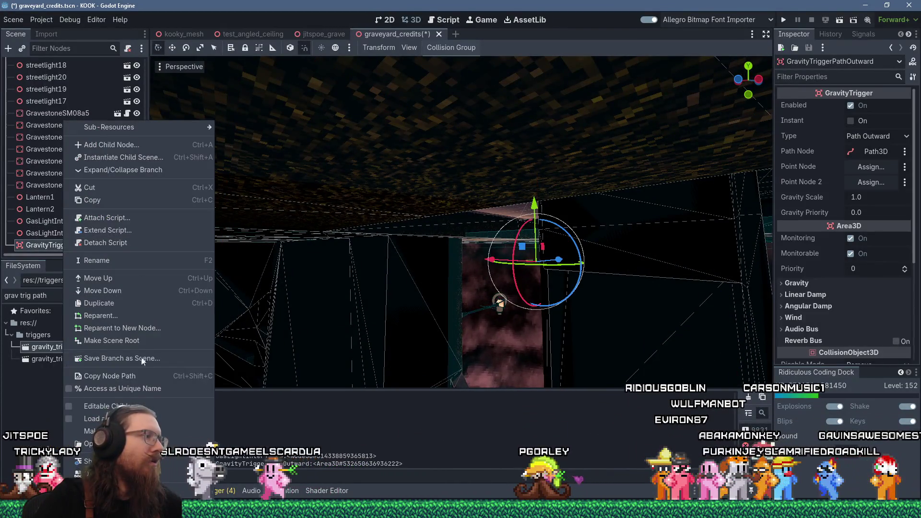
key("Escape")
mouse_move(499, 304)
left_mouse_down()
mouse_move(411, 304)
mouse_move(430, 282)
mouse_move(454, 306)
mouse_move(389, 267)
left_mouse_up()
scroll(109, 213, "down", 1)
left_click(69, 245)
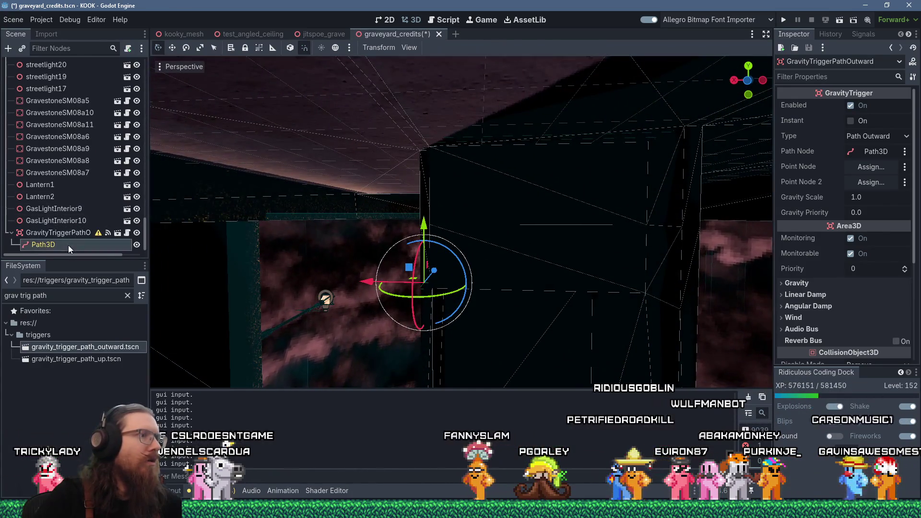
mouse_move(303, 279)
left_mouse_down()
mouse_move(359, 282)
mouse_move(450, 262)
mouse_move(422, 267)
mouse_move(414, 280)
left_mouse_up()
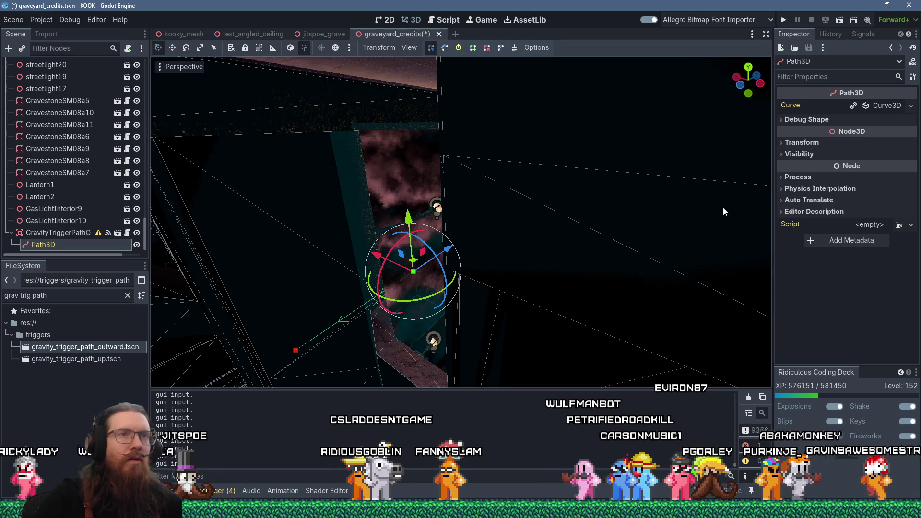
- Make the Path3D's Curve3D resource unique and expand its Points list
right_click(874, 107)
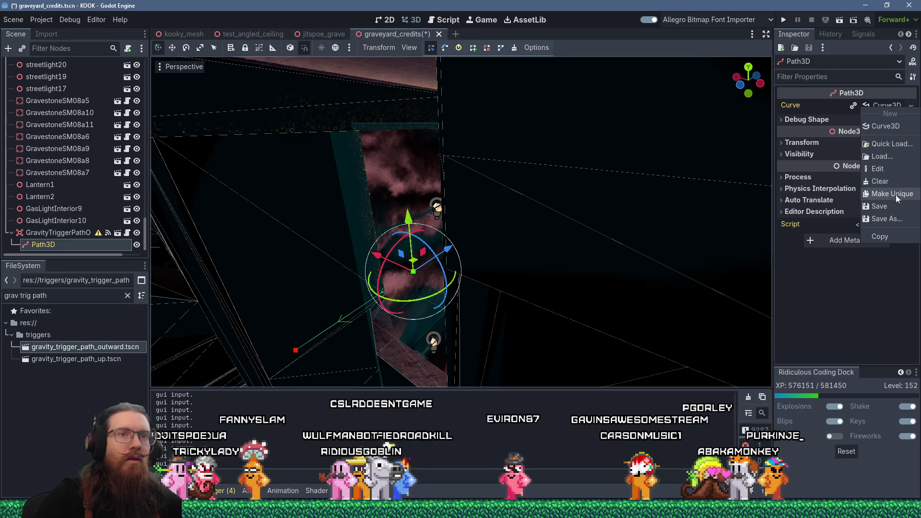
left_click(895, 194)
left_click(879, 107)
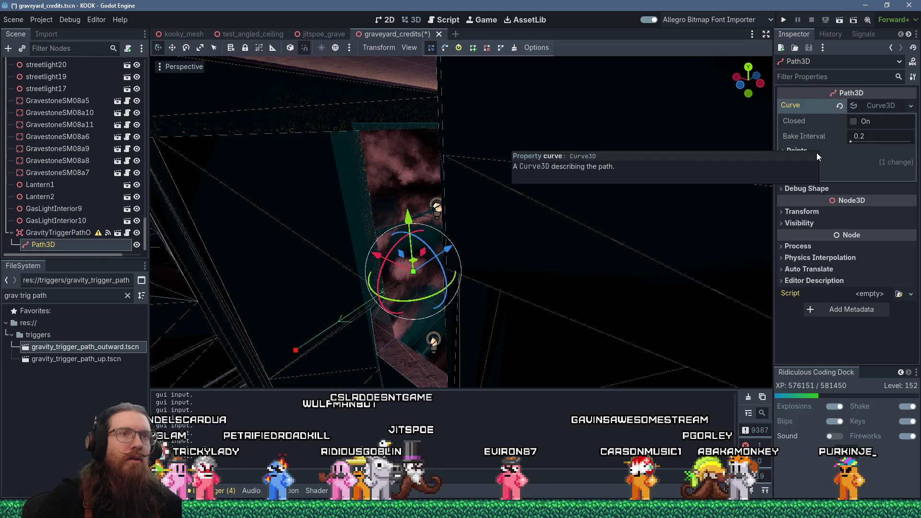
left_click(832, 152)
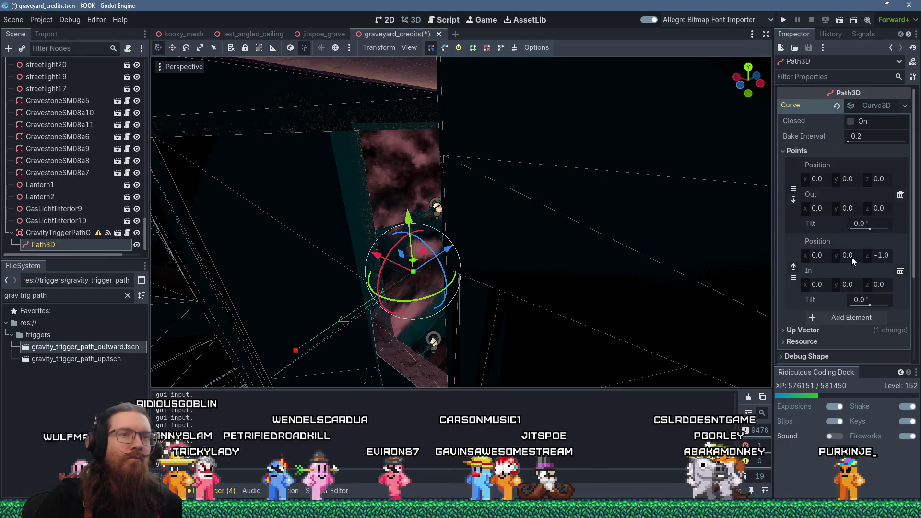
- Set the second curve point's x position to -4.0, then reselect the gravity trigger
left_click(823, 256)
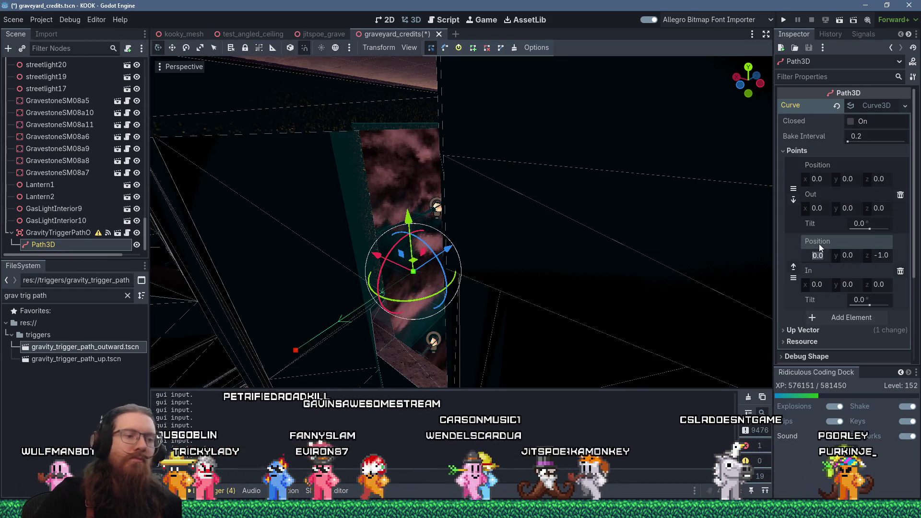
type("4")
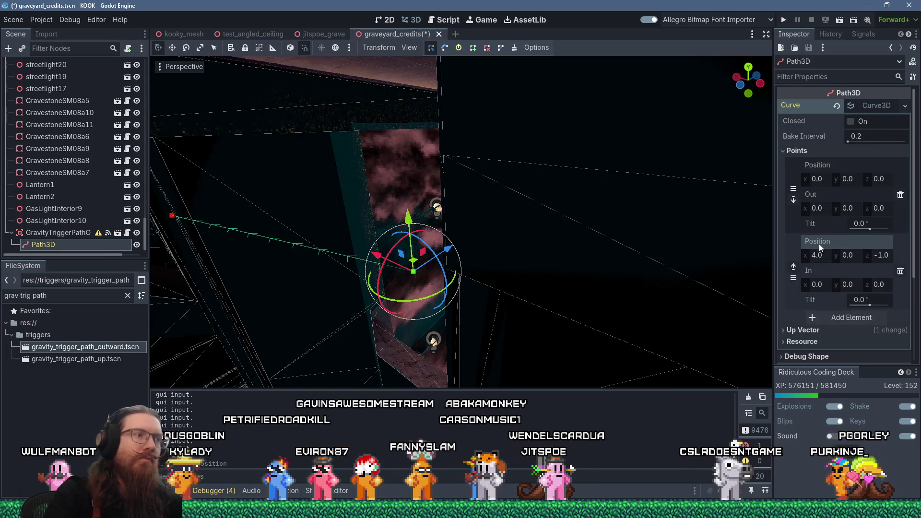
type("-4")
key("Return")
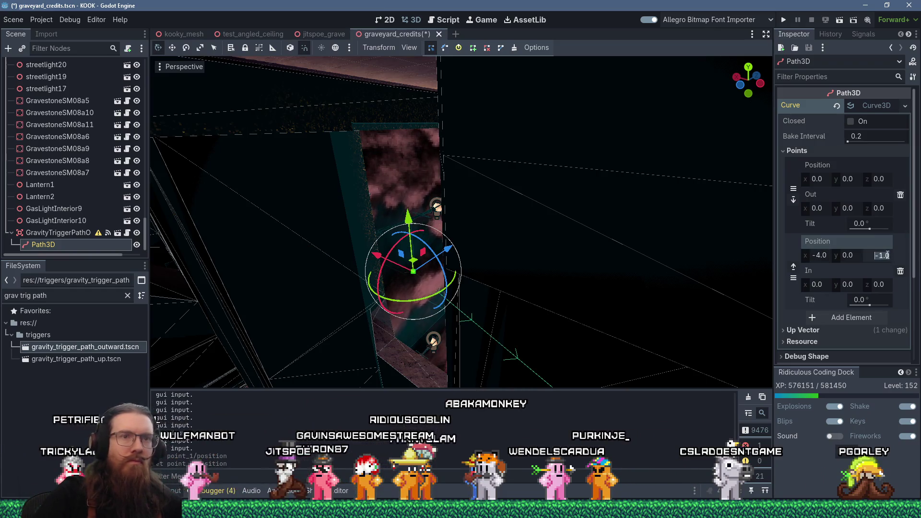
mouse_move(660, 198)
left_mouse_down()
mouse_move(610, 221)
mouse_move(631, 193)
mouse_move(590, 218)
mouse_move(605, 277)
left_mouse_up()
scroll(605, 276, "down", 8)
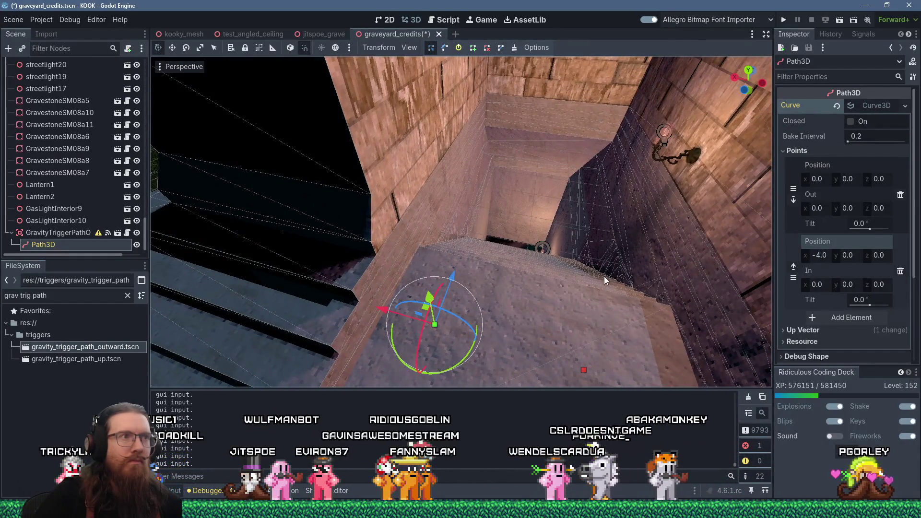
scroll(602, 265, "up", 5)
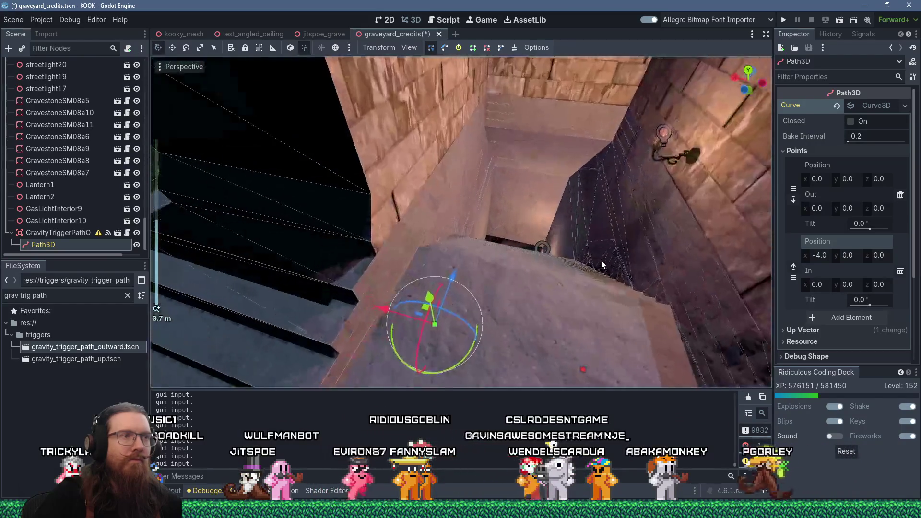
left_click(50, 234)
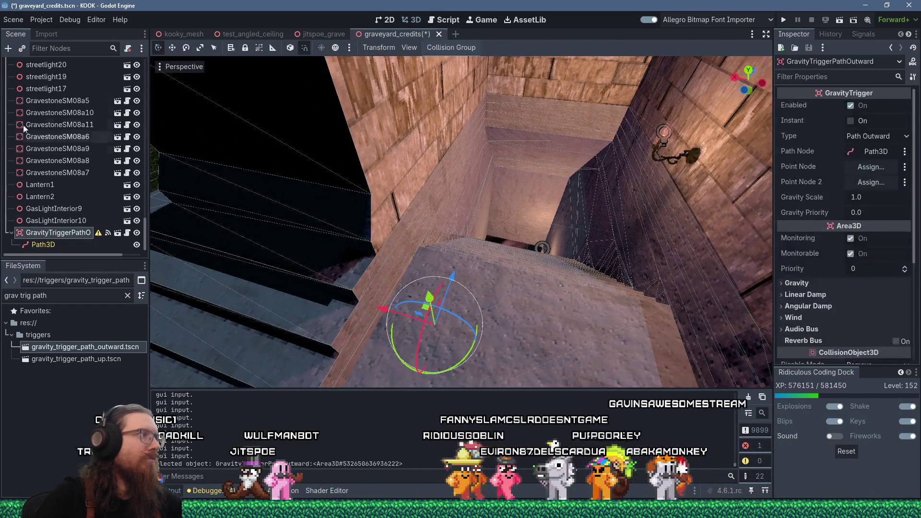
- Add a CollisionShape3D child to the trigger and give it a new BoxShape3D
left_click(9, 49)
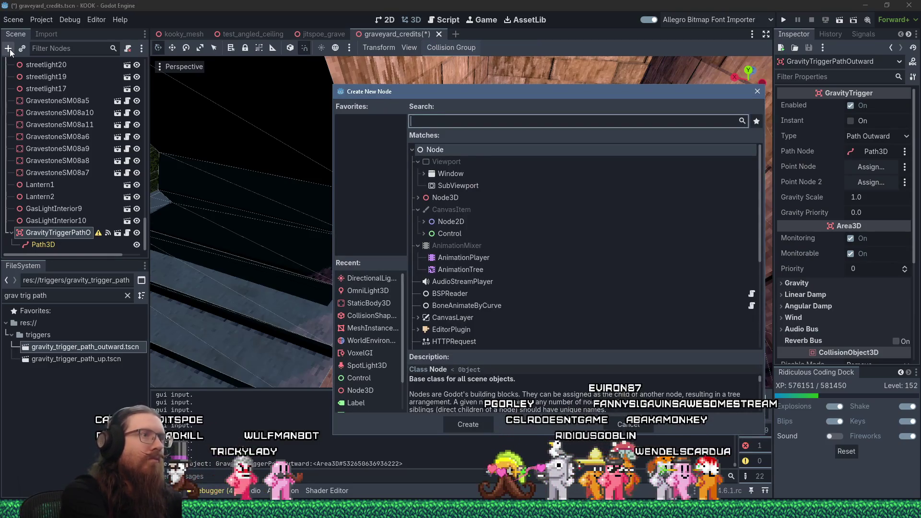
type("collisionshape")
key("Return")
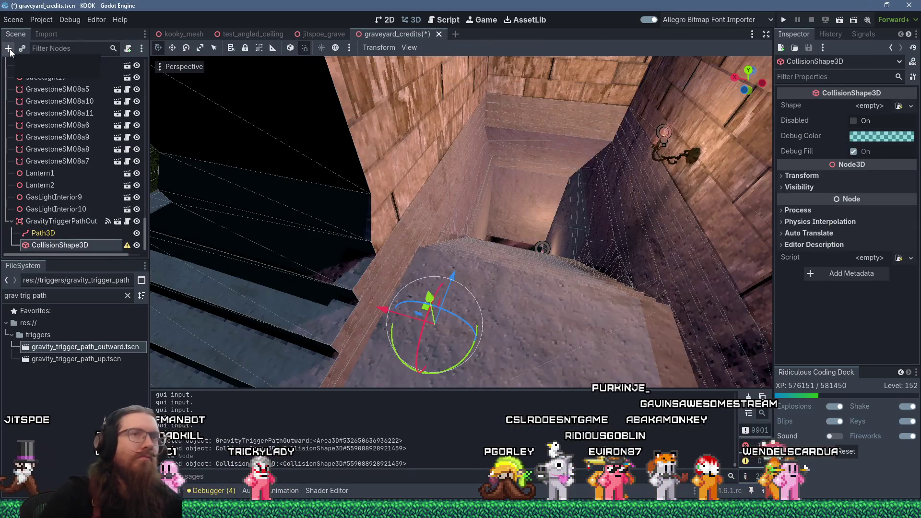
left_click(873, 107)
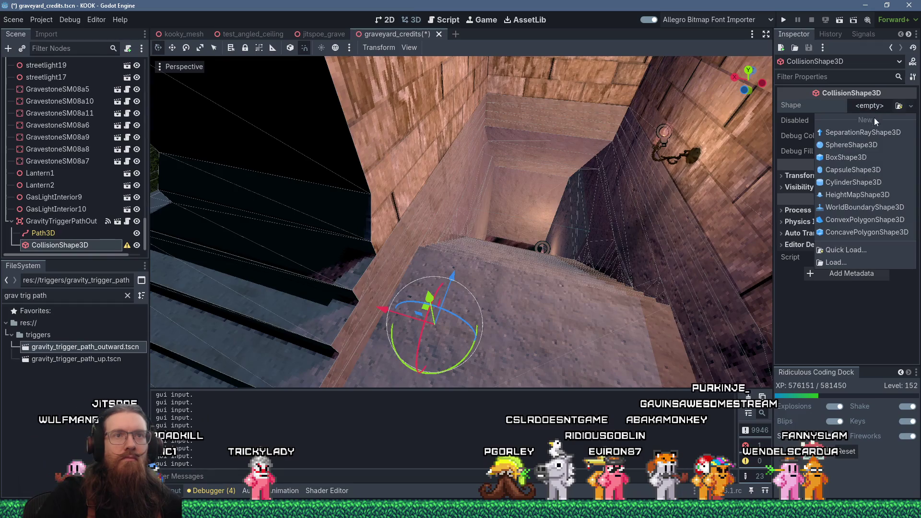
left_click(872, 156)
left_click_drag(585, 182, 578, 111)
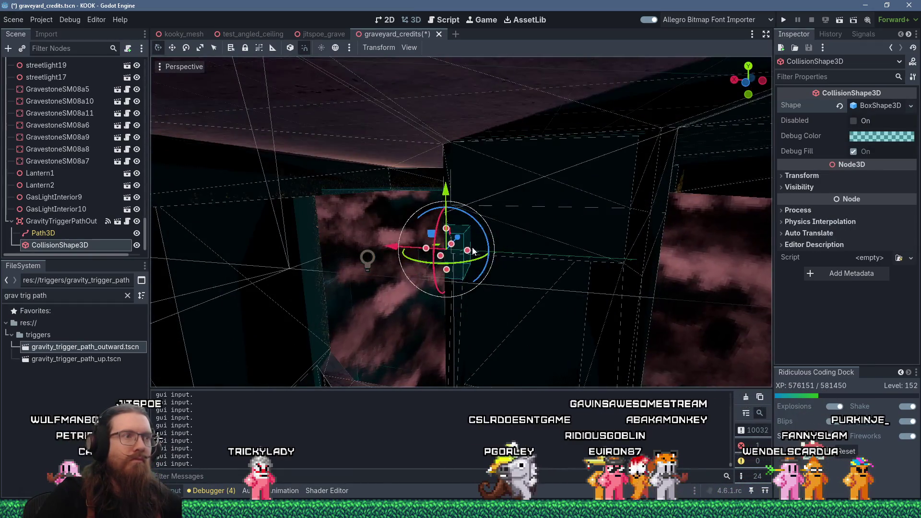
- Size the box to 5.125 × 7.625 × 9.5 to fill the shaft, then save and run
left_click_drag(483, 257, 673, 262)
mouse_move(539, 232)
left_mouse_down()
mouse_move(548, 46)
mouse_move(552, 71)
left_mouse_up()
left_click_drag(533, 161, 520, 208)
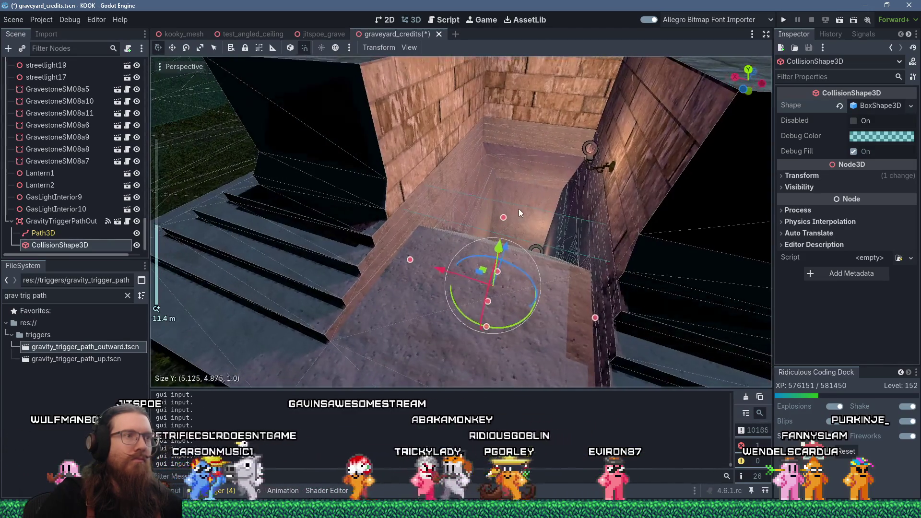
mouse_move(505, 69)
left_mouse_down()
mouse_move(494, 144)
mouse_move(463, 161)
mouse_move(495, 111)
mouse_move(453, 248)
mouse_move(539, 238)
mouse_move(613, 206)
left_mouse_up()
mouse_move(422, 267)
left_mouse_down()
mouse_move(444, 263)
mouse_move(492, 224)
mouse_move(480, 190)
mouse_move(468, 261)
mouse_move(431, 179)
mouse_move(403, 201)
mouse_move(430, 217)
mouse_move(489, 188)
mouse_move(536, 113)
mouse_move(532, 218)
mouse_move(485, 208)
mouse_move(466, 239)
mouse_move(444, 238)
mouse_move(639, 205)
left_mouse_up()
scroll(535, 213, "up", 2)
scroll(534, 212, "up", 5)
mouse_move(416, 311)
left_mouse_down()
mouse_move(433, 269)
mouse_move(394, 203)
mouse_move(404, 193)
mouse_move(375, 258)
mouse_move(399, 213)
mouse_move(444, 202)
mouse_move(415, 215)
mouse_move(442, 221)
mouse_move(419, 237)
mouse_move(378, 230)
mouse_move(447, 240)
mouse_move(457, 284)
mouse_move(515, 281)
mouse_move(750, 329)
mouse_move(527, 252)
mouse_move(658, 254)
mouse_move(564, 292)
mouse_move(543, 165)
left_mouse_up()
mouse_move(522, 52)
left_mouse_down()
mouse_move(522, 180)
mouse_move(481, 201)
left_mouse_up()
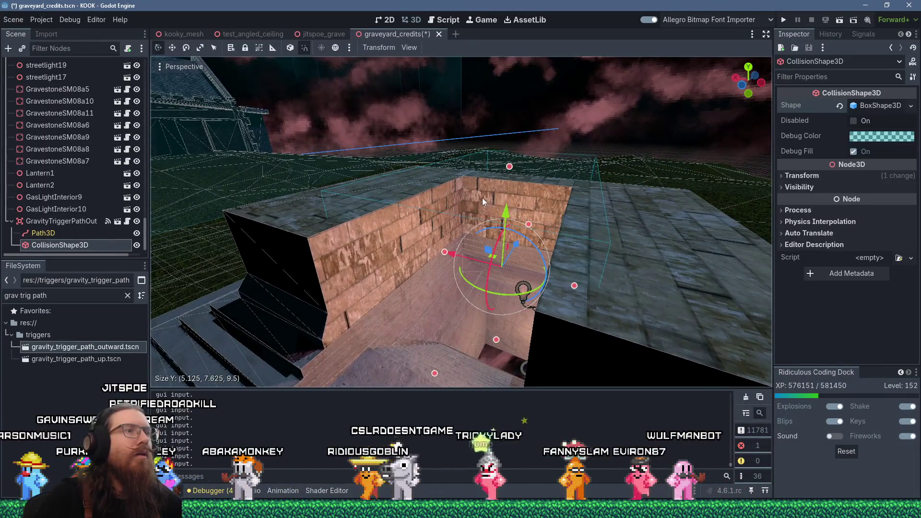
left_click(783, 24)
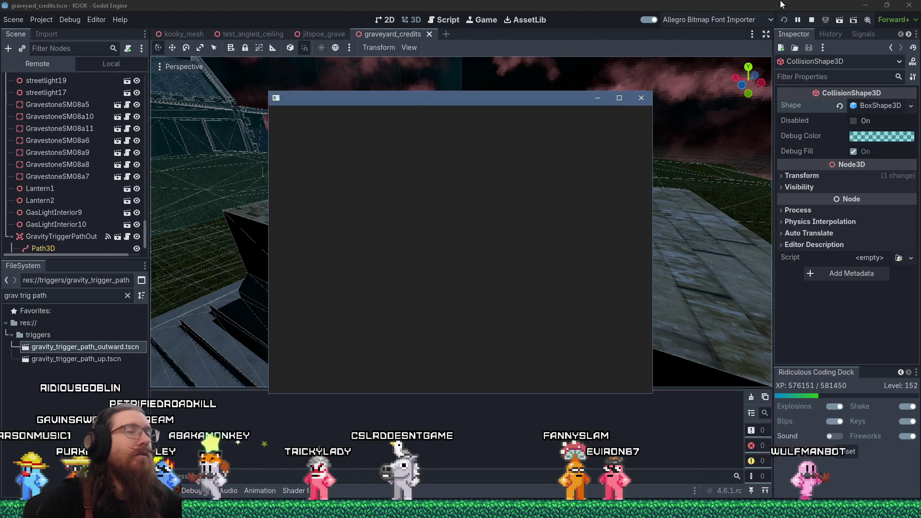
- Set SHOW_TITLE_SCREEN_IN_DEBUG_BUILD to false in global.gd and save the script
left_click(481, 19)
left_click(444, 20)
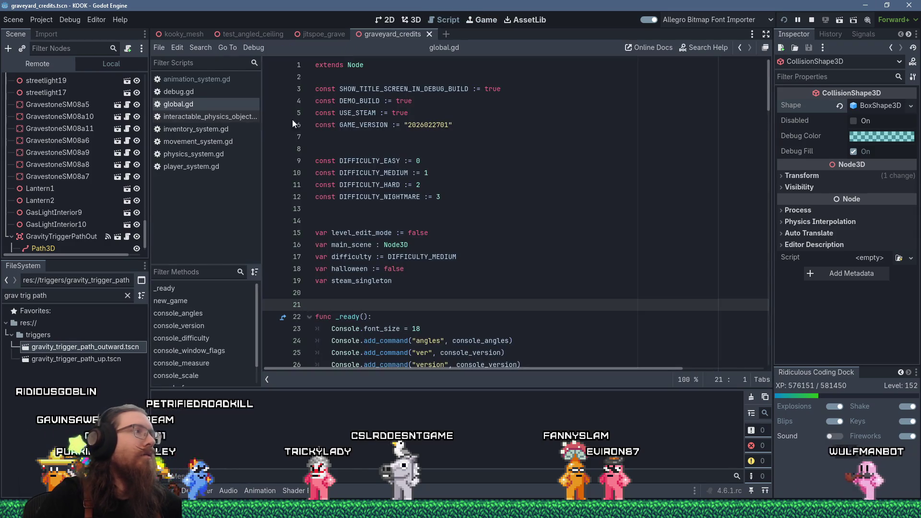
double_click(489, 89)
type("false")
key("ctrl+s")
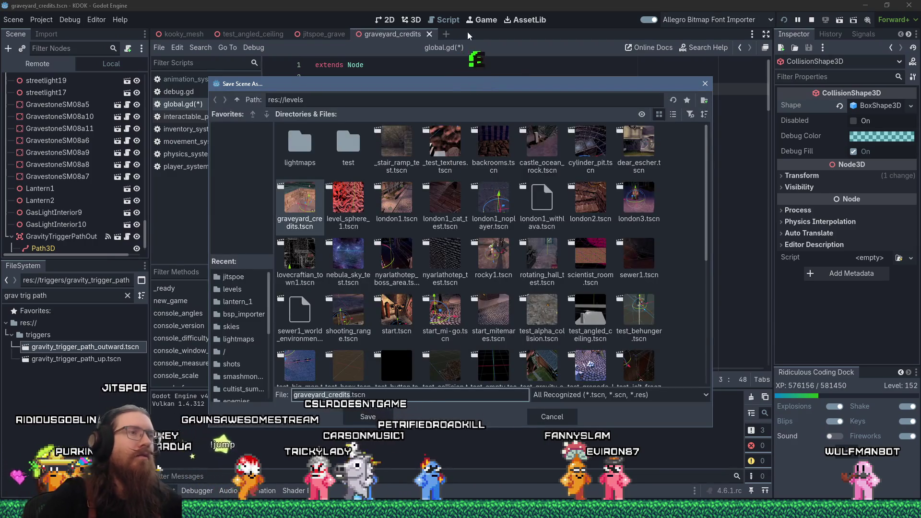
key("Escape")
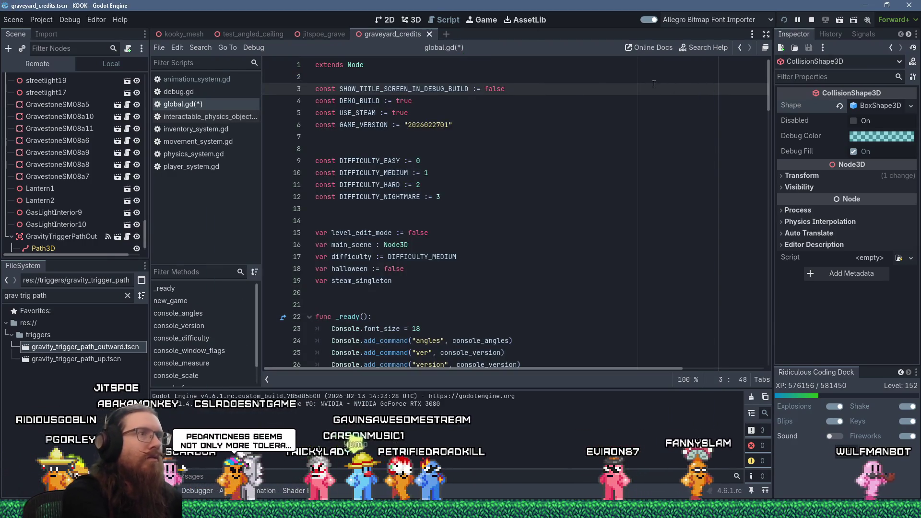
key("ctrl+s")
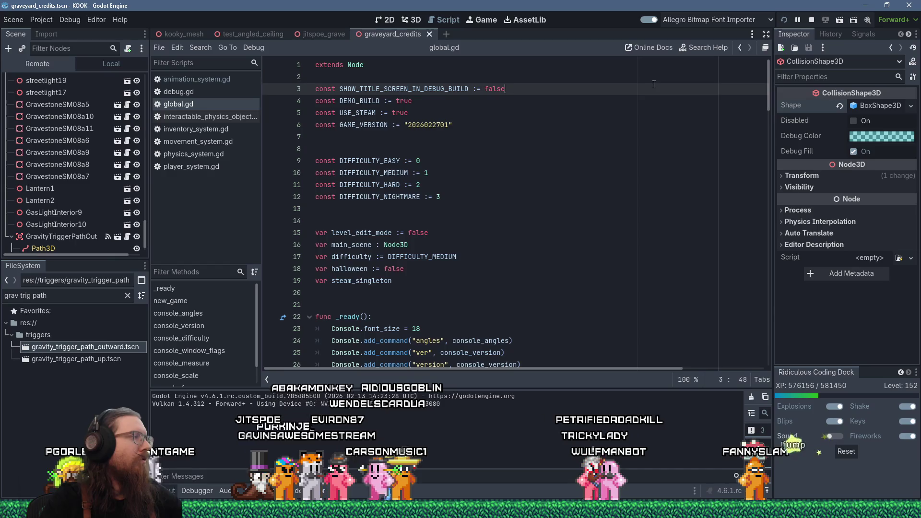
- Relaunch the game with F5, undo a stray backtick, and open the game's developer console
key("F5")
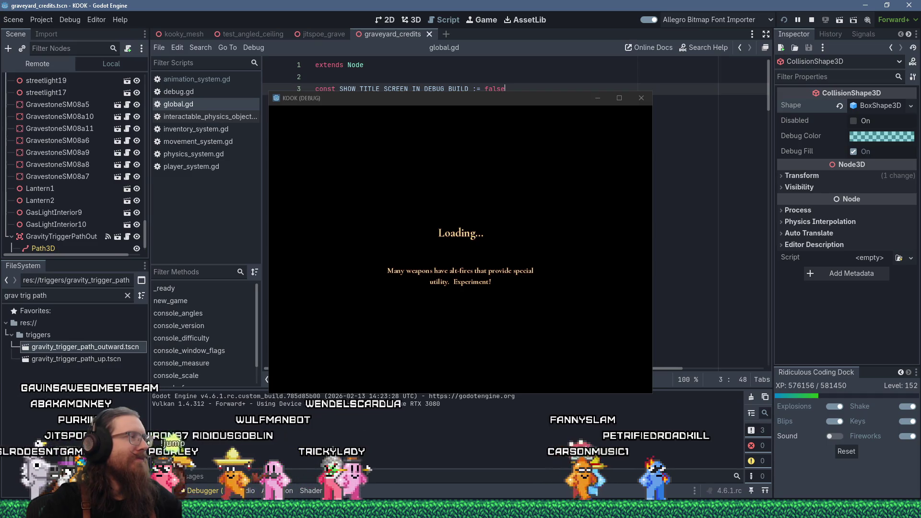
type("`")
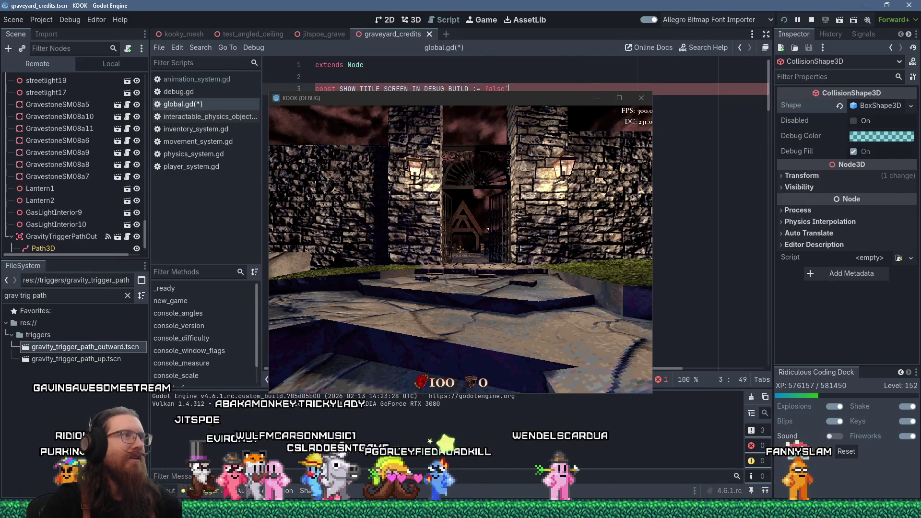
key("alt+F4")
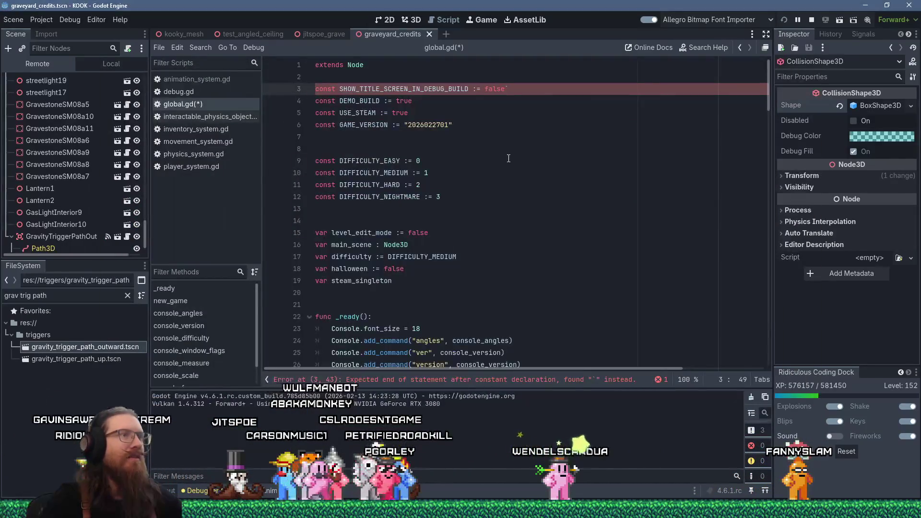
key("ctrl+z")
key("alt+Tab")
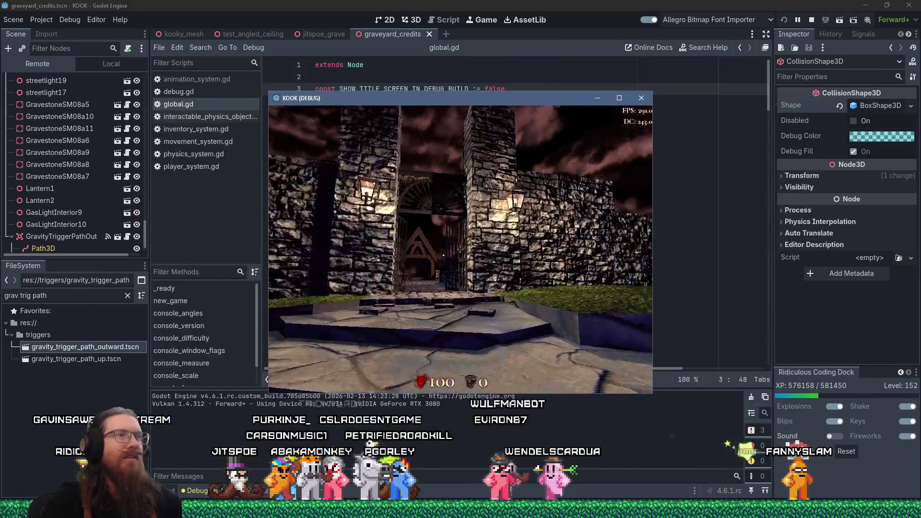
key("grave")
- Go full screen, close the console, and walk through the gate and graveyard into the sandstone shaft
double_click(624, 99)
key("grave")
key("w")
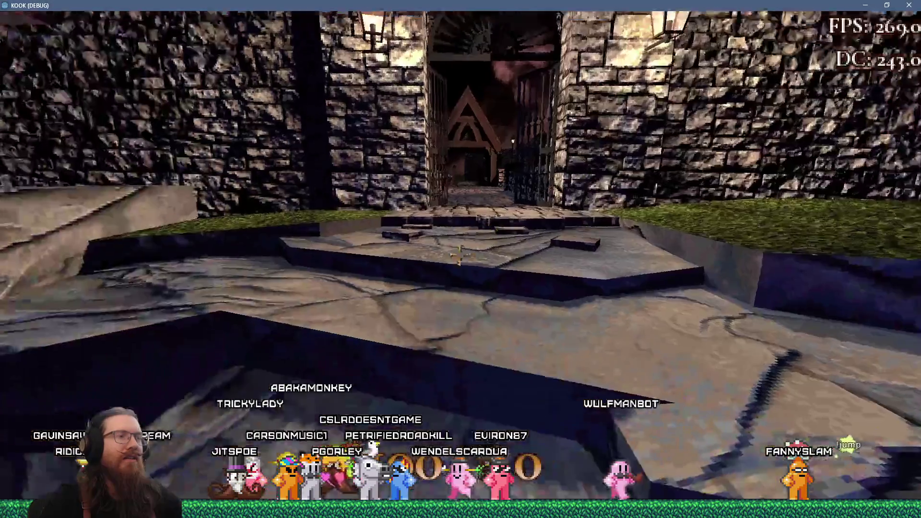
key("w")
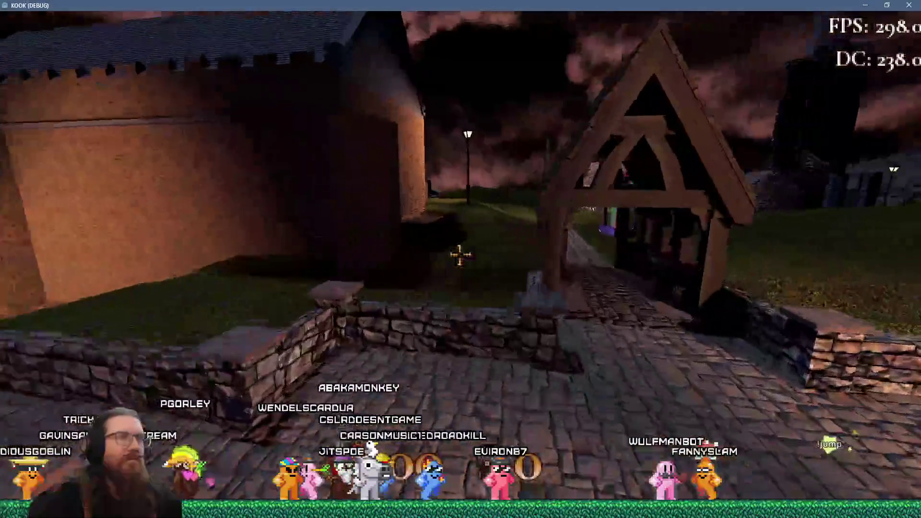
key("w")
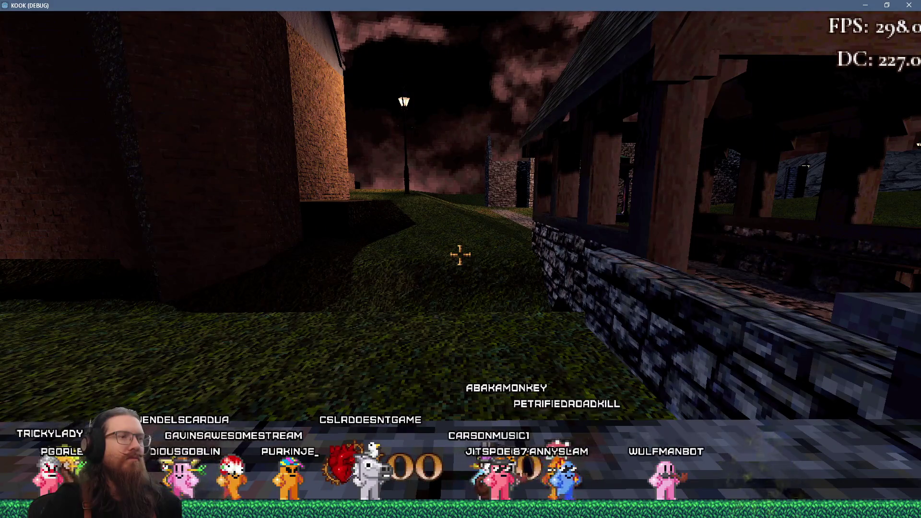
key("w")
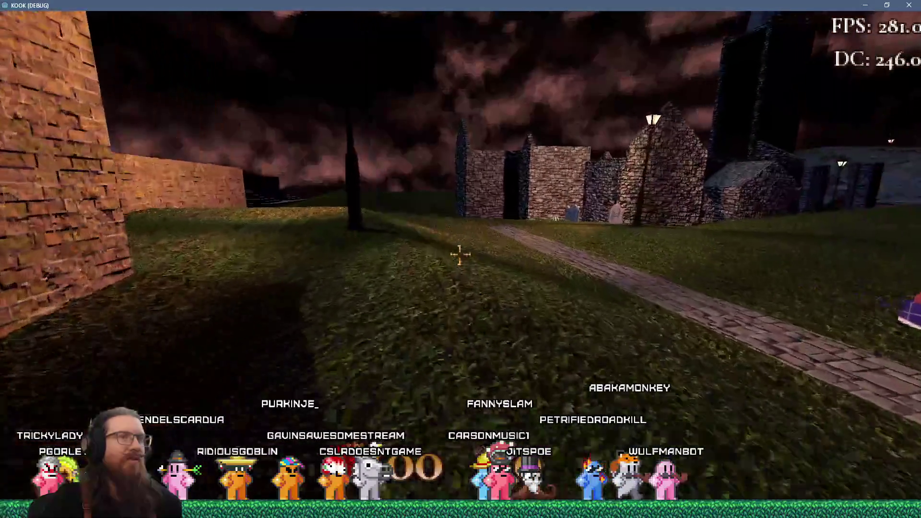
key("w")
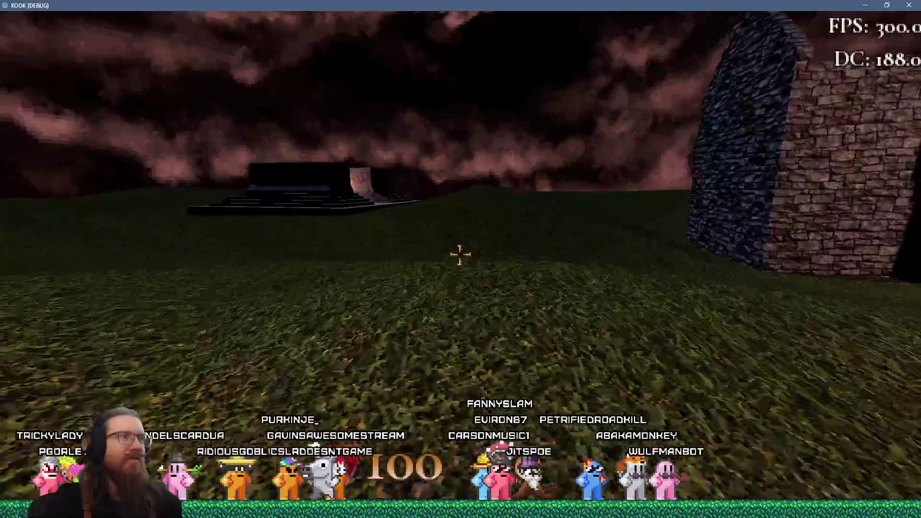
key("w")
key("w")
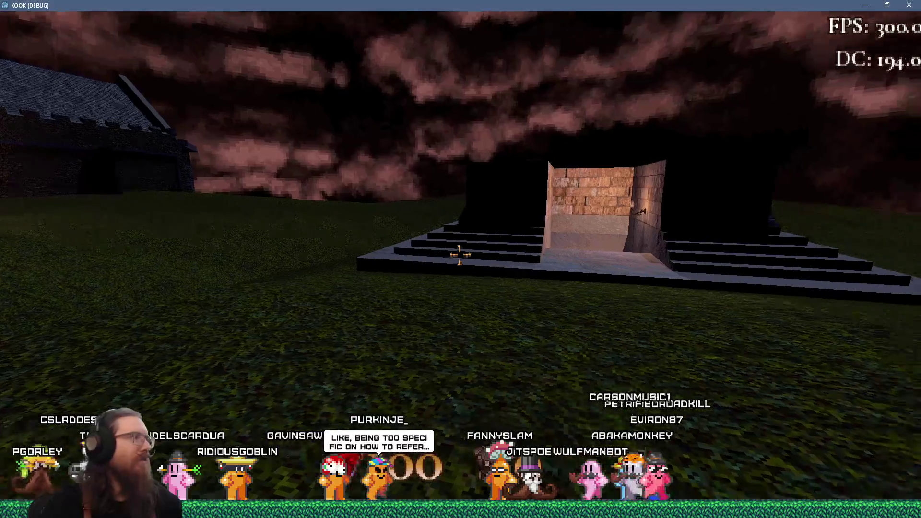
key("w")
key("w")
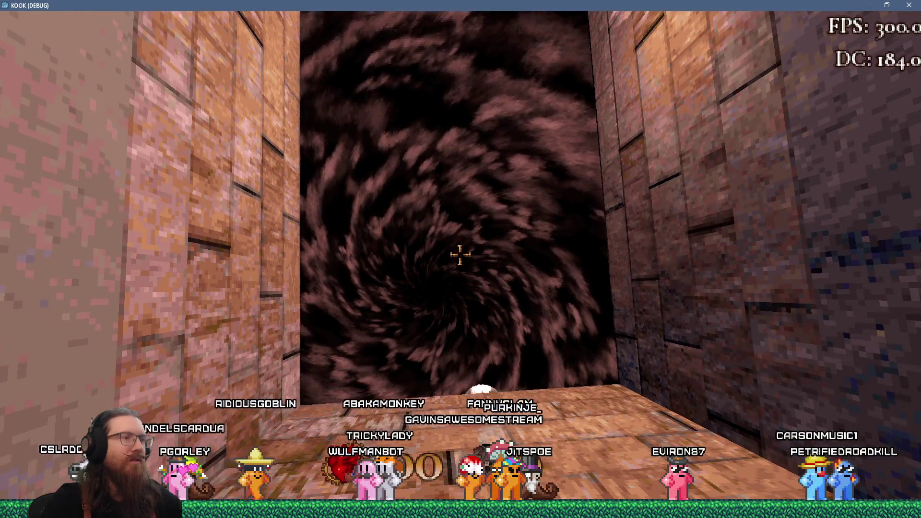
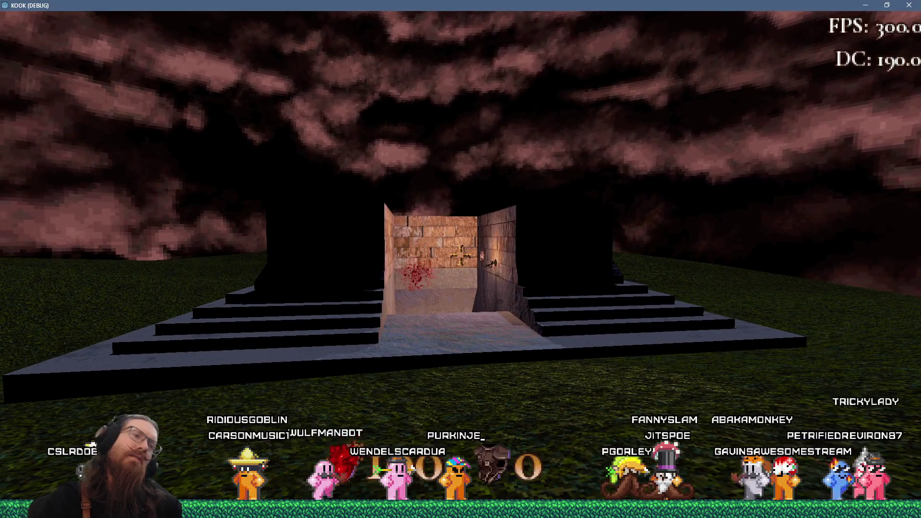
- Walk up the hill and stone steps into the brick corridor, then descend the stairwell
key("w")
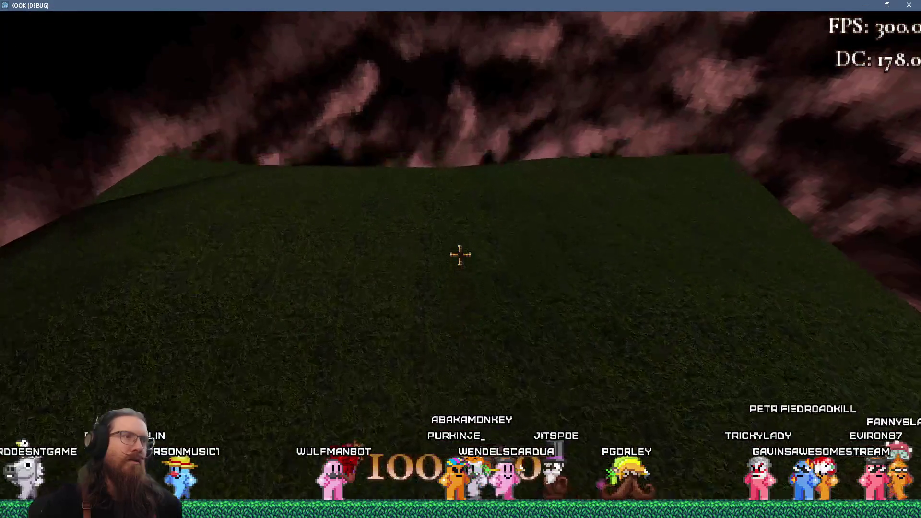
key("w")
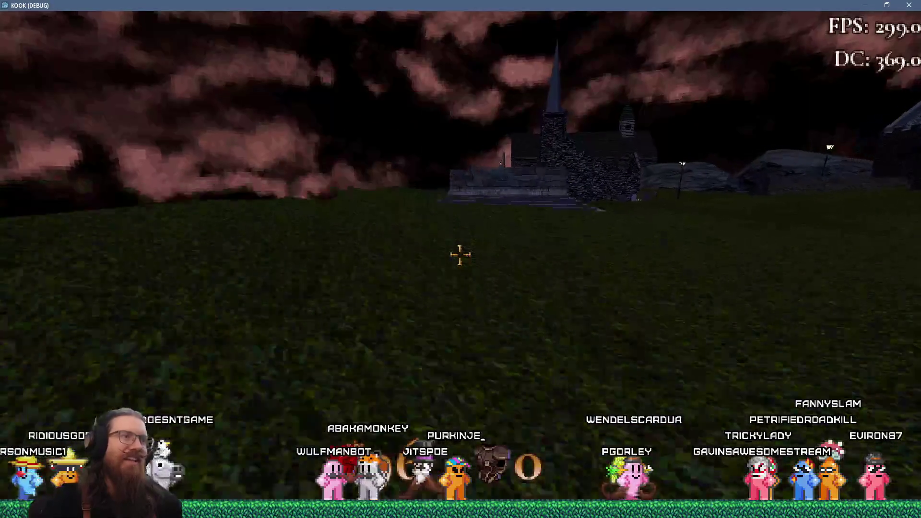
key("w")
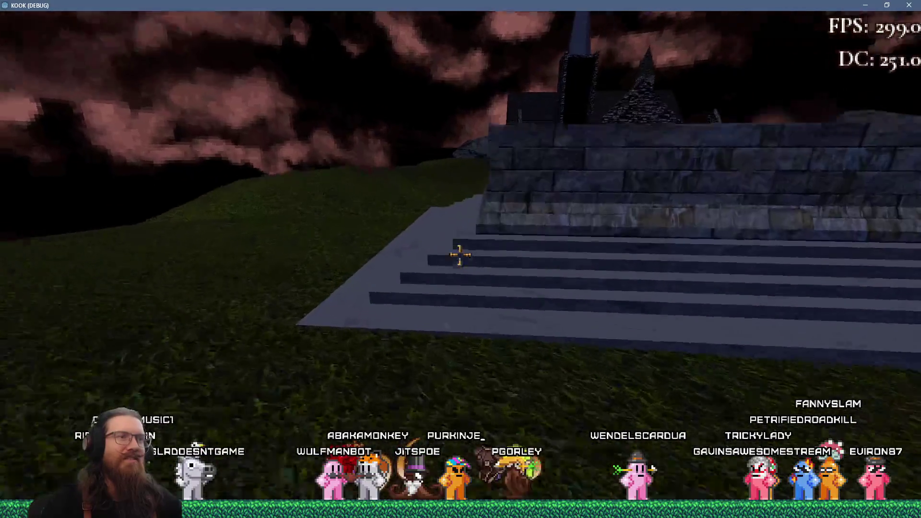
key("w")
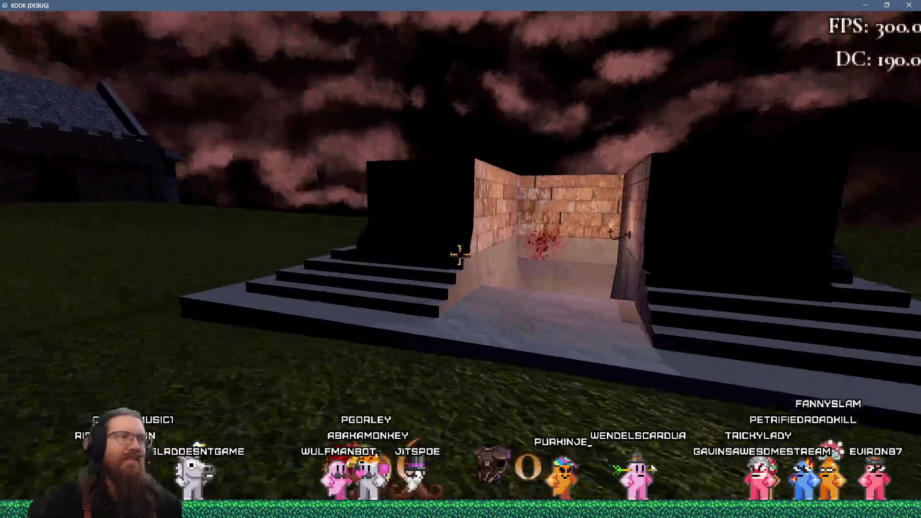
key("w")
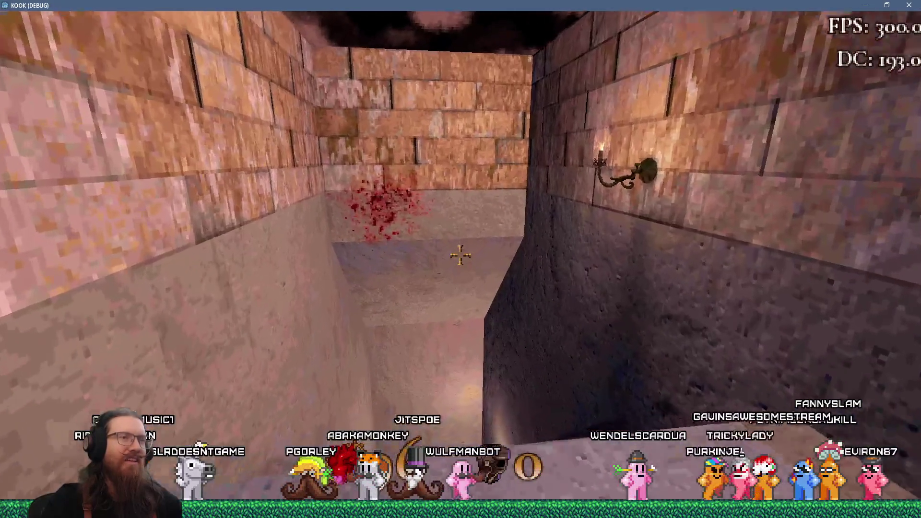
key("w")
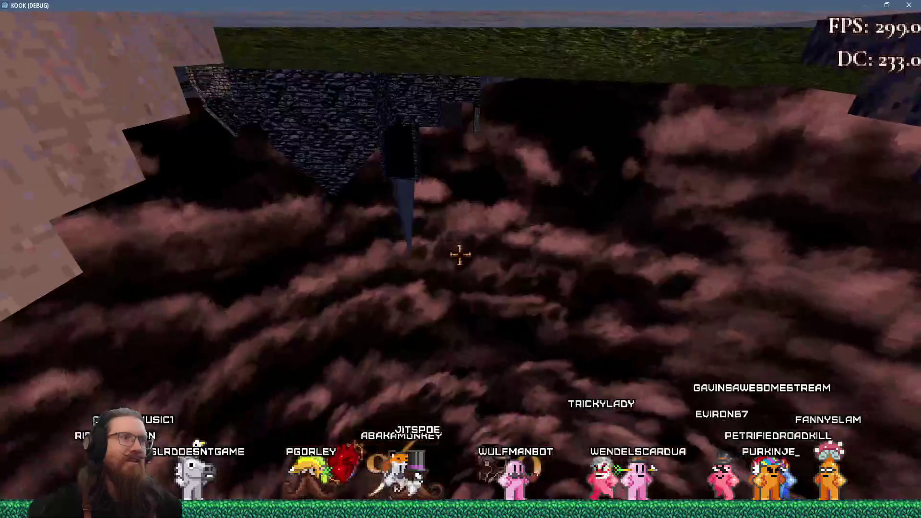
- Quit the game by entering 'quit' in the development console
key("grave")
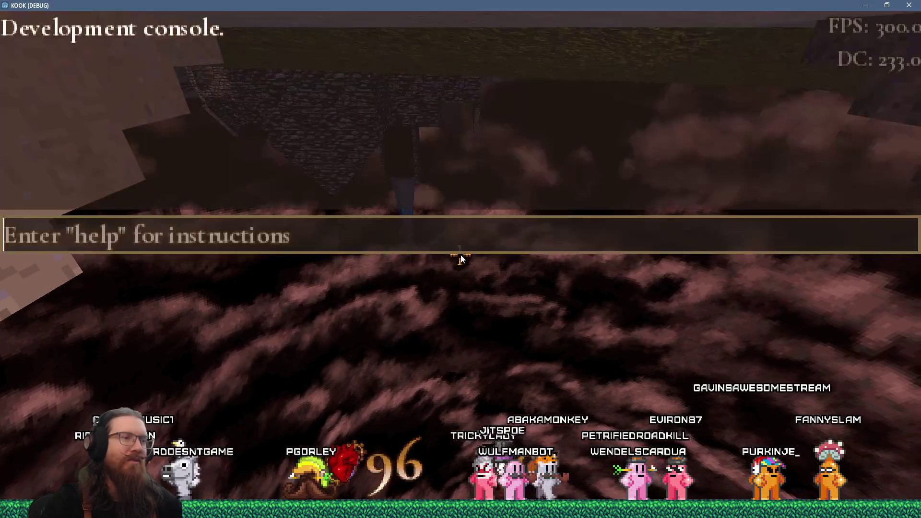
type("quit")
key("Return")
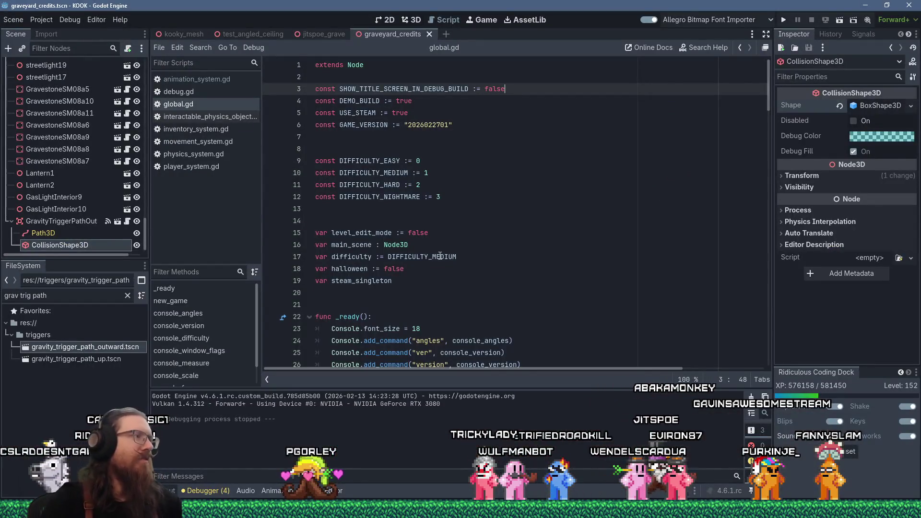
- Rename the GravityTriggerPathOutward node to GravityTriggerPathInward2
left_click(81, 223)
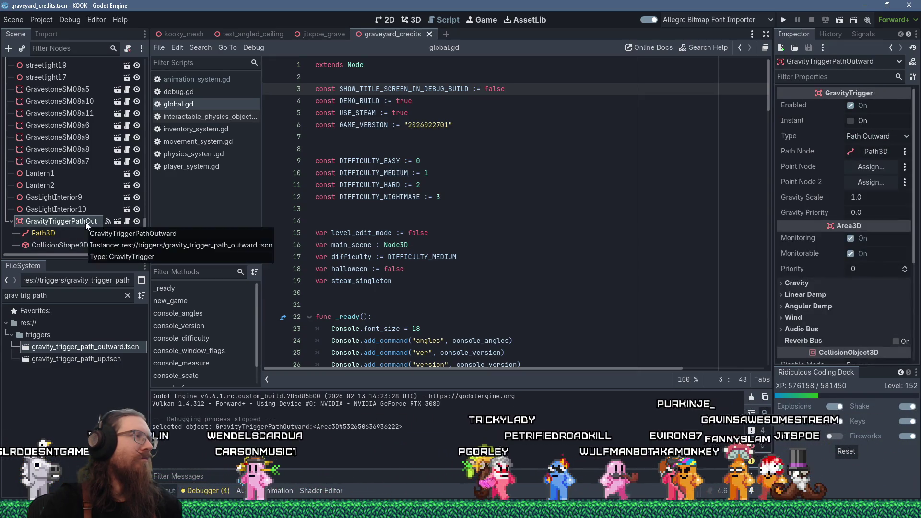
left_click(88, 222)
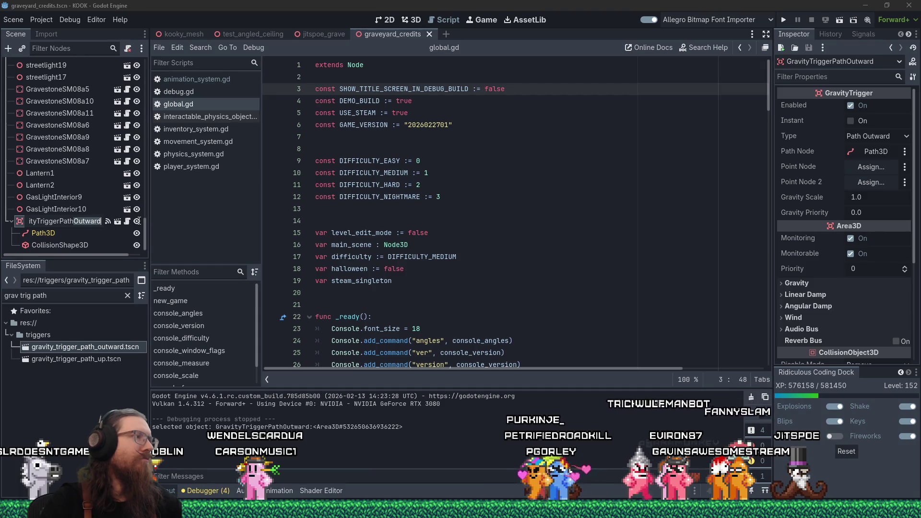
type("Inward")
key("Return")
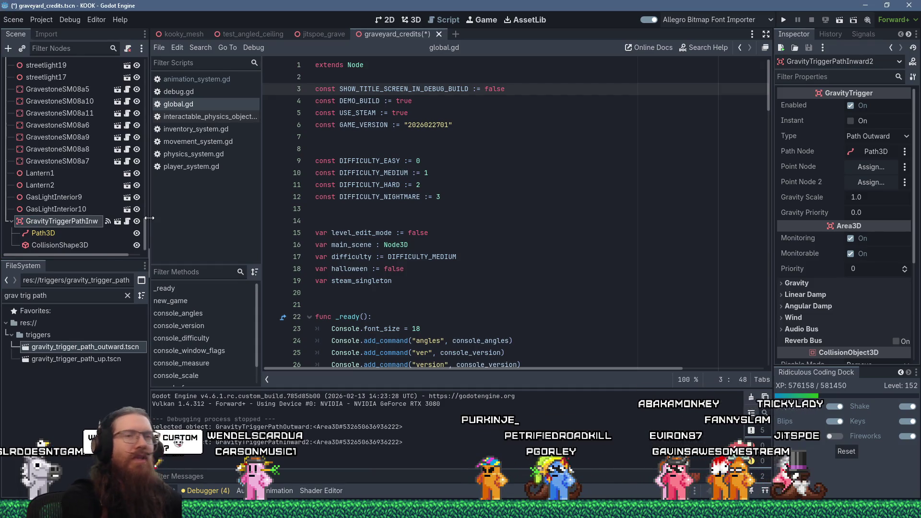
- Set the trigger's Type to Path Inward, then save the scene and launch the game
left_click(879, 137)
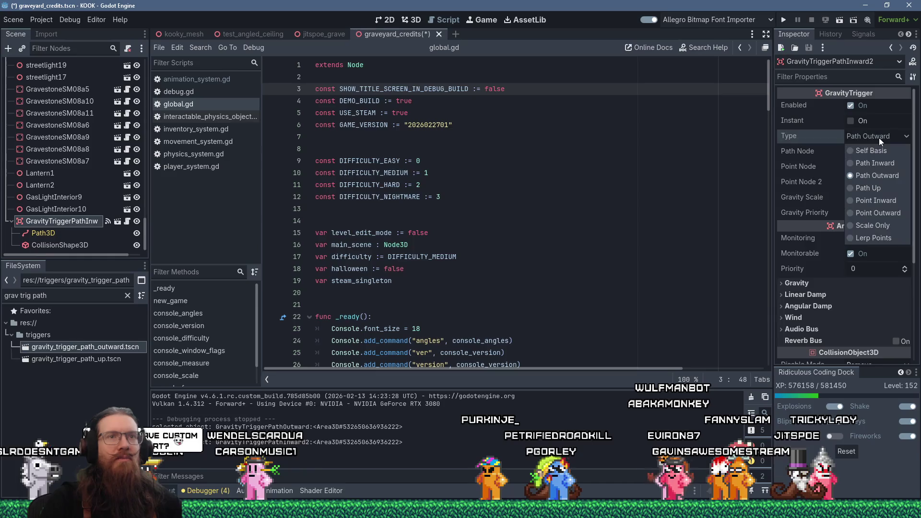
left_click(887, 179)
left_click(785, 21)
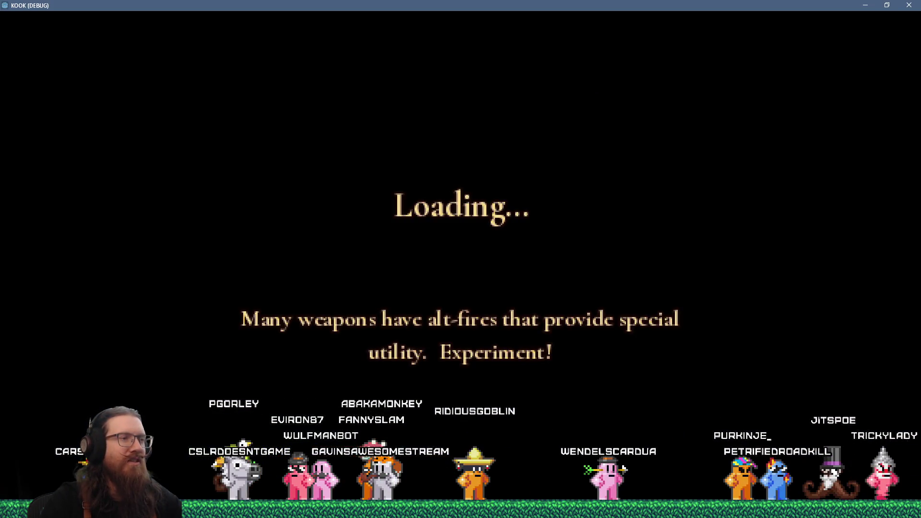
- Walk through the gate and across the yard to the crypt, through the shaft to the stairwell
key("w")
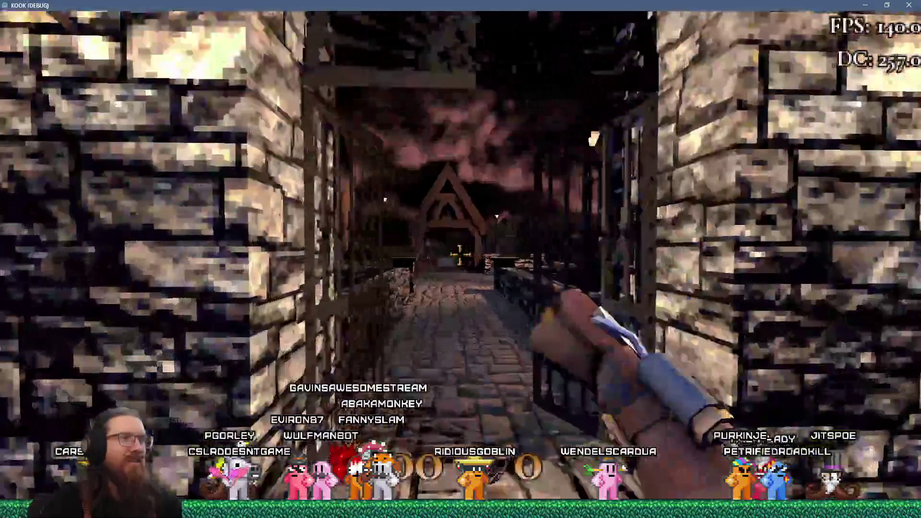
key("w")
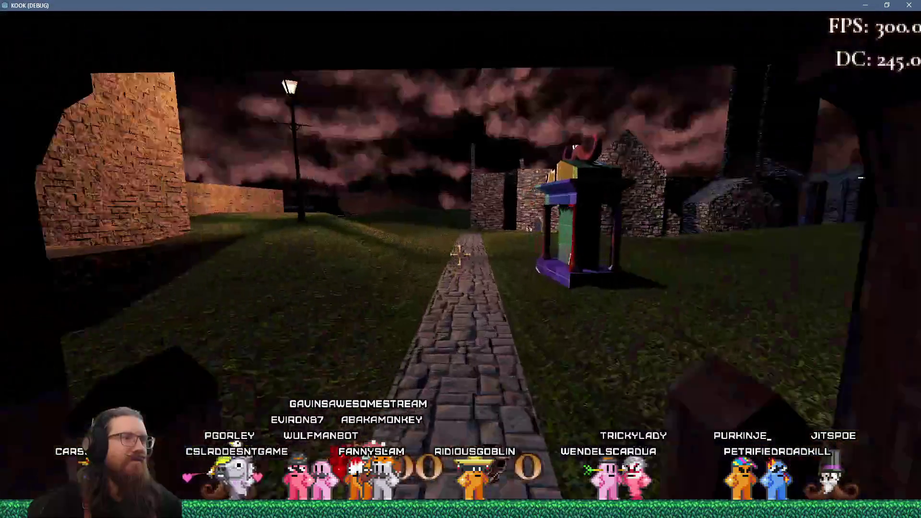
key("w")
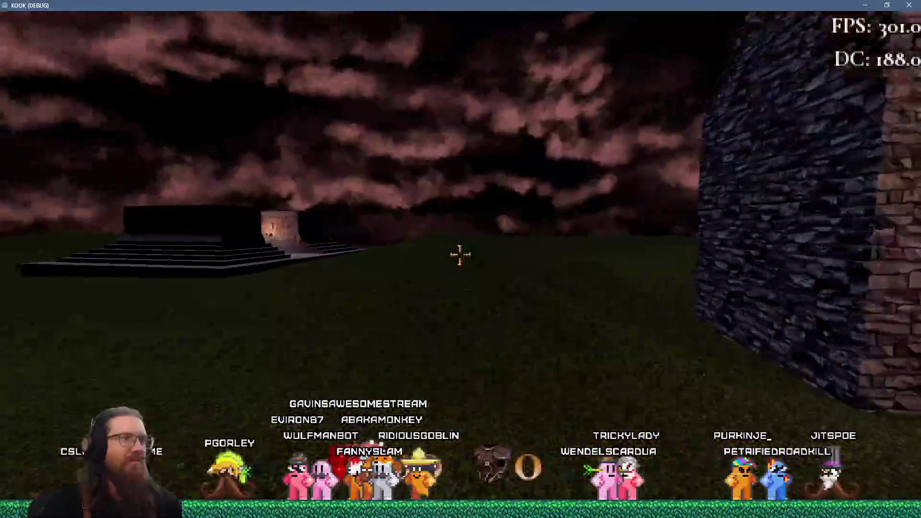
key("w")
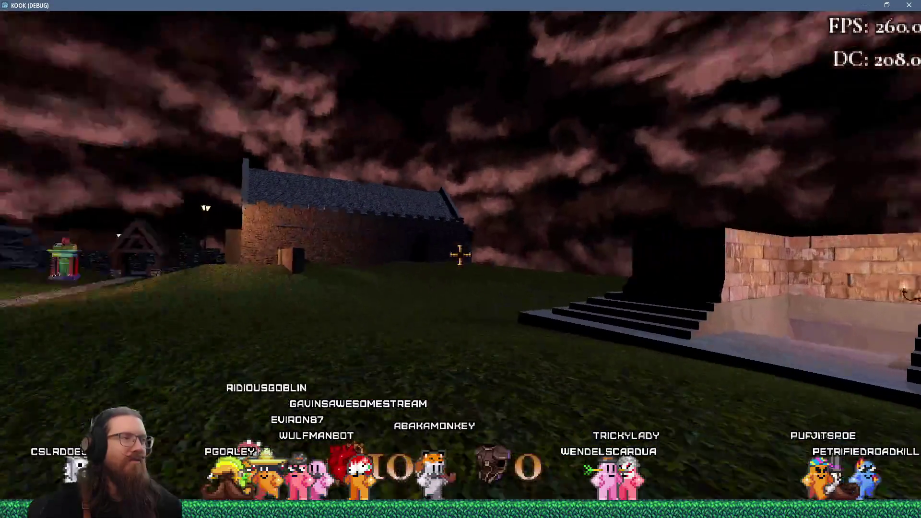
key("w")
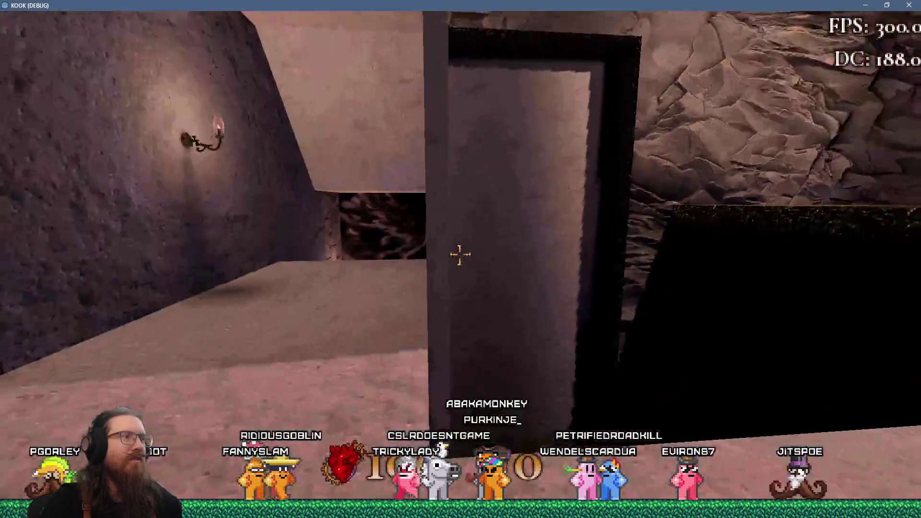
key("w")
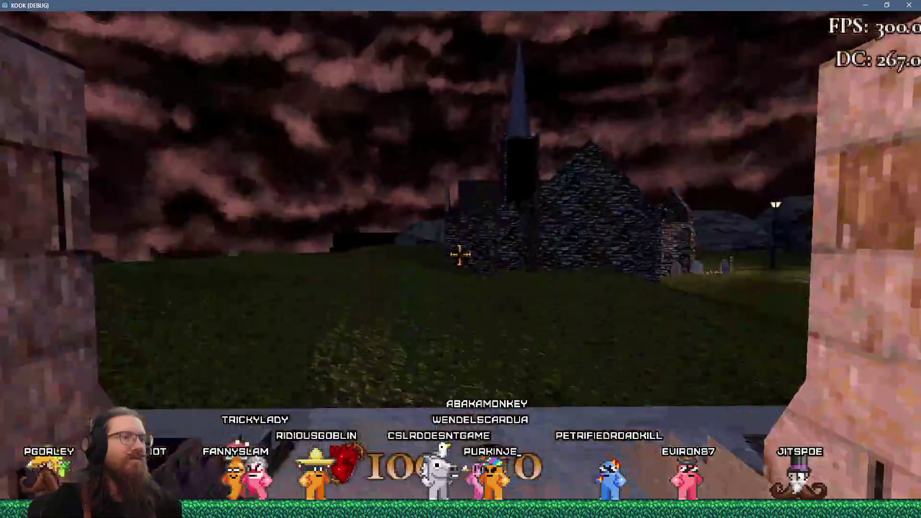
key("w")
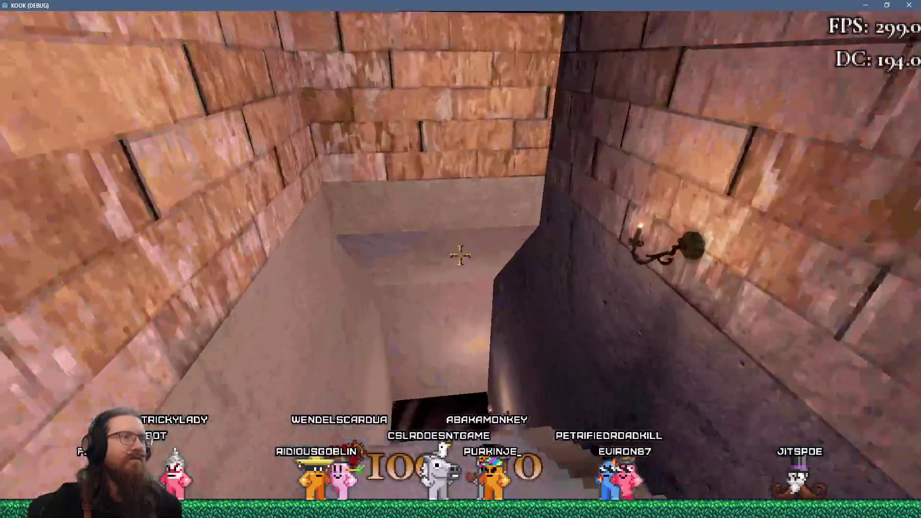
key("w")
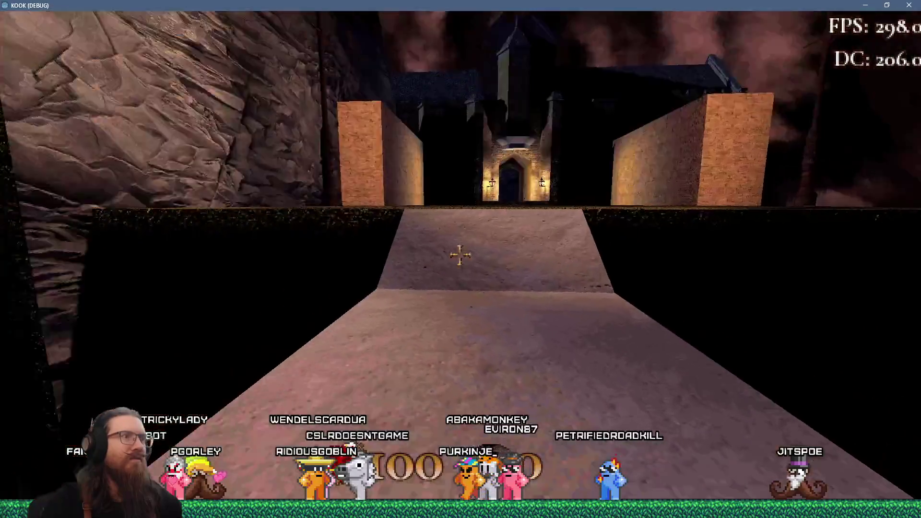
key("w")
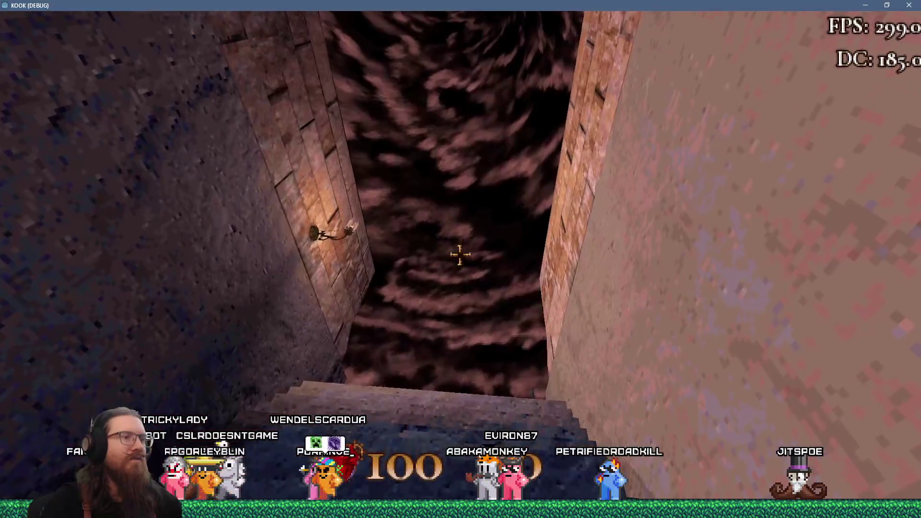
key("w")
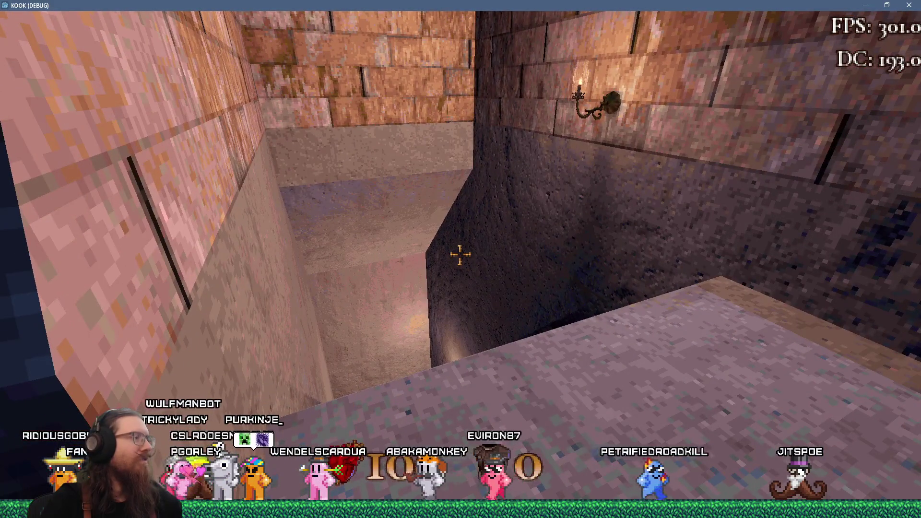
- Walk down the crypt corridor through the portal, along the castle ledge to the swirling portal doorway
key("w")
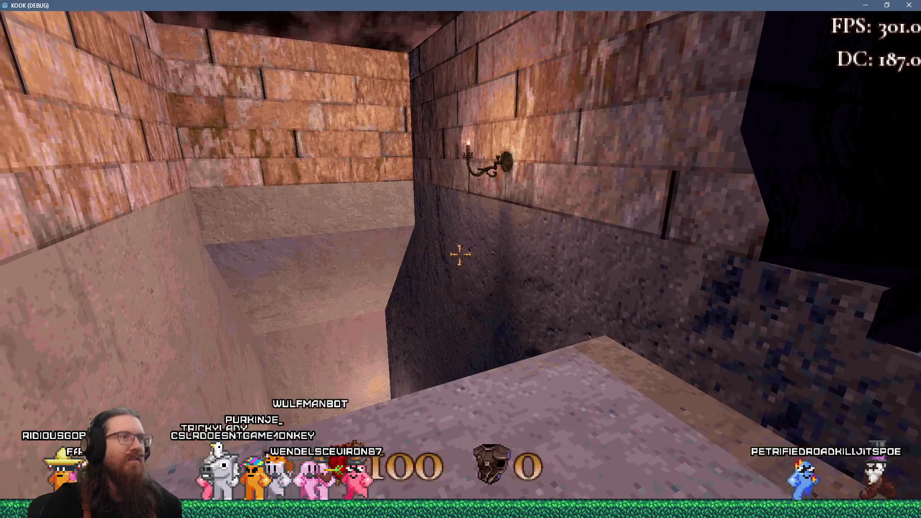
key("s")
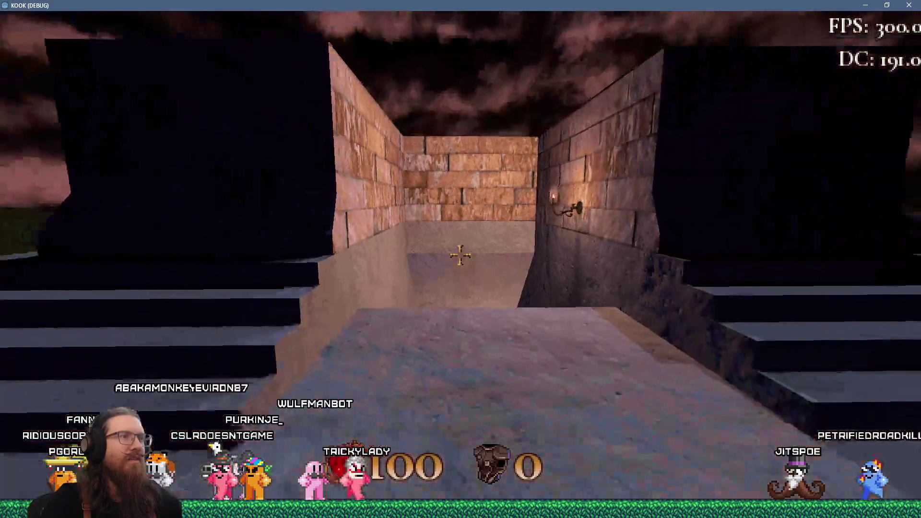
key("w")
key("w")
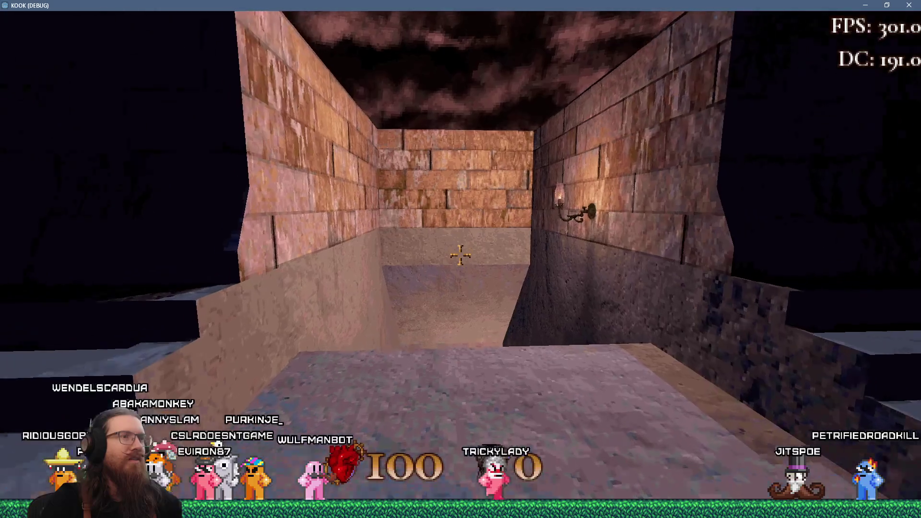
key("w")
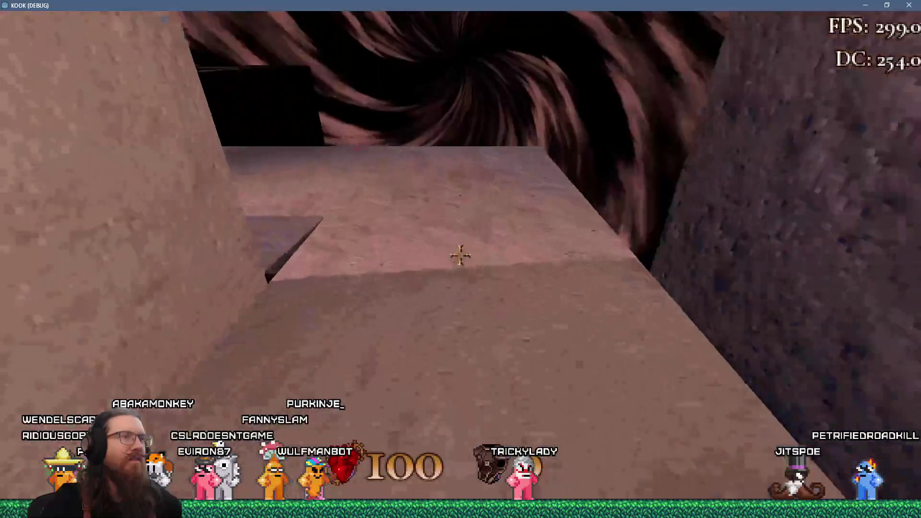
key("w")
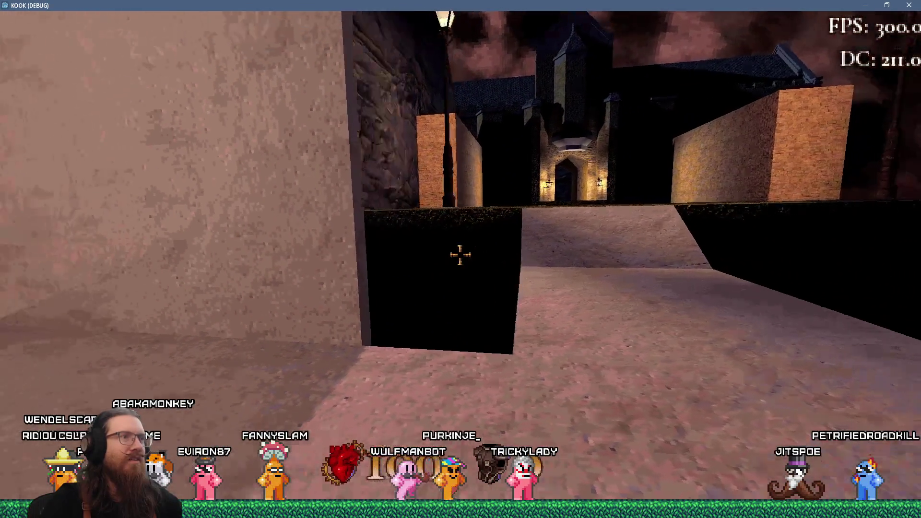
key("w")
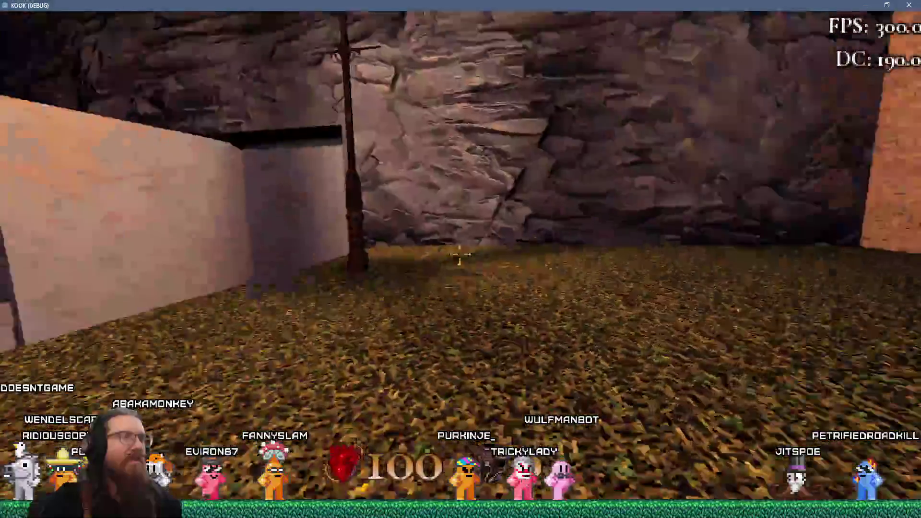
key("w")
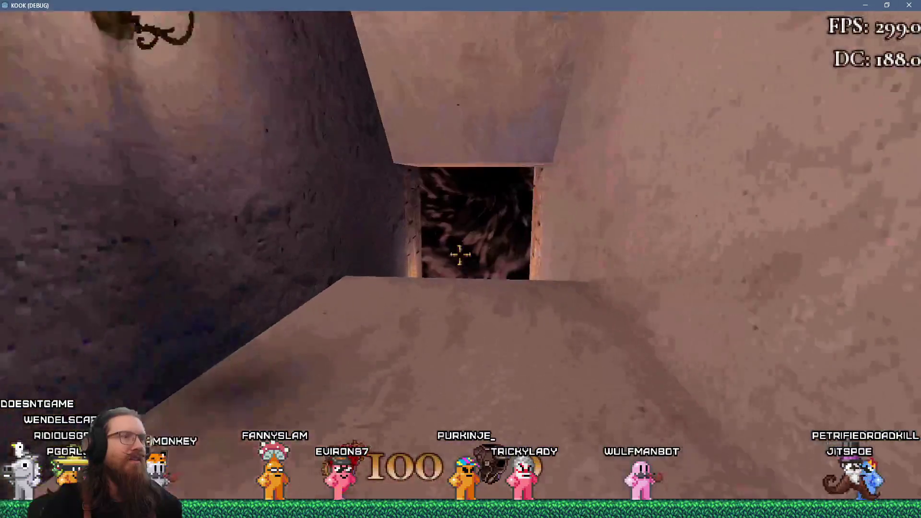
key("w")
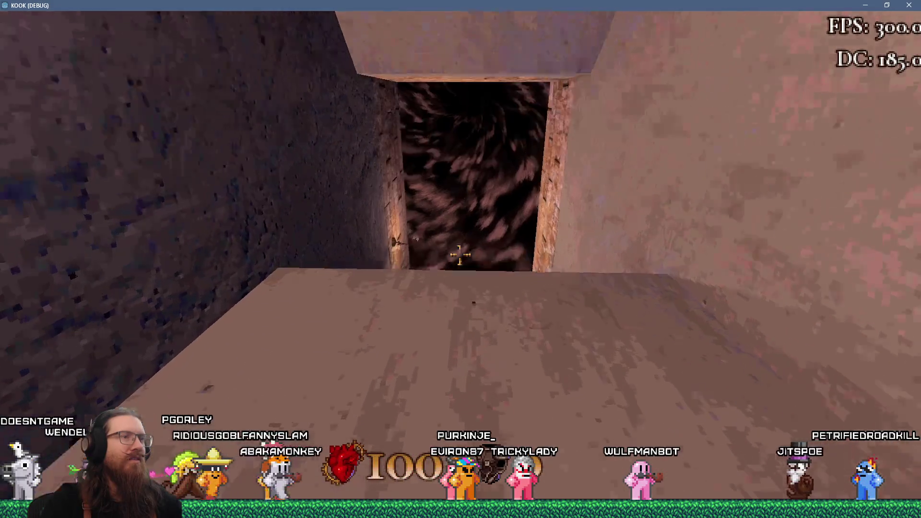
key("w")
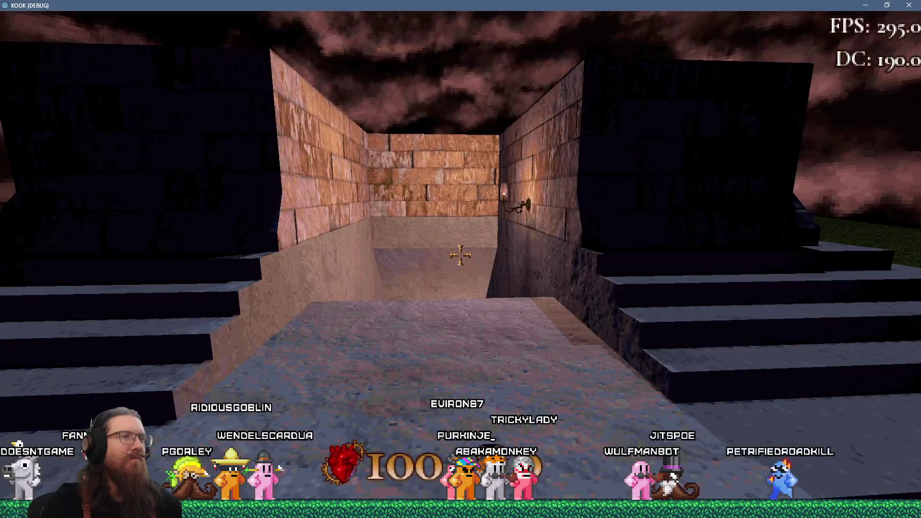
- Walk in and out of the brick corridor to view the entrance, then advance into the pit
key("w")
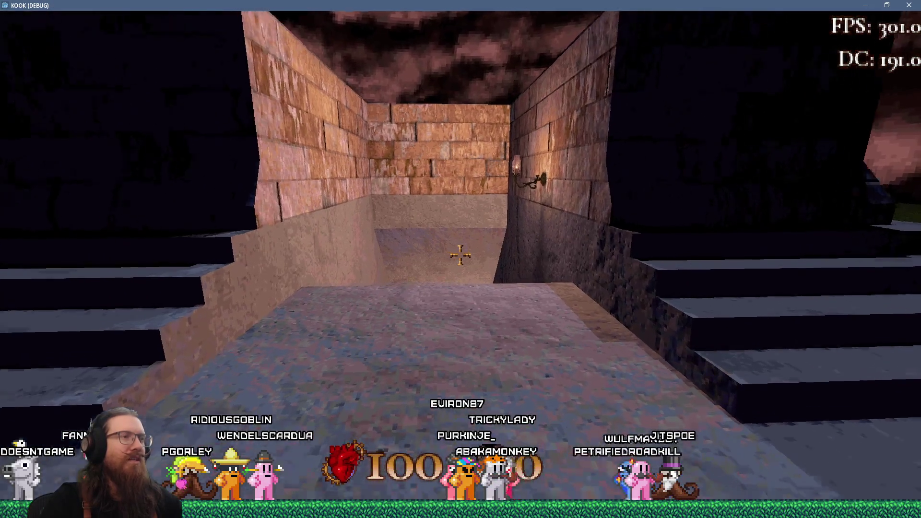
key("s")
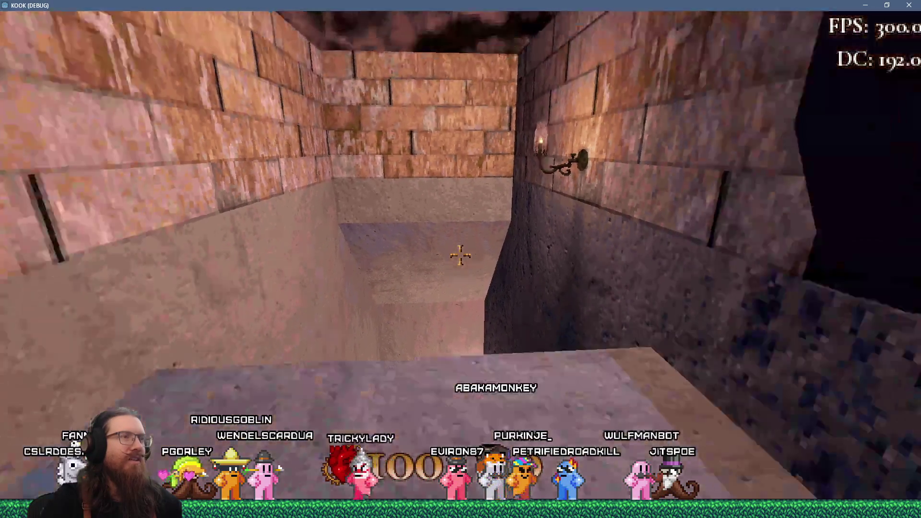
key("w")
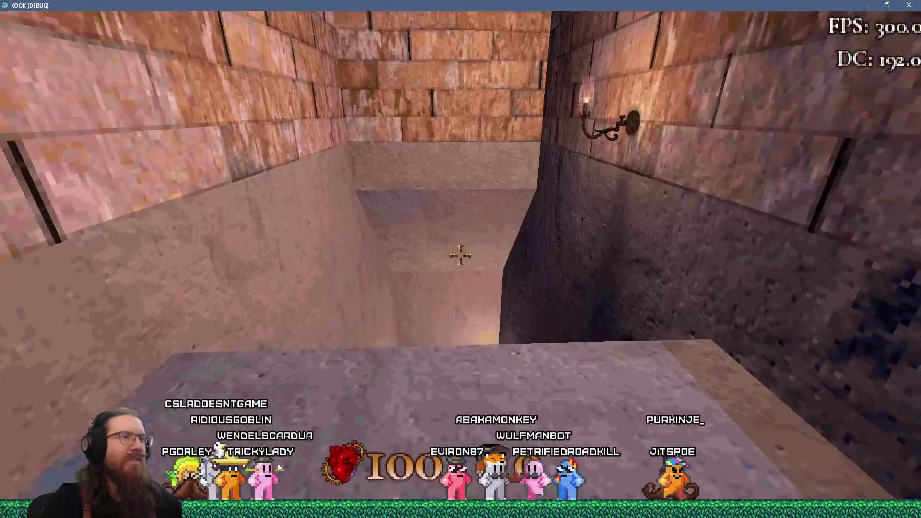
key("s")
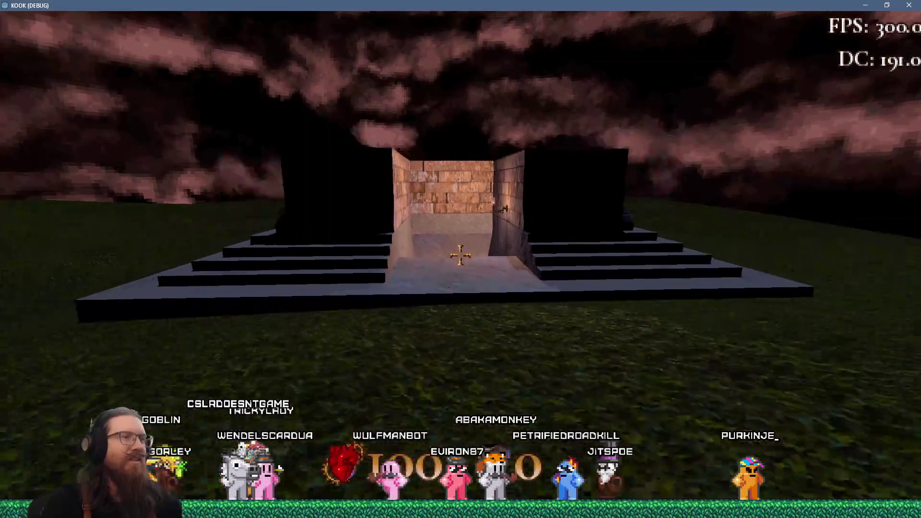
key("w")
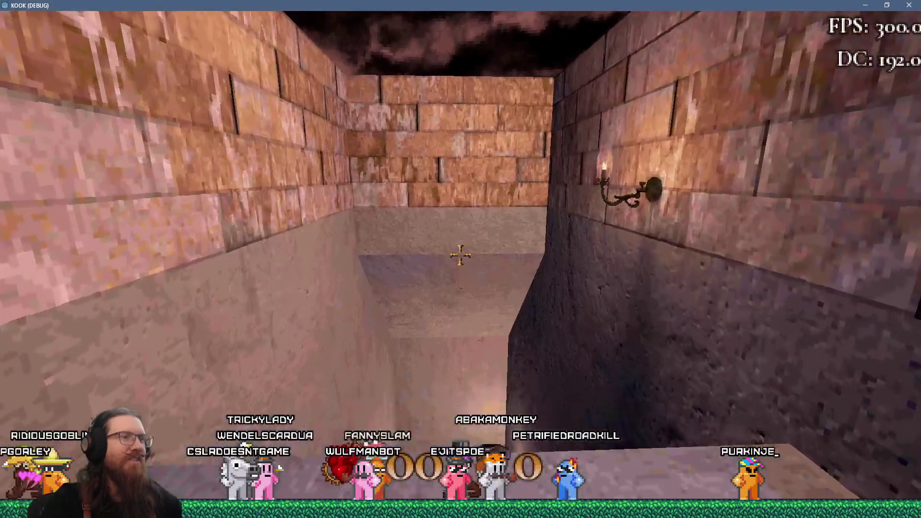
key("w")
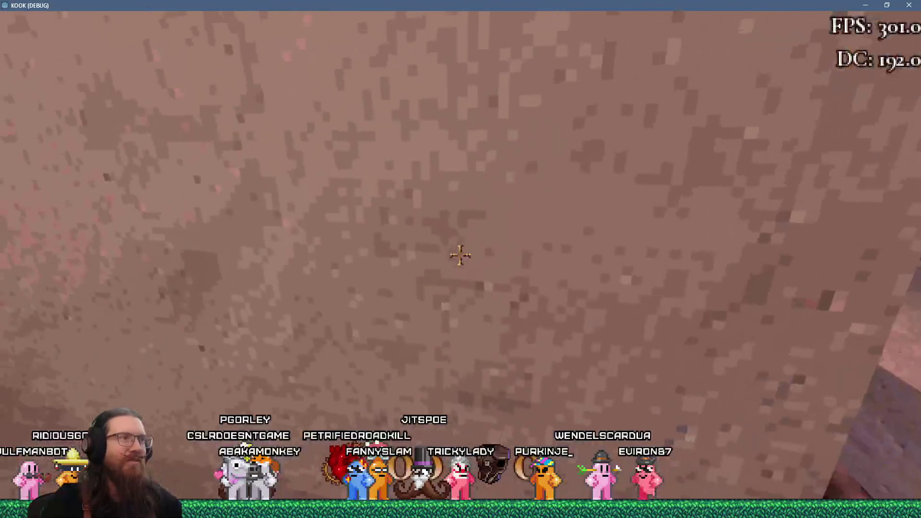
- Walk alongside the stepped base, descend the staircase, and climb back up to the landing
key("w")
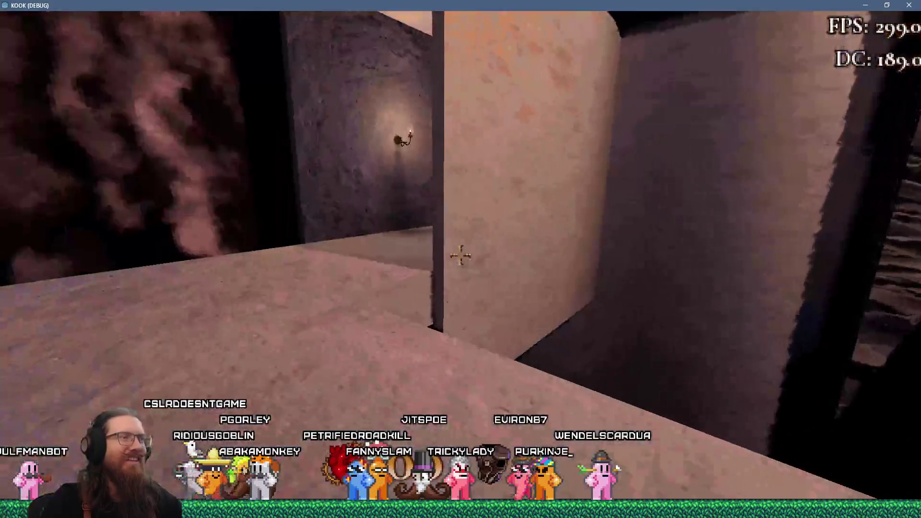
key("w")
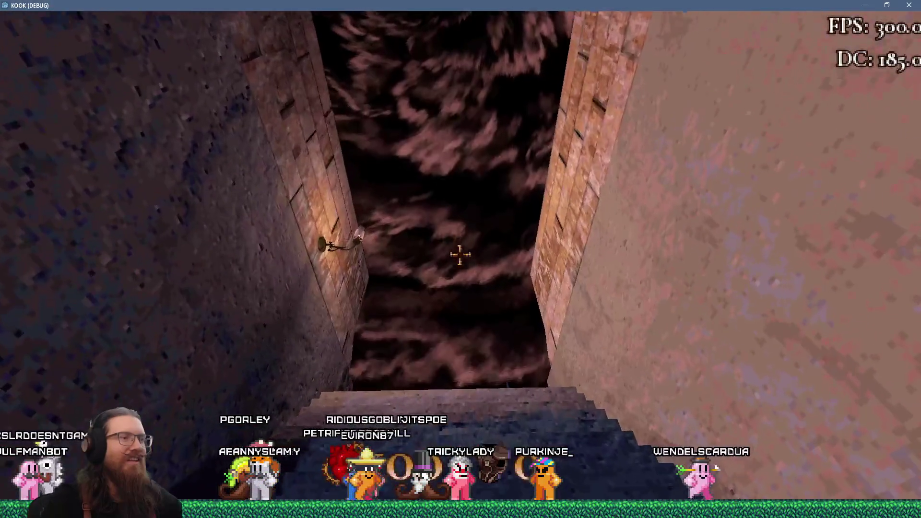
key("w")
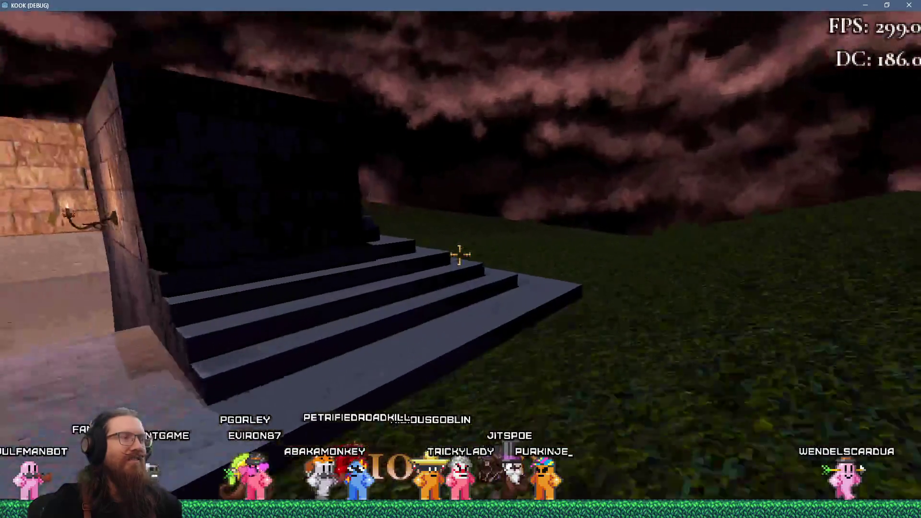
key("w")
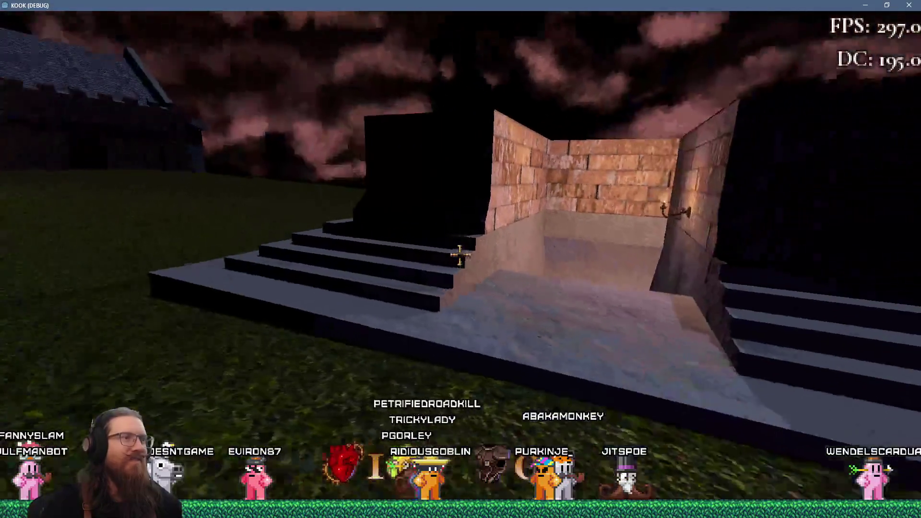
key("w")
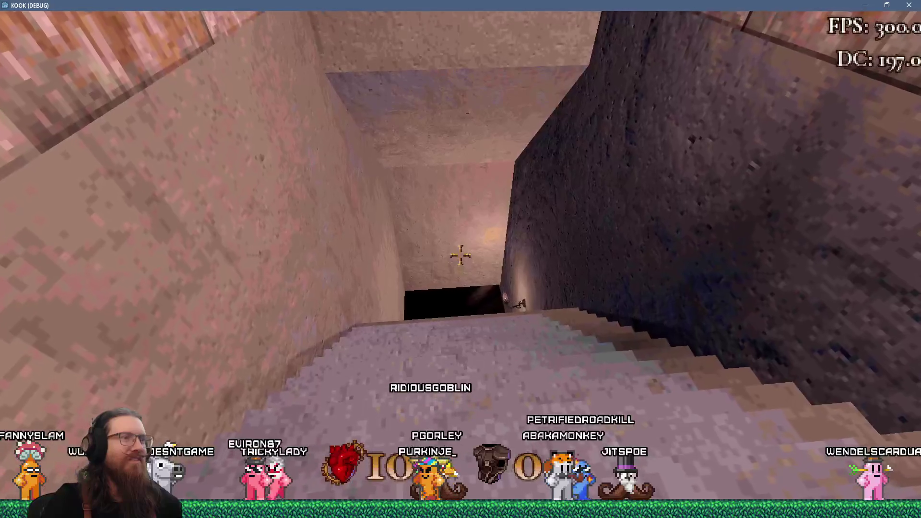
key("w")
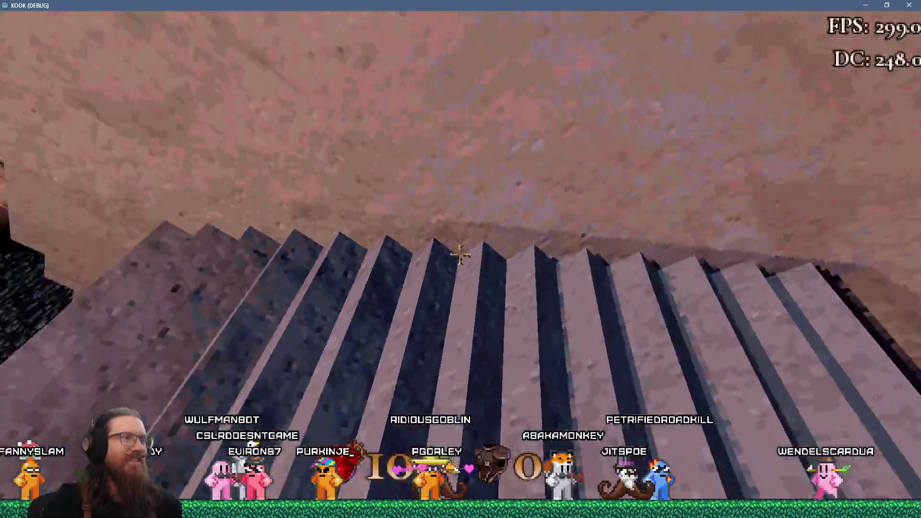
key("w")
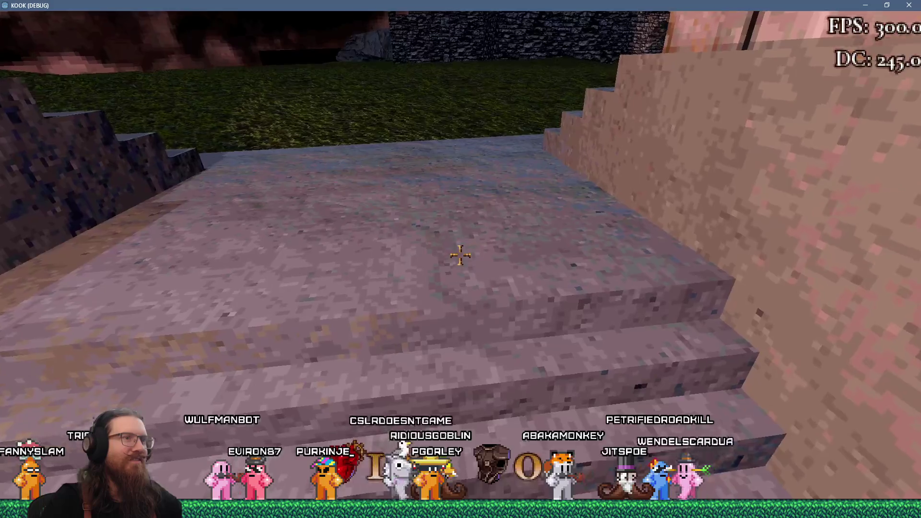
key("w")
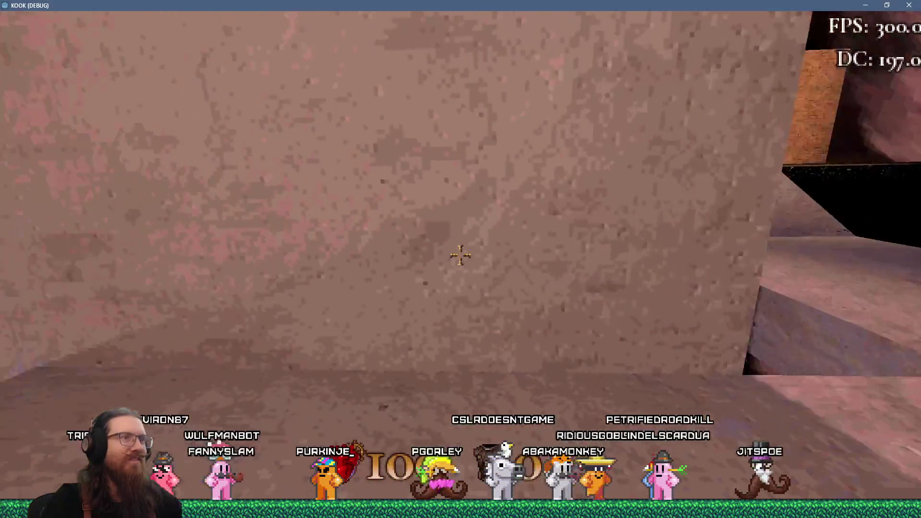
key("w")
key("w")
key("w")
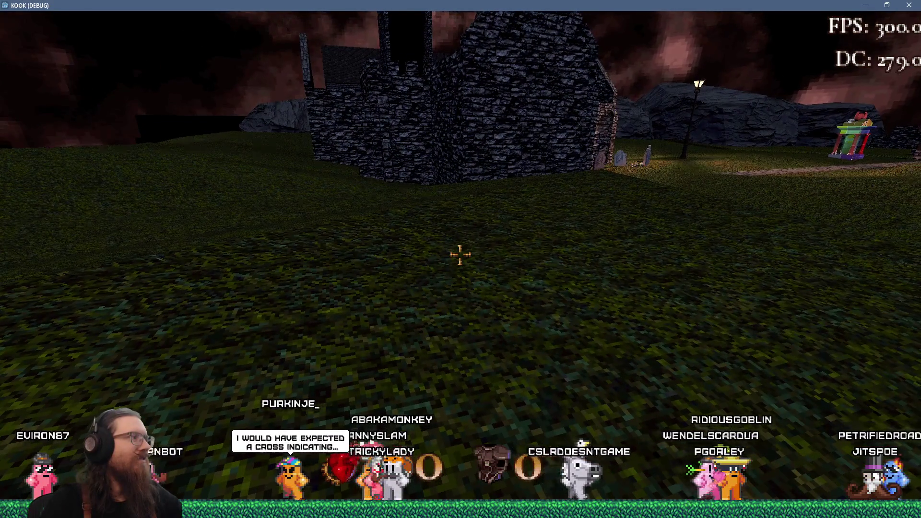
- Re-enter the brick passage over the stairwell, back out, and approach the base's stone steps
key("w")
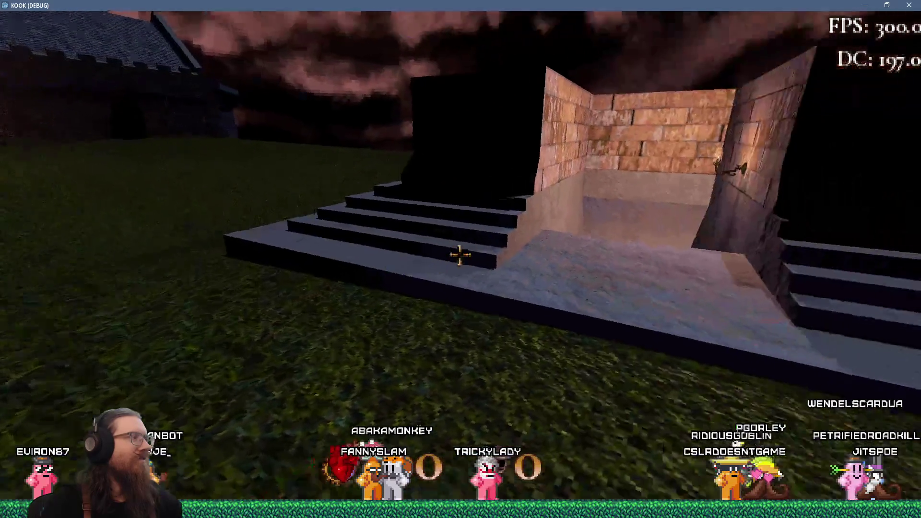
key("w")
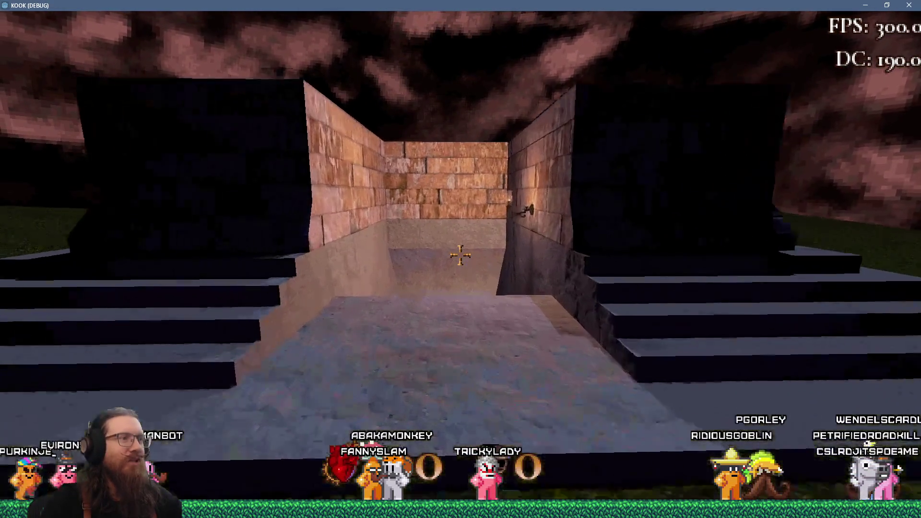
key("s")
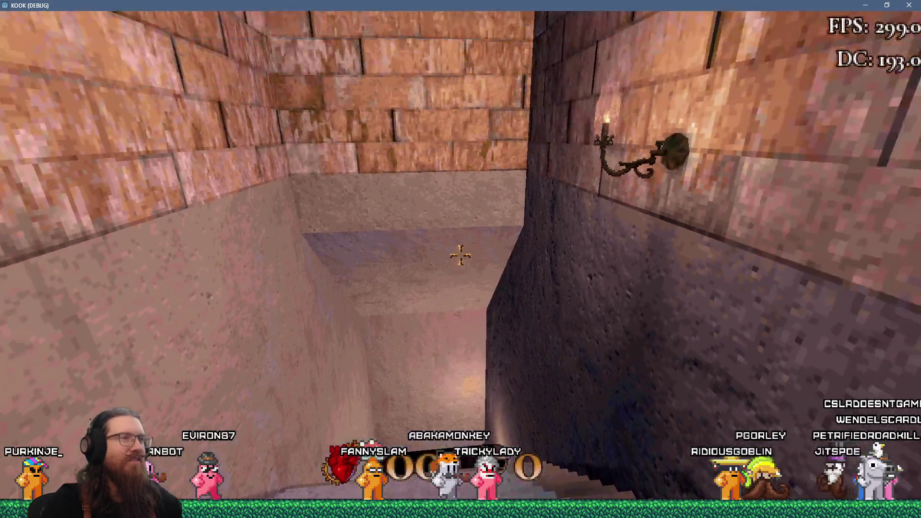
key("s")
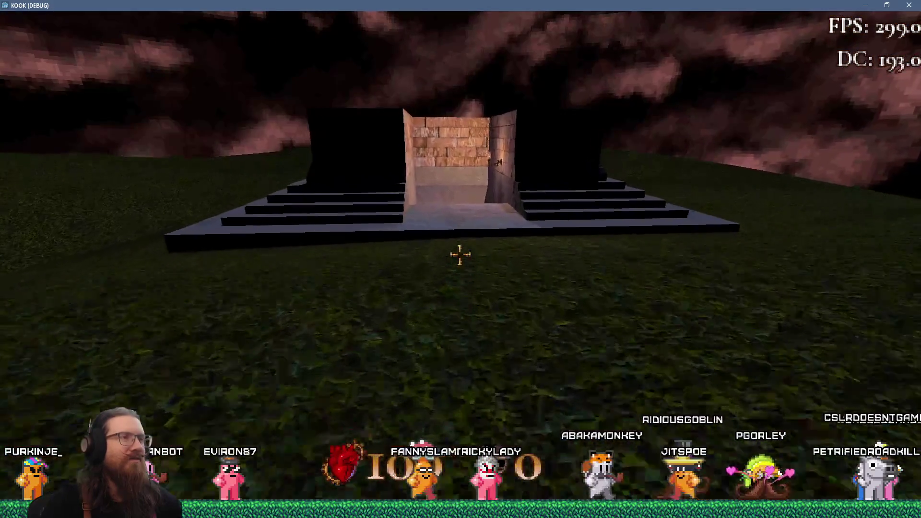
key("w")
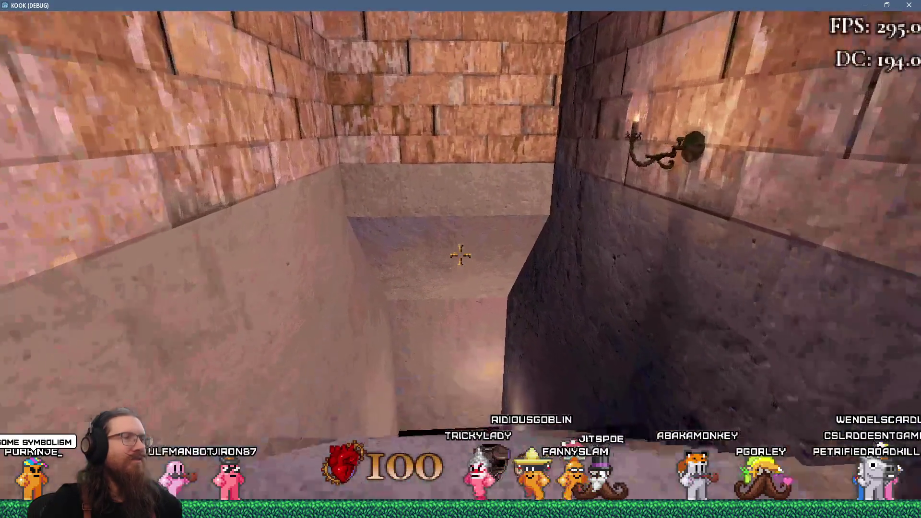
key("w")
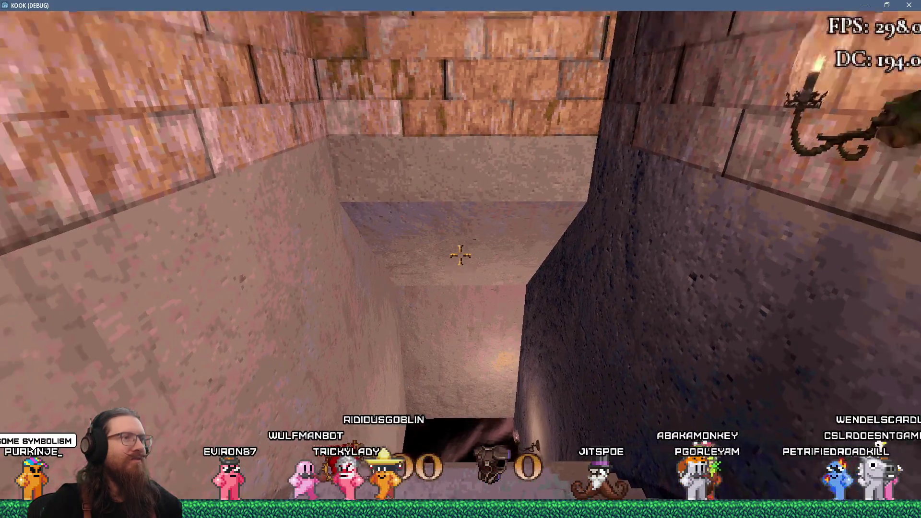
key("s")
key("s")
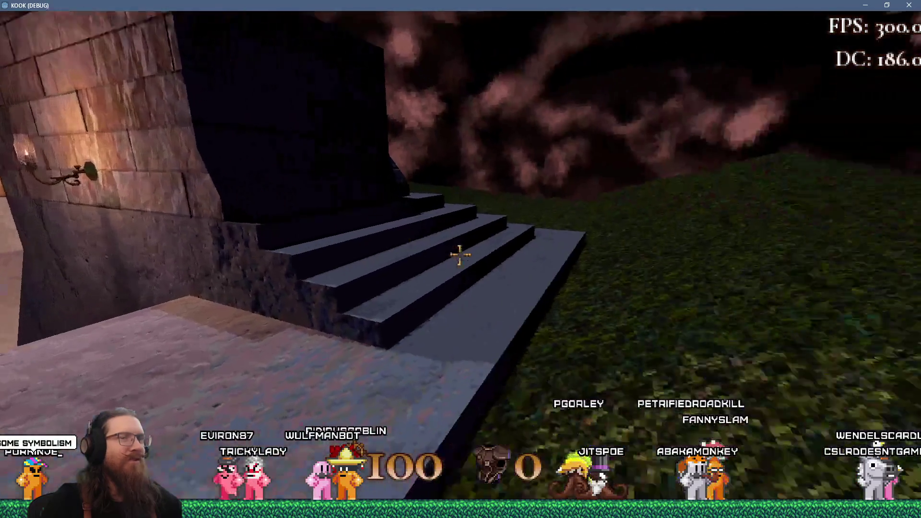
key("w")
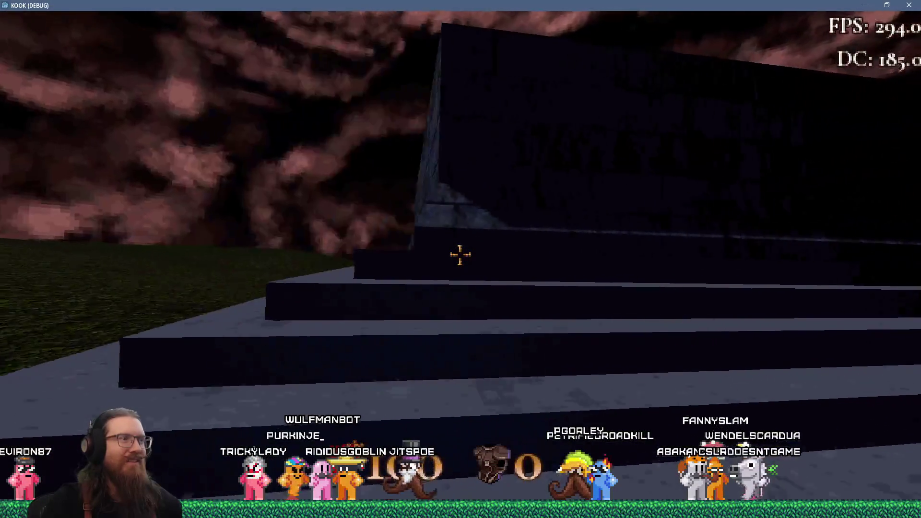
- Circle the base's wall corner and move up and down the stone steps, facing the church
key("w")
key("s")
key("w")
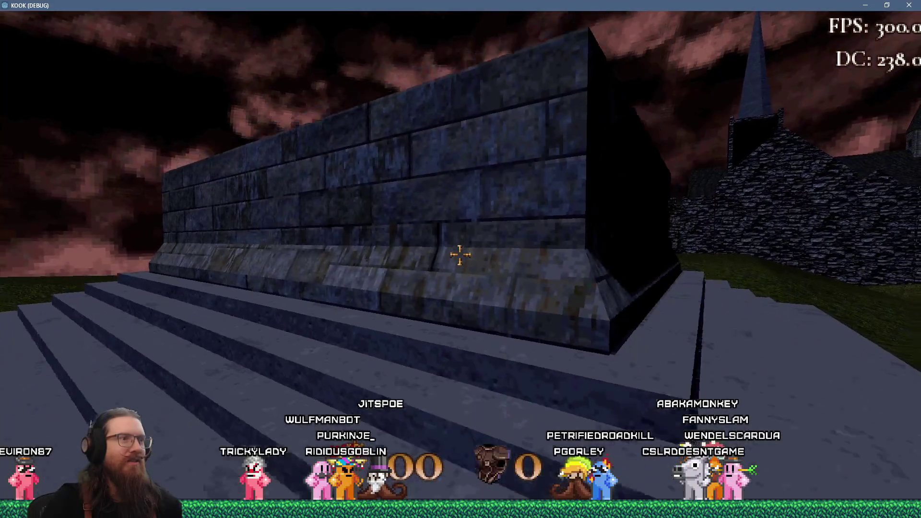
key("s")
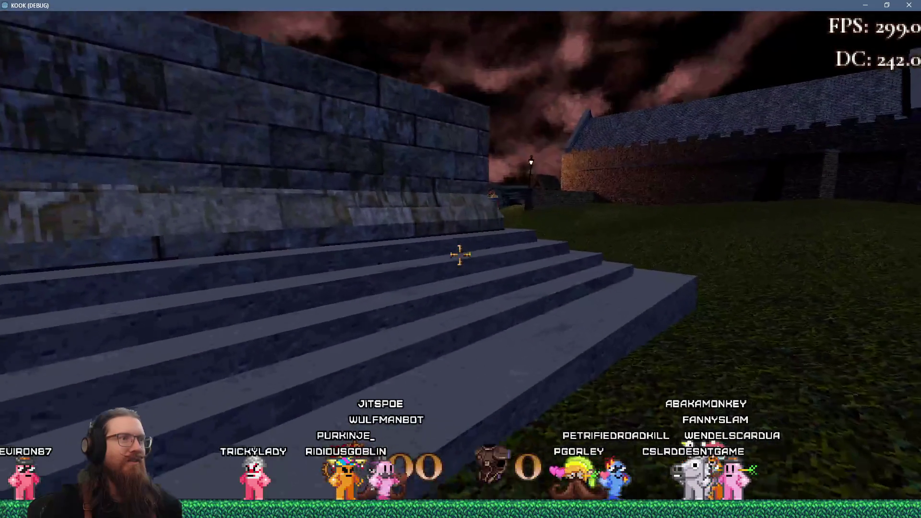
key("w")
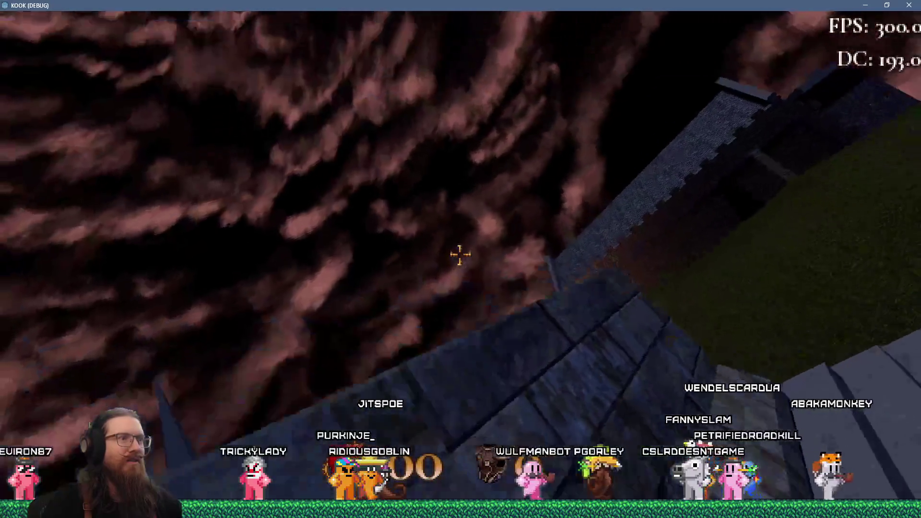
key("s")
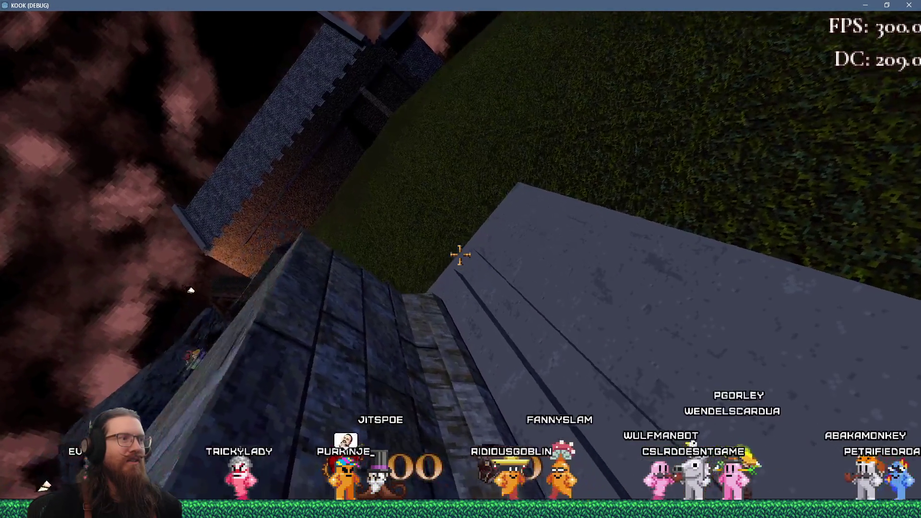
- Cross the stone platform, face the central stairway and alcove, and back away to see the whole base
key("w")
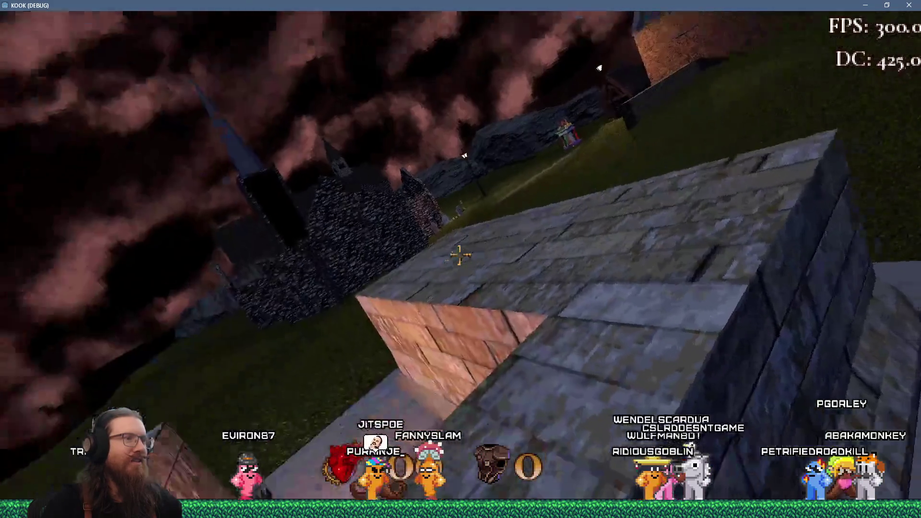
key("w")
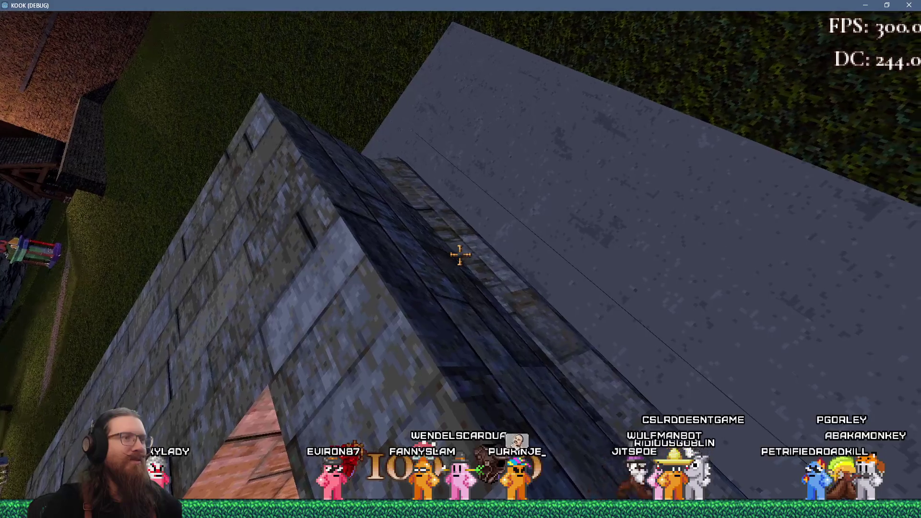
key("w")
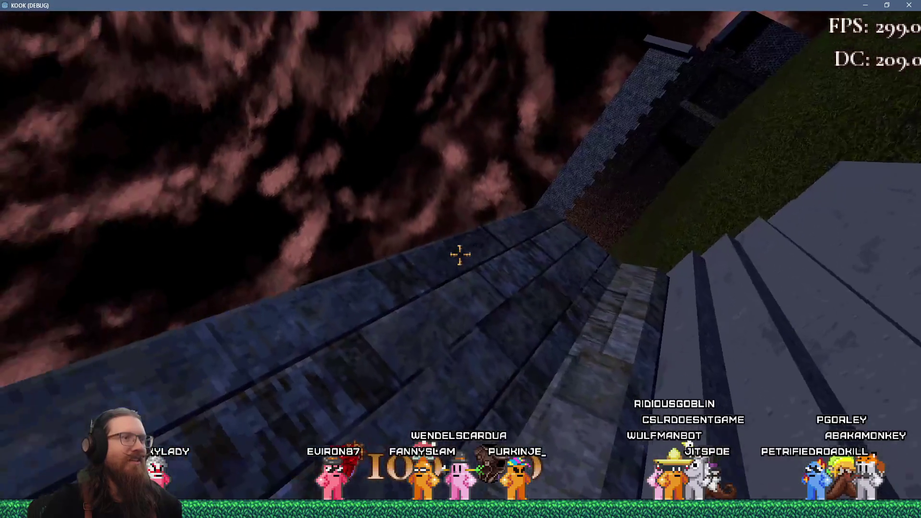
key("w")
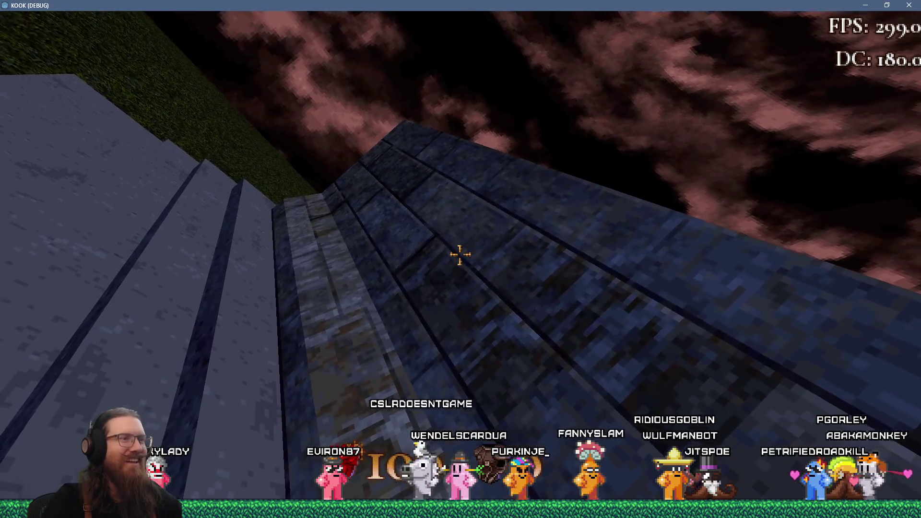
key("w")
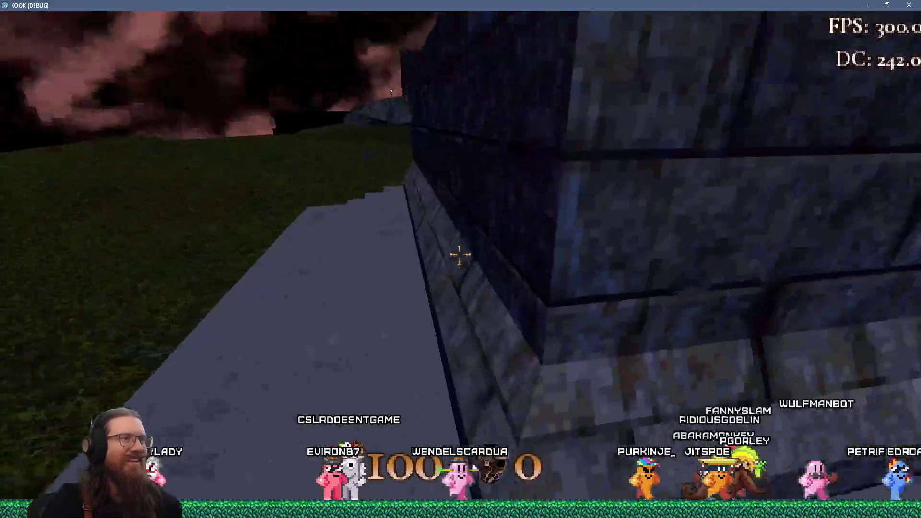
key("w")
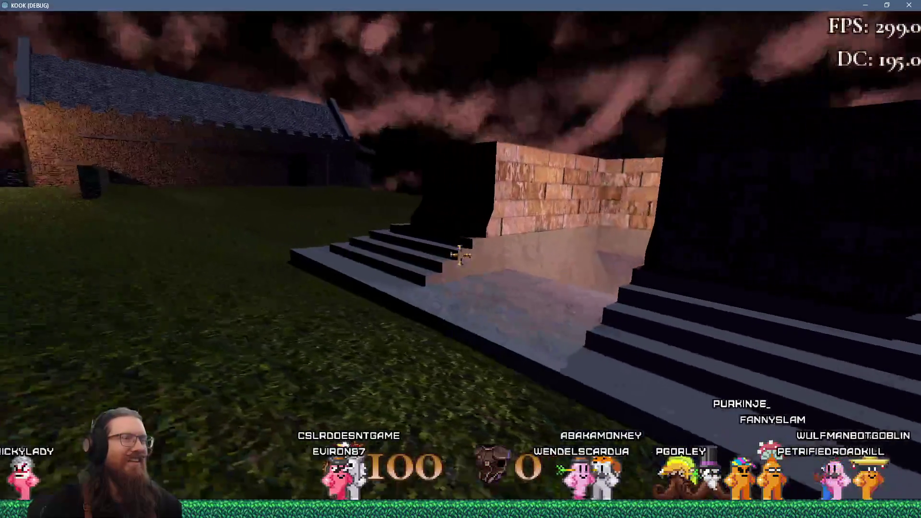
key("s")
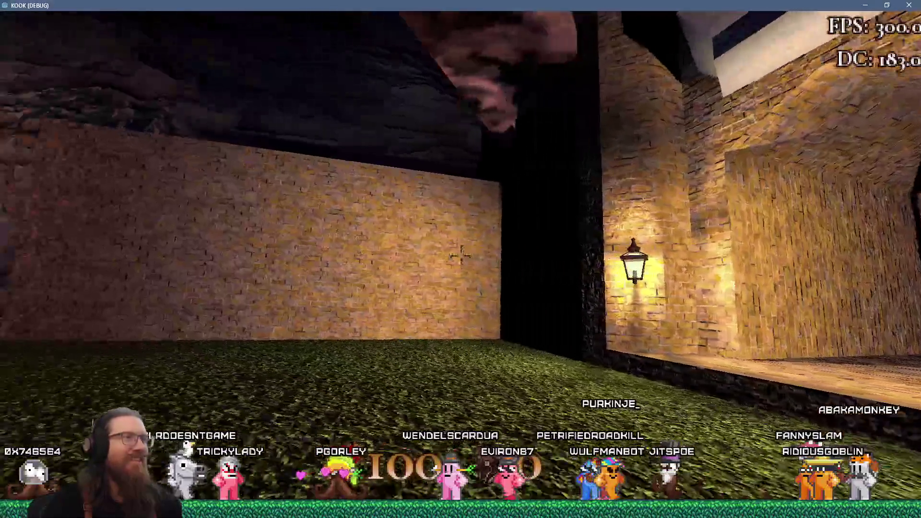
- Walk through the white block onto the field, up the stairs into the crypt corridor, then open the console
key("w")
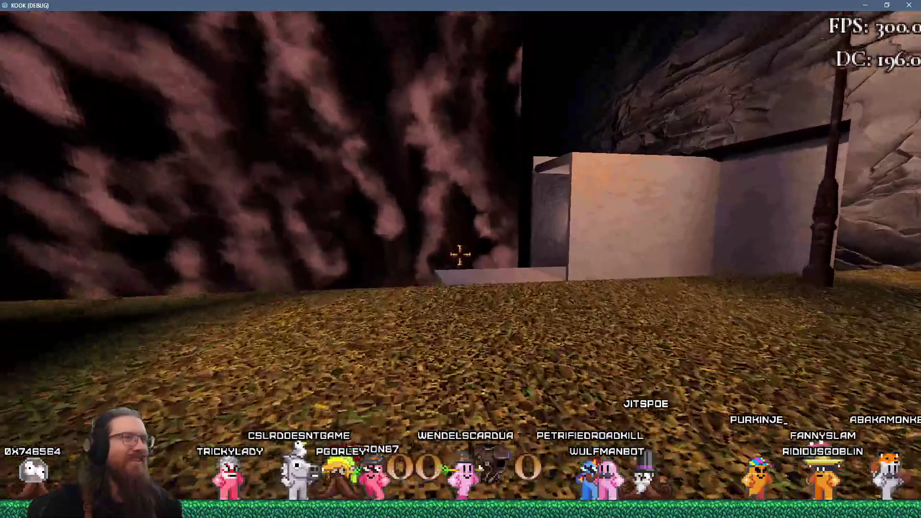
key("w")
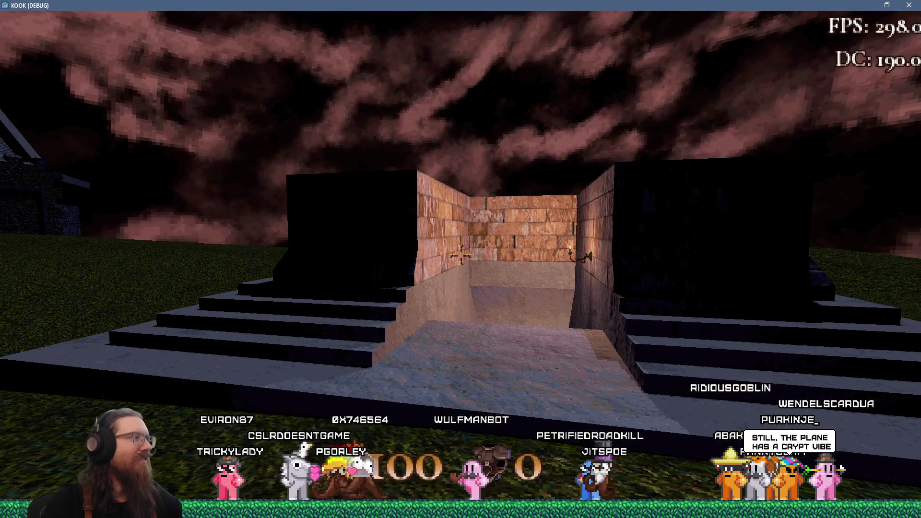
key("w")
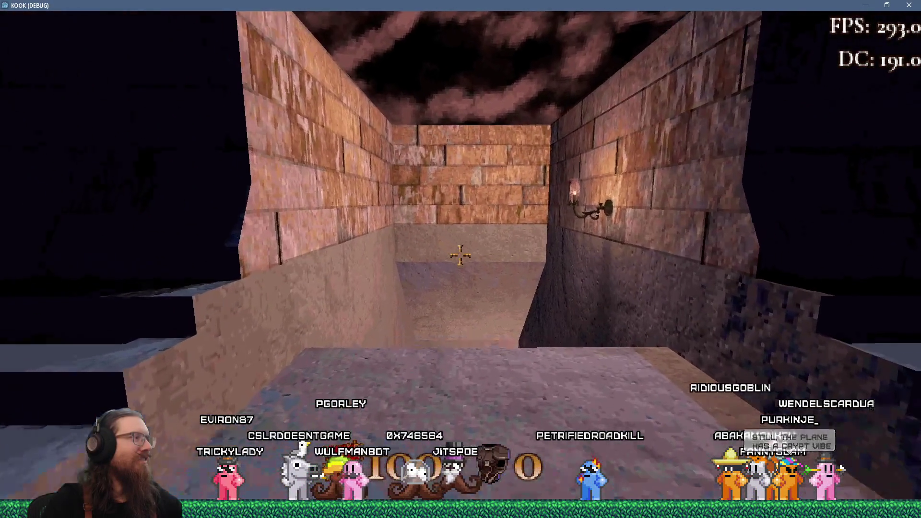
key("w")
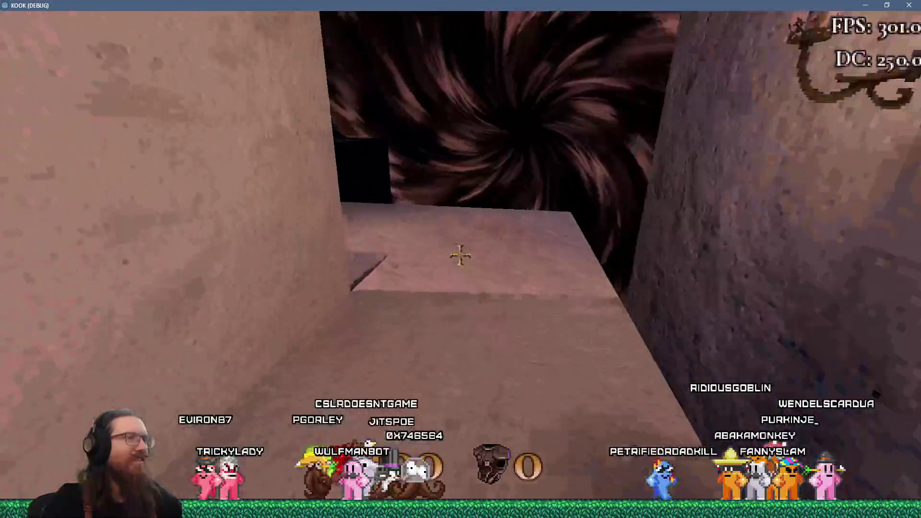
key("w")
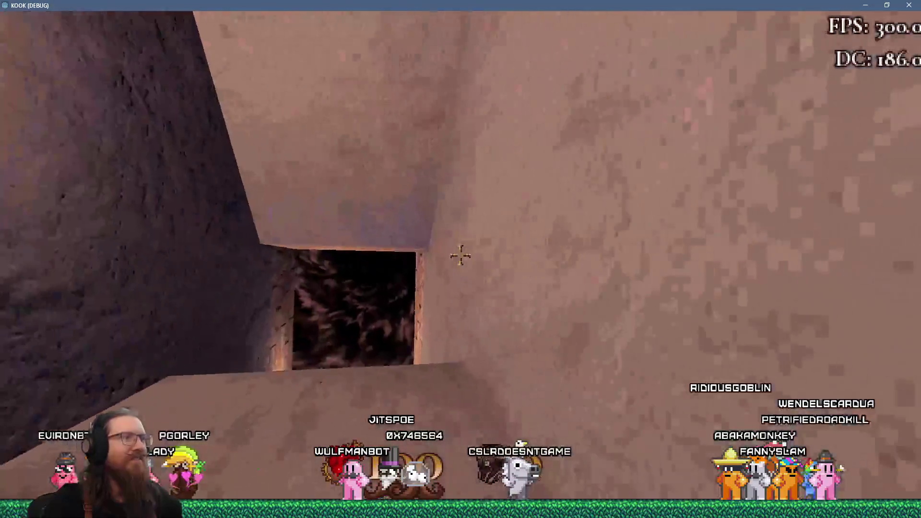
key("w")
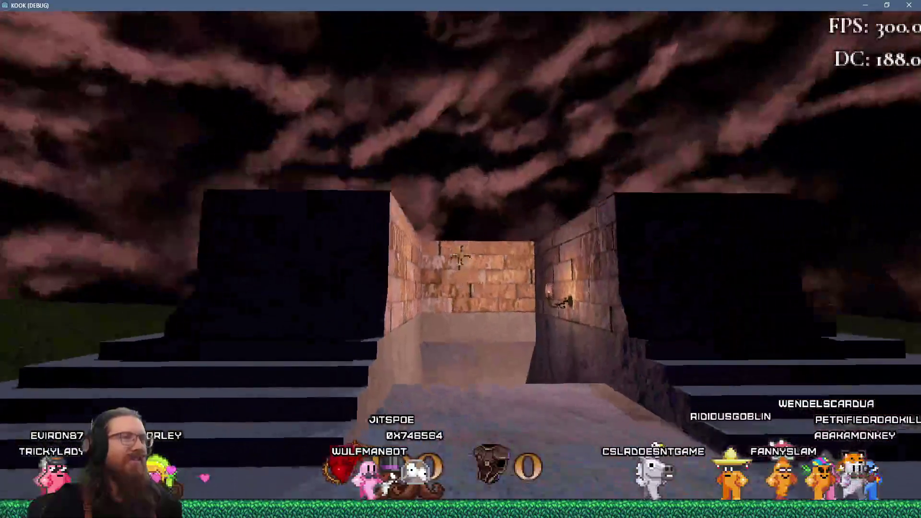
key("grave")
- Run the 'quit' command to close the game and switch to TrenchBroom
type("quit")
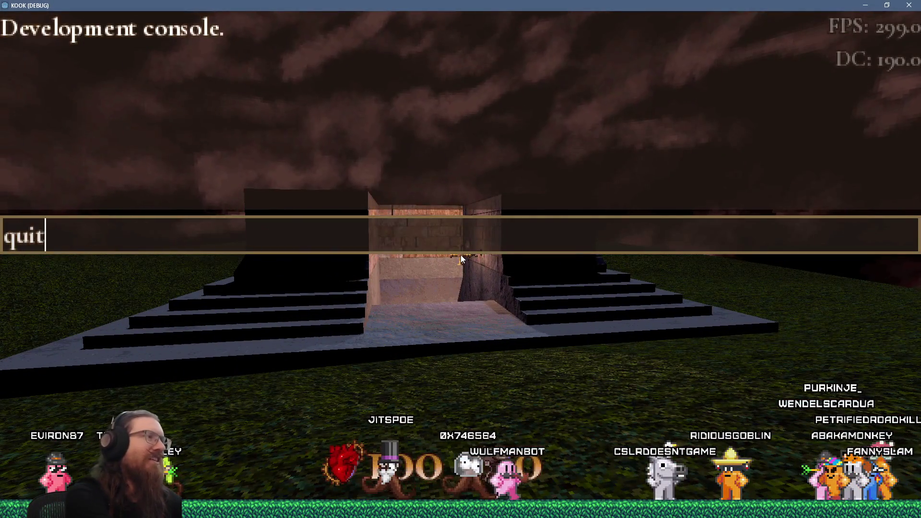
key("Return")
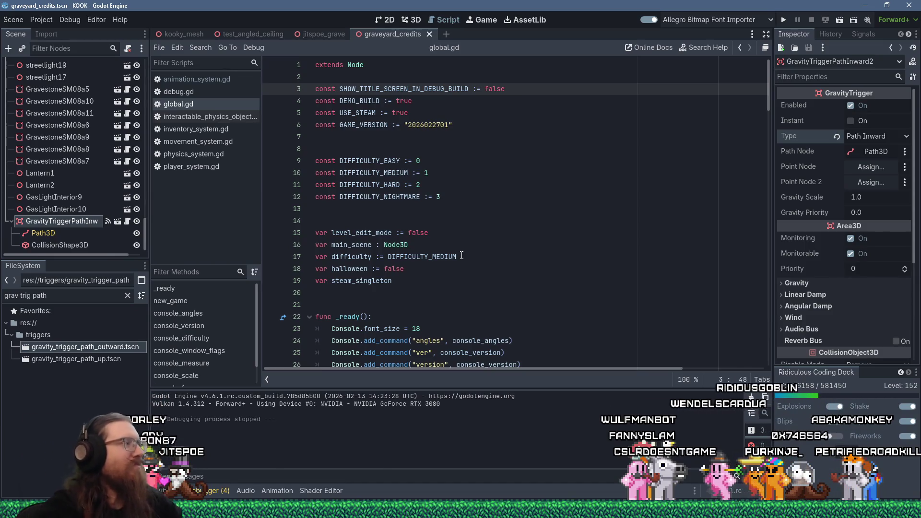
key("alt+Tab")
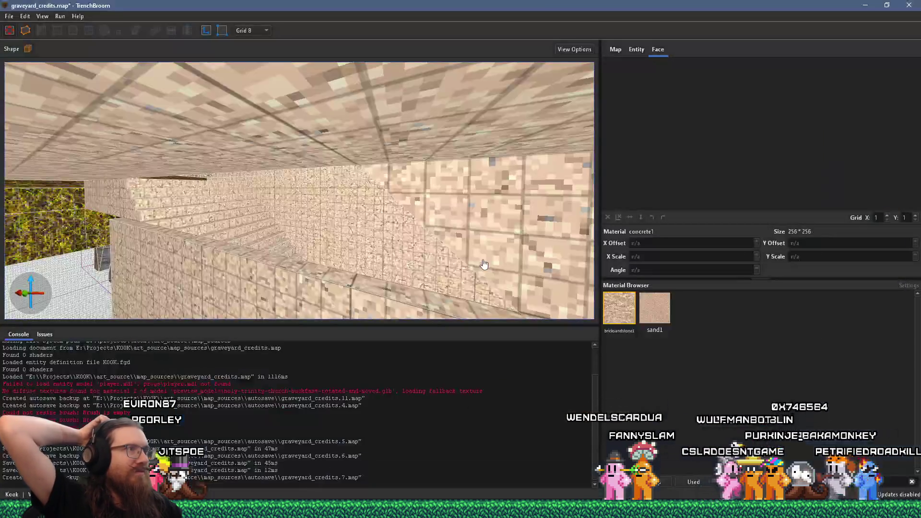
- Orbit the 3D view out of the stepped pit to centre on the brick platform
mouse_move(301, 221)
left_mouse_down()
mouse_move(355, 240)
mouse_move(333, 219)
mouse_move(400, 225)
mouse_move(391, 275)
mouse_move(373, 227)
mouse_move(321, 244)
mouse_move(214, 140)
mouse_move(282, 200)
left_mouse_up()
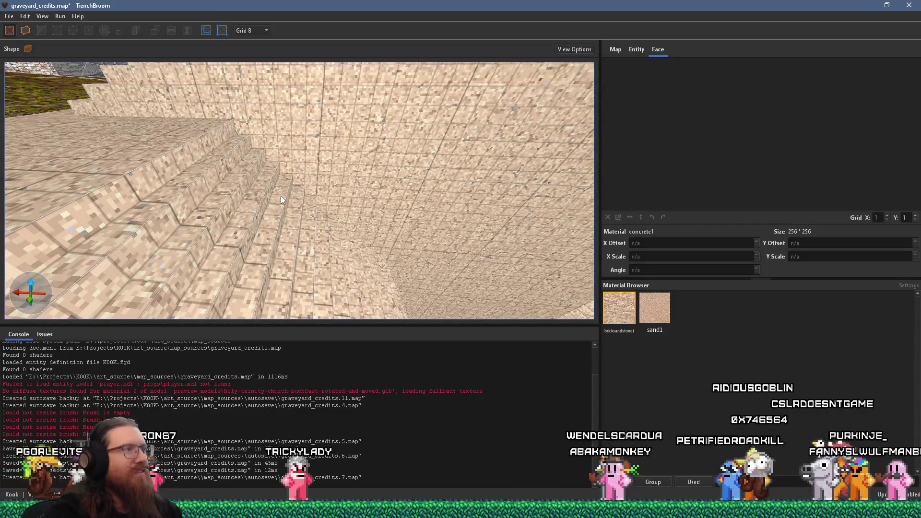
mouse_move(242, 191)
left_mouse_down()
mouse_move(197, 143)
mouse_move(165, 138)
mouse_move(162, 120)
mouse_move(184, 171)
mouse_move(250, 177)
mouse_move(89, 178)
mouse_move(170, 192)
mouse_move(109, 178)
mouse_move(200, 215)
mouse_move(254, 282)
mouse_move(291, 256)
mouse_move(300, 235)
mouse_move(291, 221)
mouse_move(385, 191)
mouse_move(367, 218)
left_mouse_up()
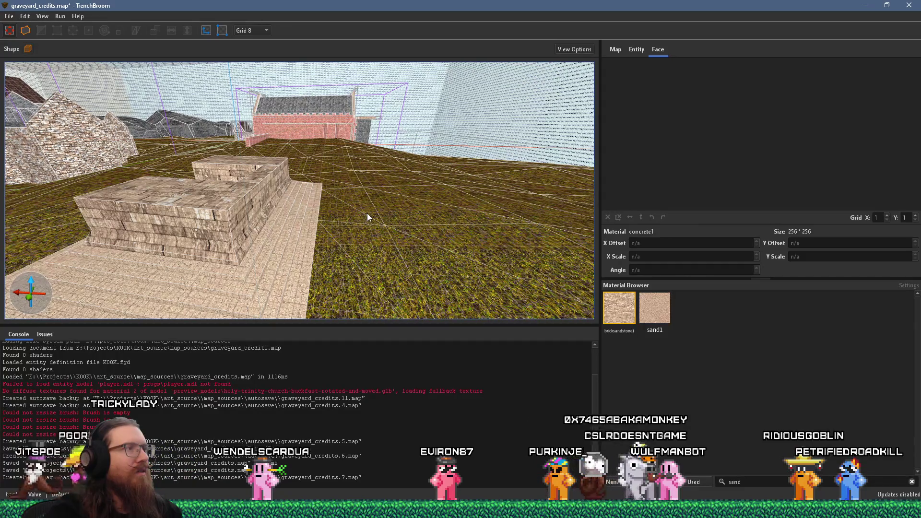
mouse_move(272, 215)
left_mouse_down()
mouse_move(272, 243)
mouse_move(386, 247)
mouse_move(363, 251)
mouse_move(447, 224)
mouse_move(450, 197)
mouse_move(420, 187)
mouse_move(428, 175)
mouse_move(171, 283)
mouse_move(80, 299)
left_mouse_up()
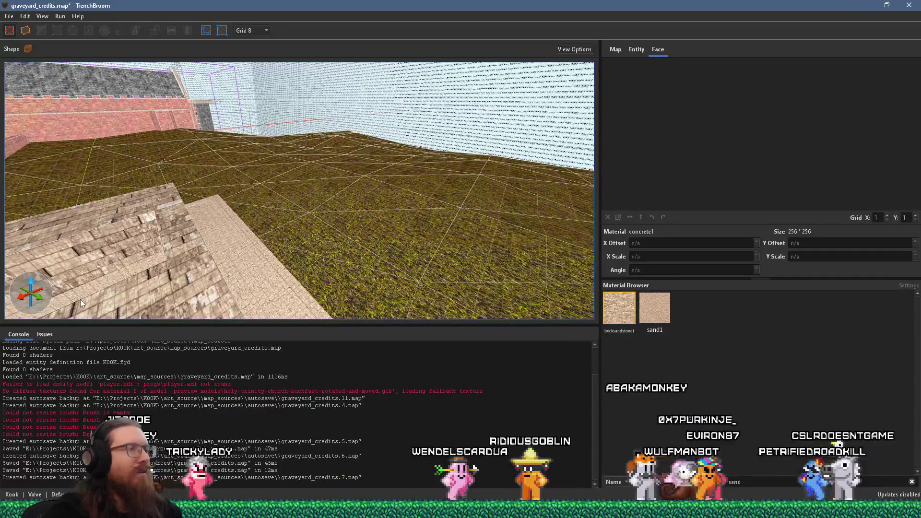
mouse_move(262, 257)
left_mouse_down()
mouse_move(337, 162)
mouse_move(347, 222)
mouse_move(486, 200)
mouse_move(321, 222)
mouse_move(486, 276)
mouse_move(295, 279)
mouse_move(361, 254)
left_mouse_up()
- Select the brick wall brushes, nudge them right, and trial a rotation before cancelling it
left_click(251, 275, "shift")
scroll(326, 182, "down", 5)
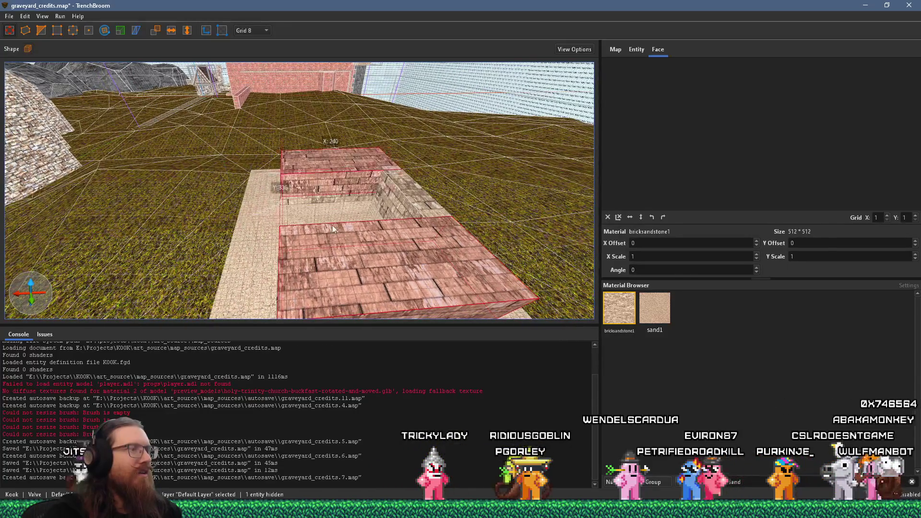
mouse_move(328, 236)
left_mouse_down()
mouse_move(399, 232)
mouse_move(372, 260)
mouse_move(330, 237)
left_mouse_up()
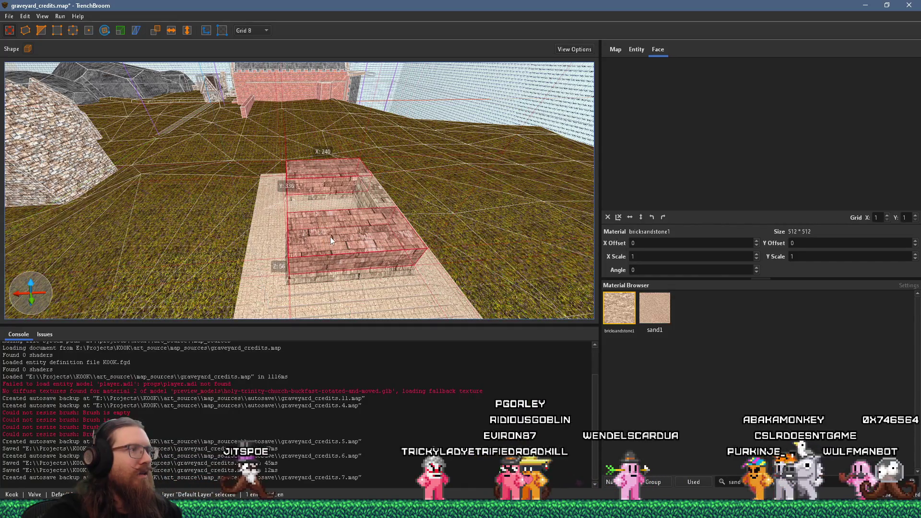
left_click(47, 32)
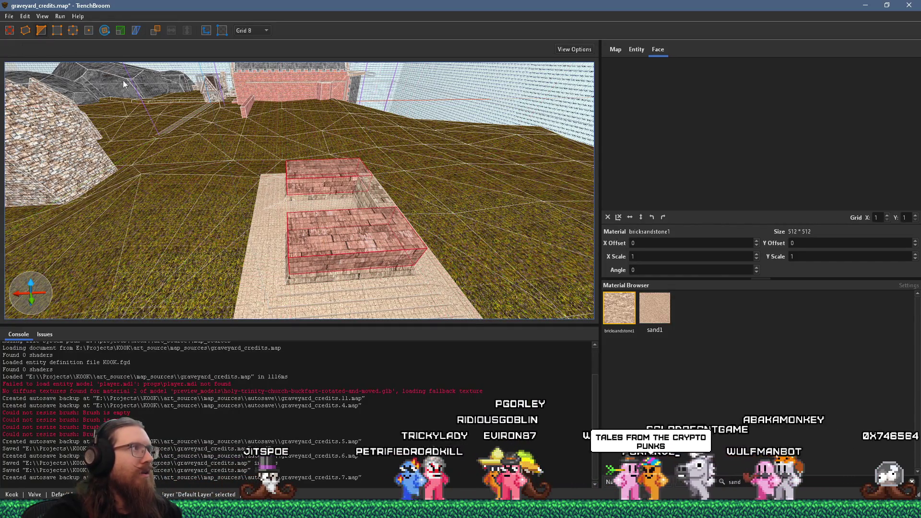
left_click(106, 31)
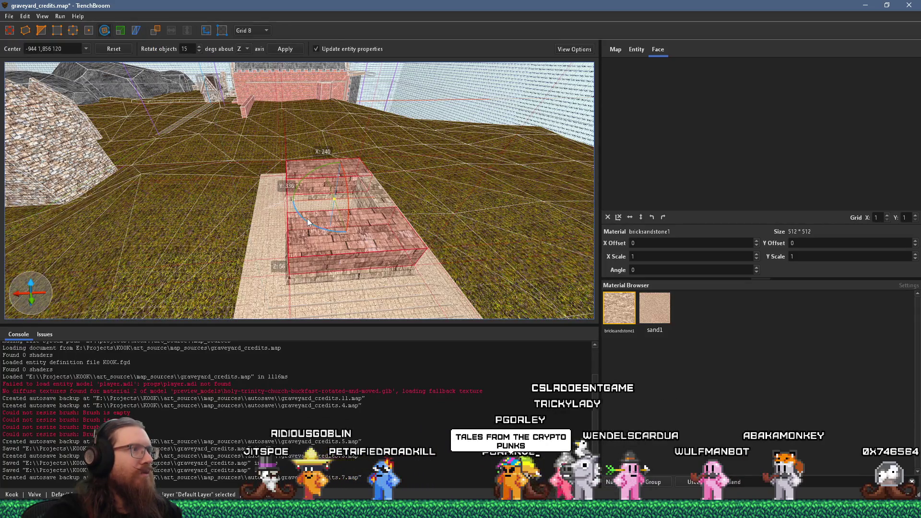
mouse_move(276, 205)
left_mouse_down()
mouse_move(256, 201)
mouse_move(229, 162)
left_mouse_up()
key("Escape")
key("Escape")
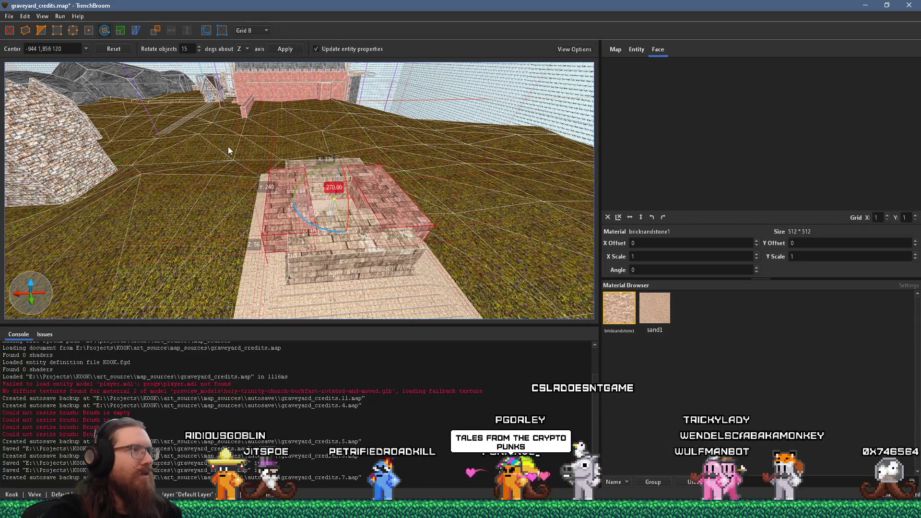
- Move the brick brushes over the stepped structure and delete the left brick wall
mouse_move(260, 212)
left_mouse_down()
mouse_move(316, 224)
mouse_move(307, 223)
left_mouse_up()
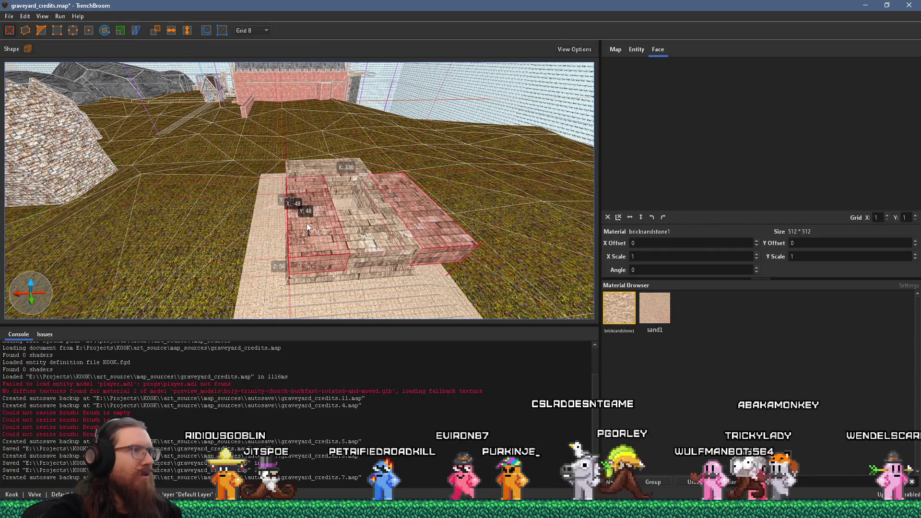
scroll(299, 249, "up", 2)
left_click(305, 210)
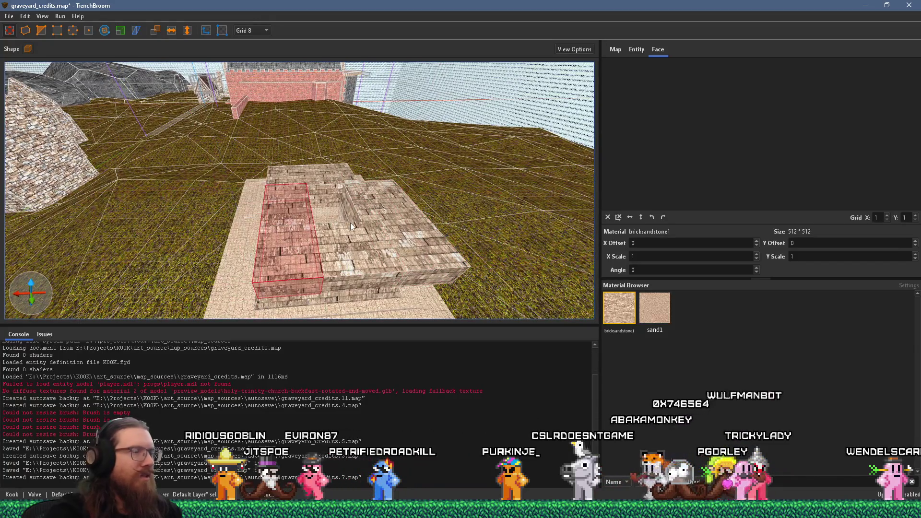
key("Delete")
scroll(413, 213, "up", 5)
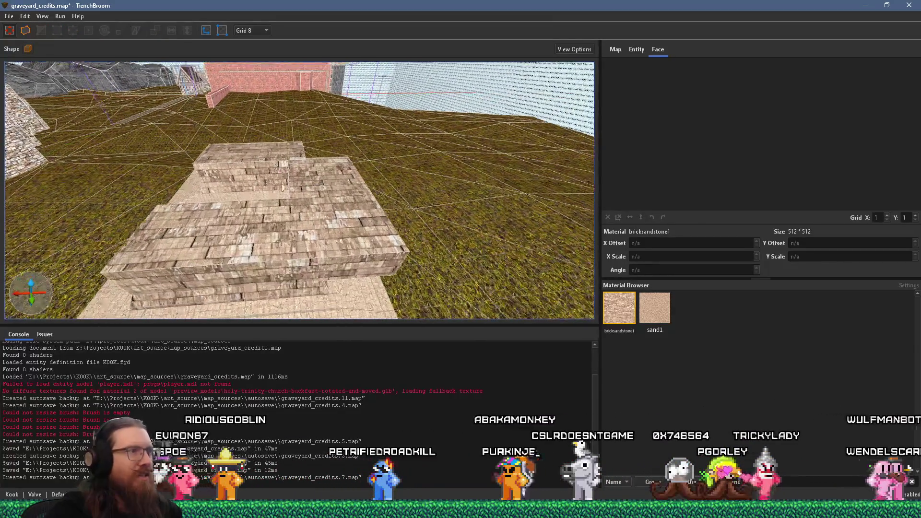
- Select the concrete ledge at the brick block's foot, view it from the stairs side, then deselect
left_click_drag(219, 164, 254, 204)
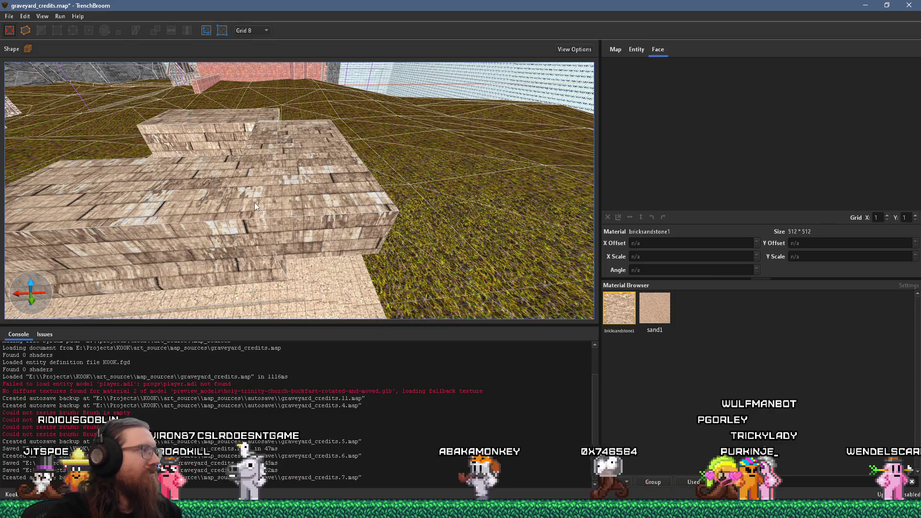
mouse_move(288, 212)
left_mouse_down()
mouse_move(239, 127)
mouse_move(292, 110)
mouse_move(284, 126)
mouse_move(223, 88)
mouse_move(166, 103)
mouse_move(195, 85)
left_mouse_up()
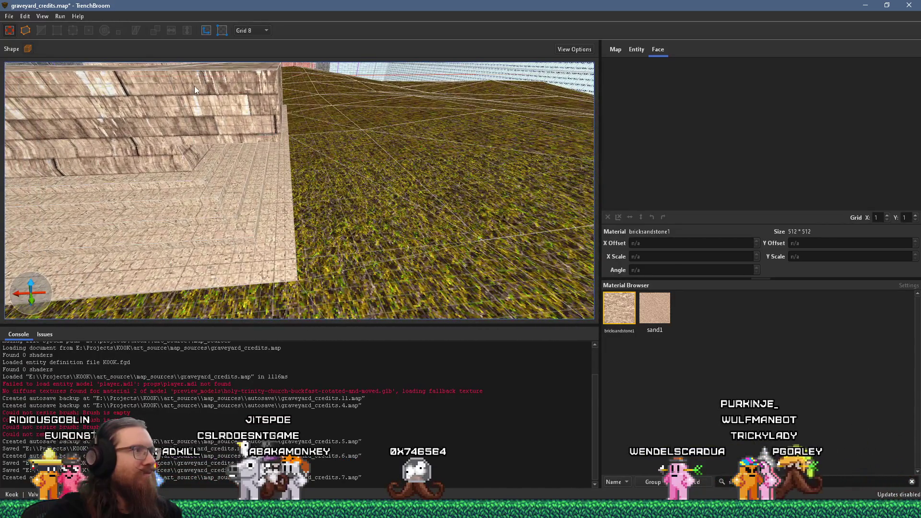
left_click(214, 171)
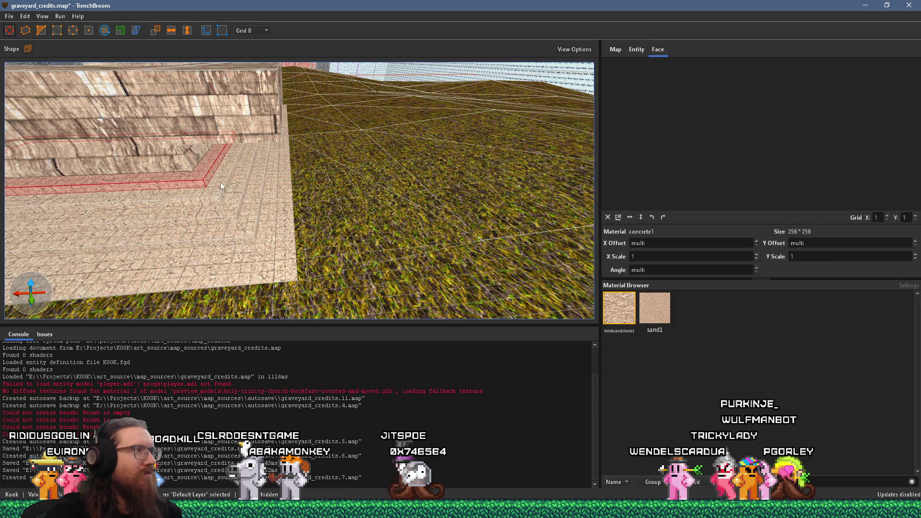
scroll(194, 157, "down", 5)
left_click_drag(138, 122, 95, 106)
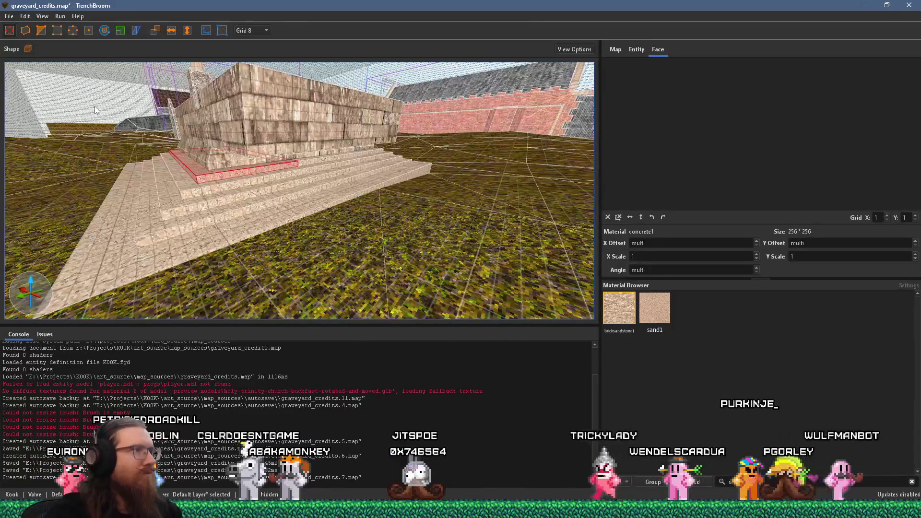
mouse_move(250, 160)
left_mouse_down()
mouse_move(279, 300)
mouse_move(306, 258)
mouse_move(362, 259)
mouse_move(362, 218)
mouse_move(249, 191)
mouse_move(284, 137)
mouse_move(211, 80)
mouse_move(278, 86)
mouse_move(351, 159)
mouse_move(216, 162)
mouse_move(428, 170)
mouse_move(412, 159)
mouse_move(316, 158)
mouse_move(445, 187)
mouse_move(446, 168)
mouse_move(303, 151)
left_mouse_up()
key("Escape")
left_click(303, 152)
left_click(312, 165, "ctrl")
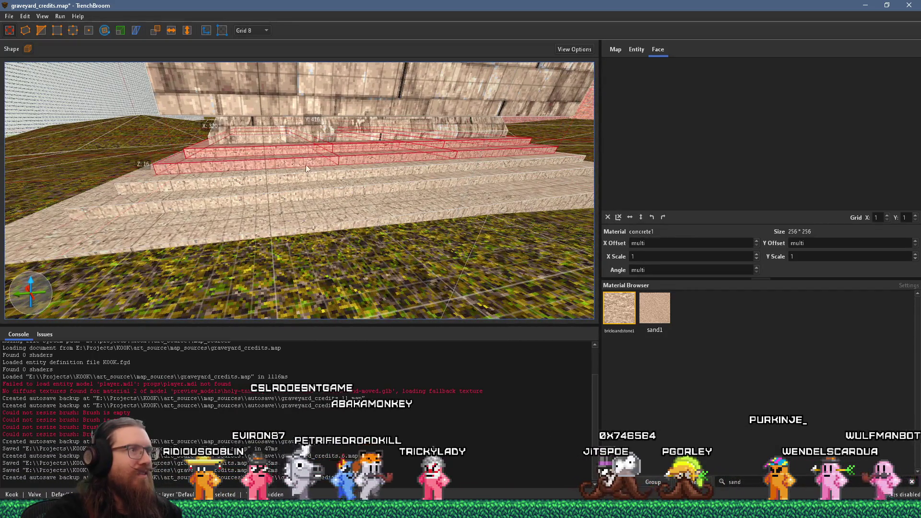
left_click(359, 176, "ctrl")
left_click(537, 165, "ctrl")
left_click(316, 191, "ctrl")
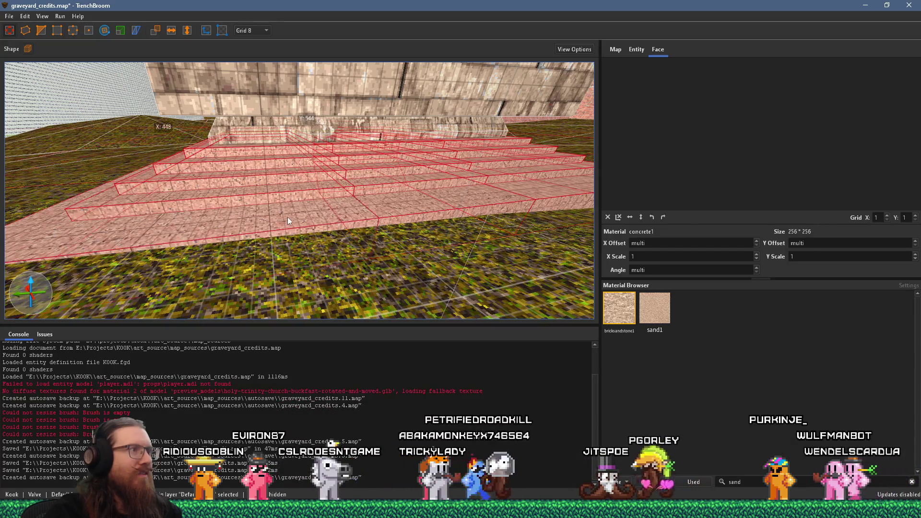
left_click_drag(288, 217, 382, 204)
mouse_move(291, 250)
left_mouse_down()
mouse_move(382, 285)
mouse_move(467, 340)
mouse_move(495, 326)
left_mouse_up()
scroll(369, 238, "up", 5)
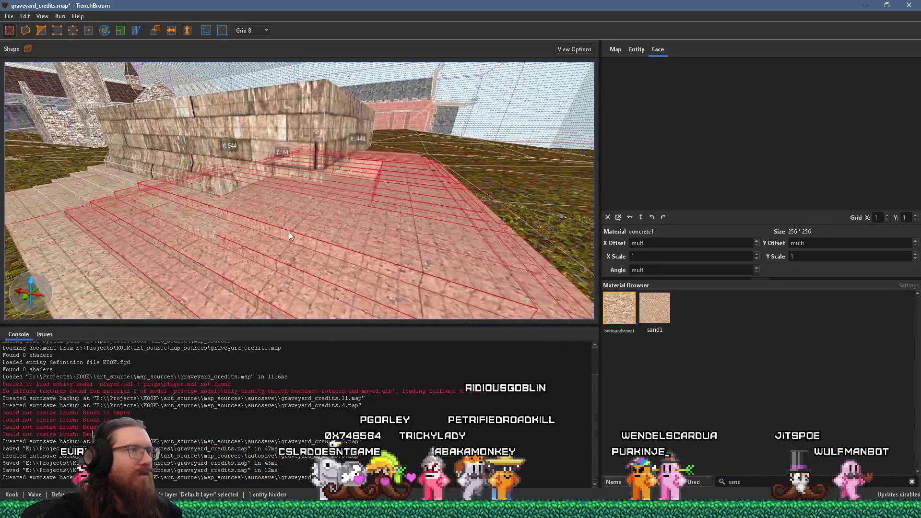
left_click_drag(383, 235, 357, 225)
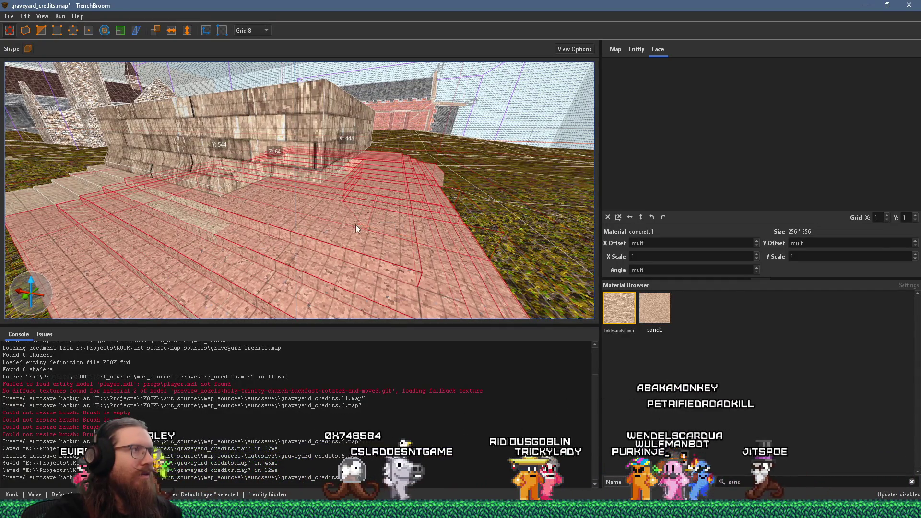
key("w")
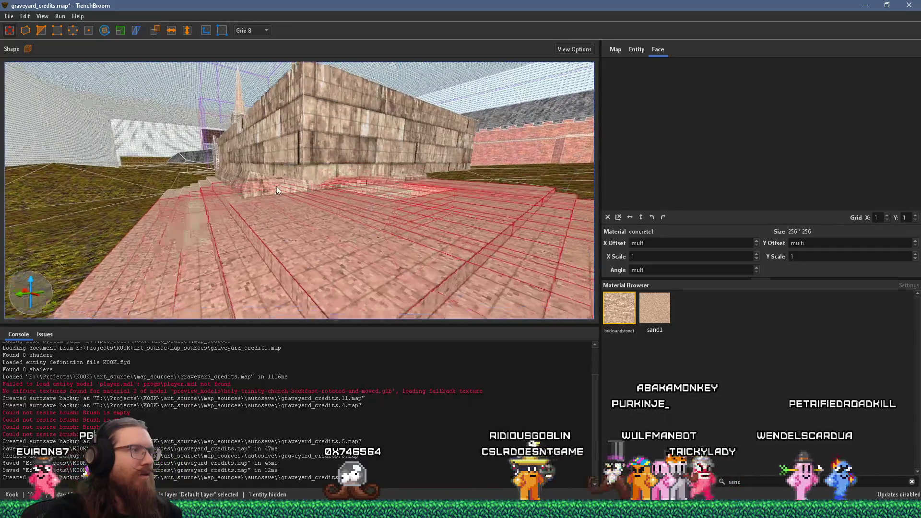
key("w")
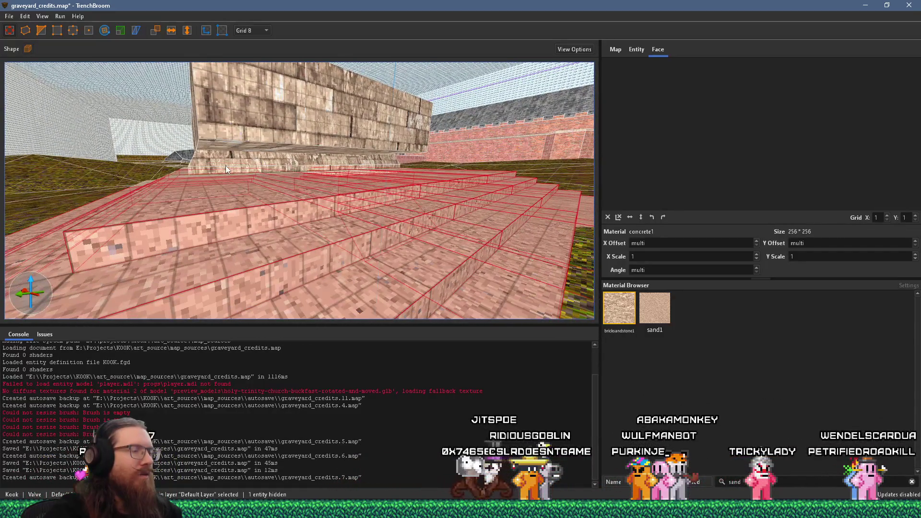
key("a")
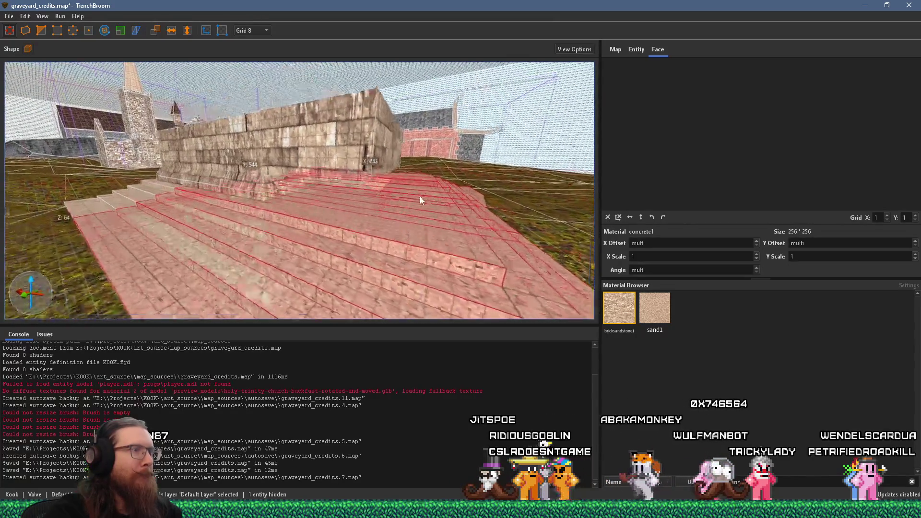
key("w")
mouse_move(441, 202)
left_mouse_down()
mouse_move(458, 229)
mouse_move(422, 231)
mouse_move(368, 198)
mouse_move(376, 202)
mouse_move(333, 195)
mouse_move(400, 168)
mouse_move(396, 137)
mouse_move(440, 150)
mouse_move(354, 194)
left_mouse_up()
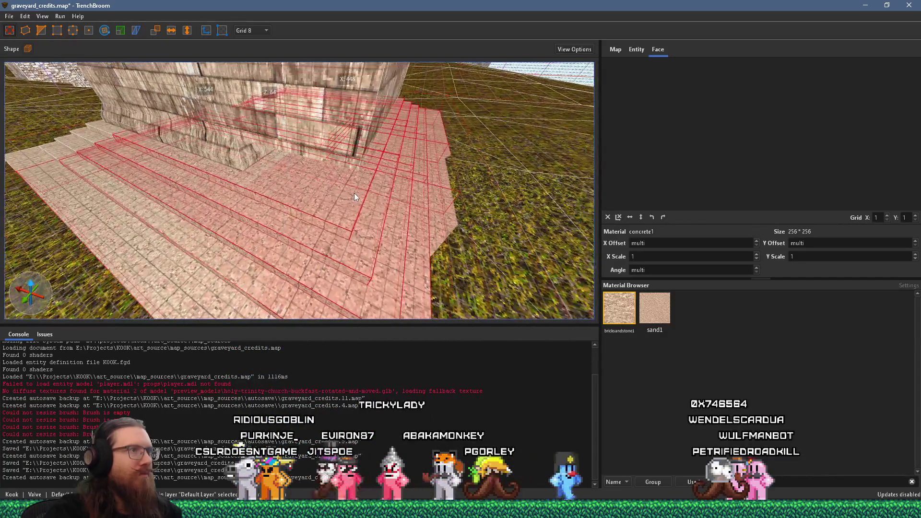
mouse_move(355, 149)
left_mouse_down()
mouse_move(375, 212)
mouse_move(291, 161)
mouse_move(233, 157)
mouse_move(316, 180)
mouse_move(345, 225)
left_mouse_up()
- In the top-down view, nudge the selected stepped base one grid step right
key("ctrl+Tab")
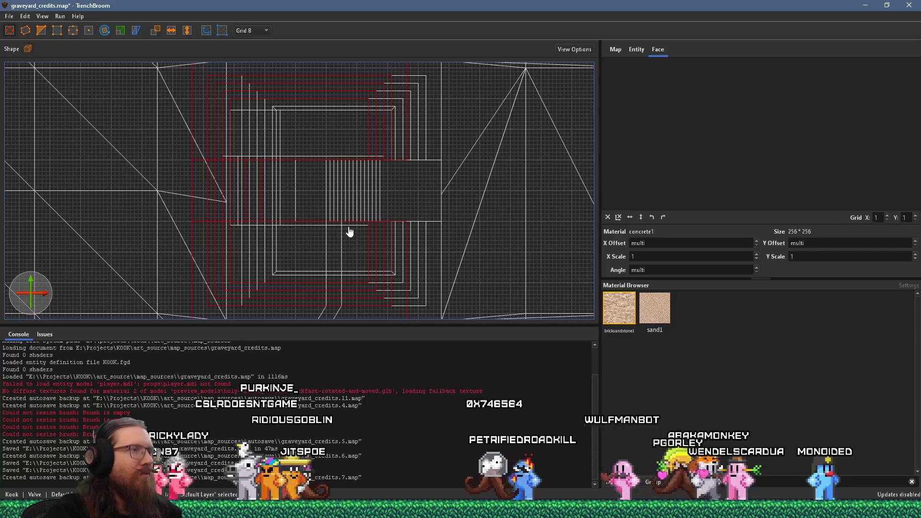
scroll(353, 246, "up", 1)
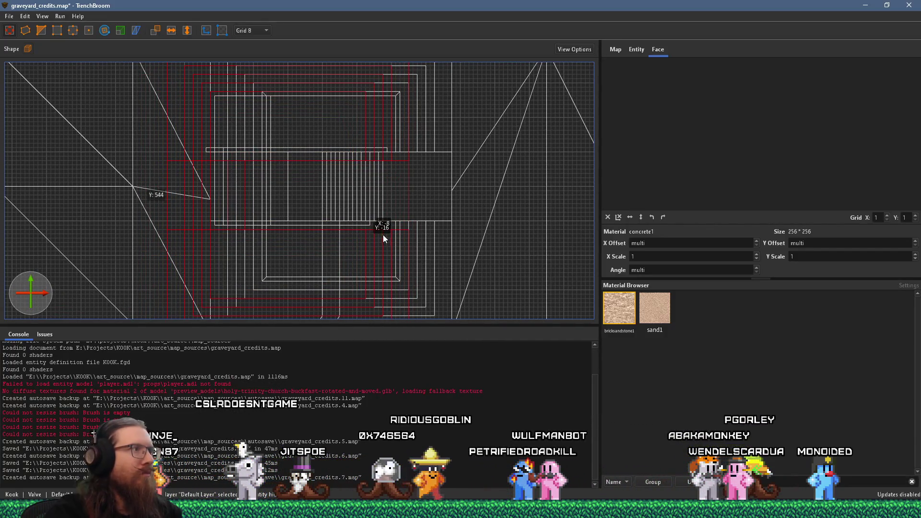
left_click_drag(376, 234, 385, 237)
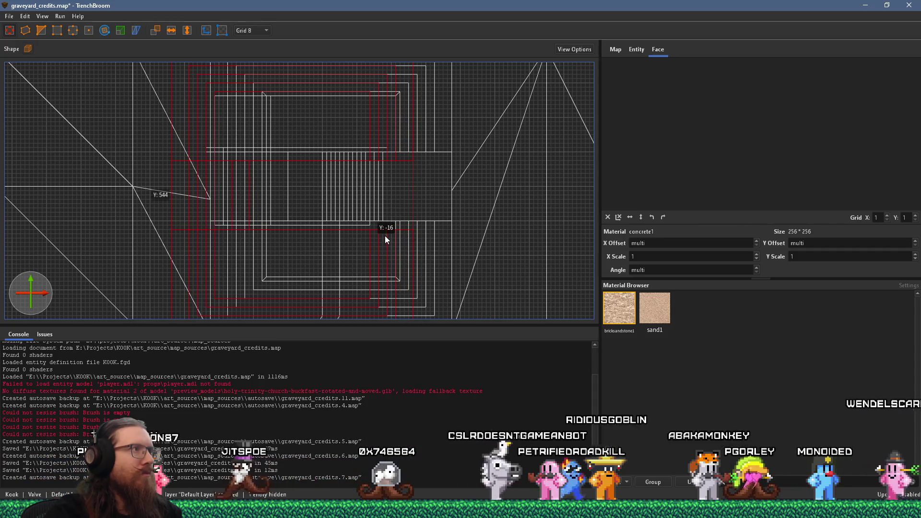
scroll(383, 229, "down", 2)
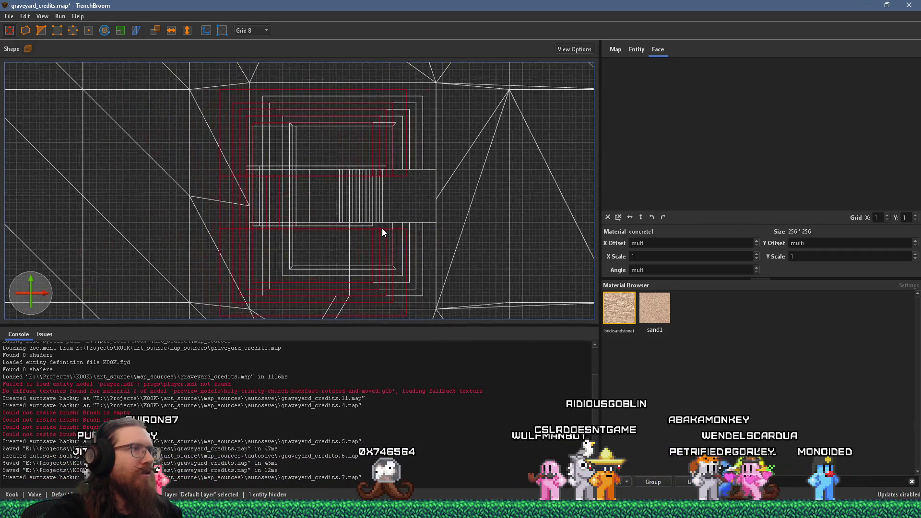
key("space")
key("space")
key("space")
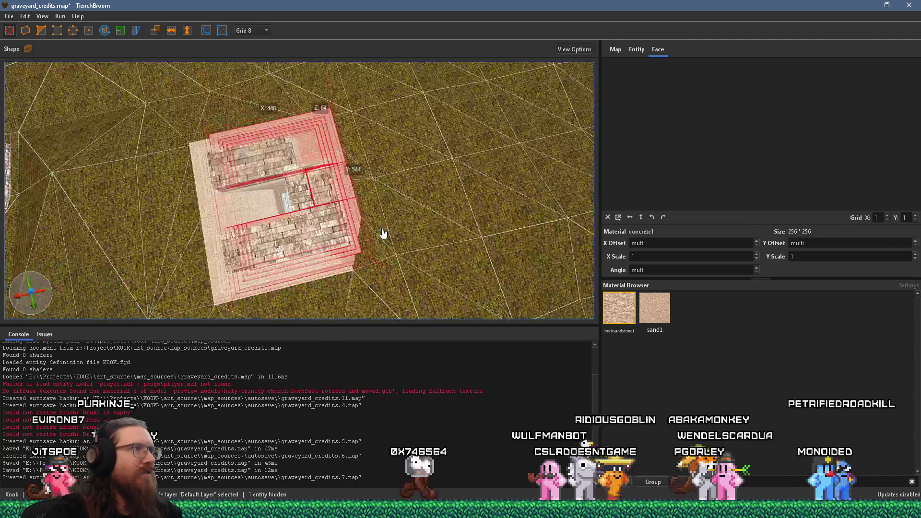
key("space")
key("space")
key("space")
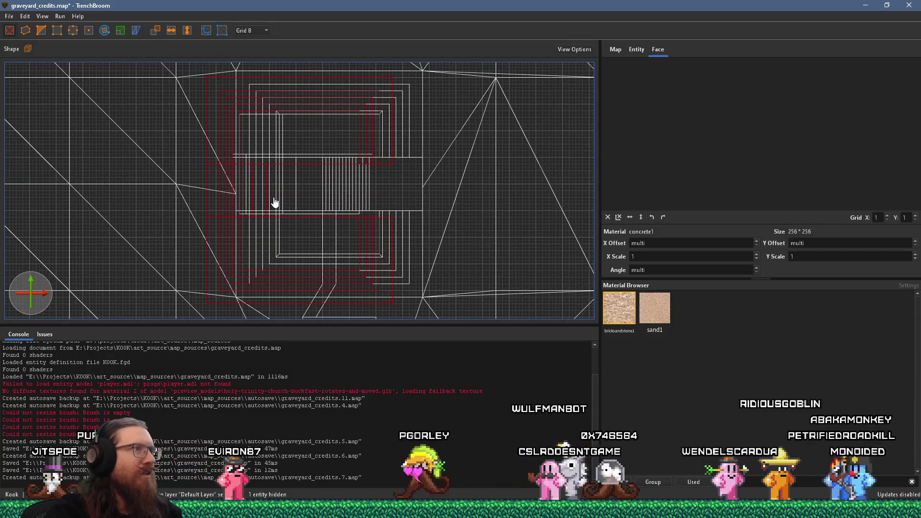
- Move the base brushes over the crypt, resize them to fit, and shift them up slightly
scroll(274, 201, "up", 1)
scroll(275, 202, "up", 1)
mouse_move(302, 201)
left_mouse_down()
mouse_move(318, 205)
mouse_move(180, 239)
mouse_move(259, 103)
mouse_move(464, 138)
mouse_move(478, 231)
mouse_move(372, 222)
mouse_move(282, 230)
mouse_move(291, 248)
mouse_move(306, 250)
mouse_move(308, 242)
mouse_move(225, 245)
mouse_move(241, 244)
left_mouse_up()
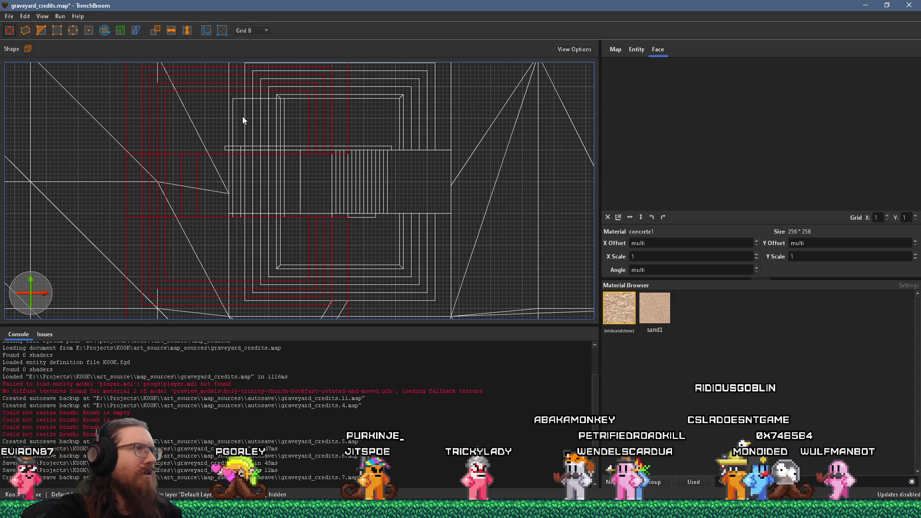
mouse_move(236, 111)
left_mouse_down()
mouse_move(175, 96)
mouse_move(238, 103)
mouse_move(256, 116)
mouse_move(247, 115)
mouse_move(255, 130)
left_mouse_up()
scroll(434, 120, "down", 3)
left_click_drag(389, 94, 389, 87)
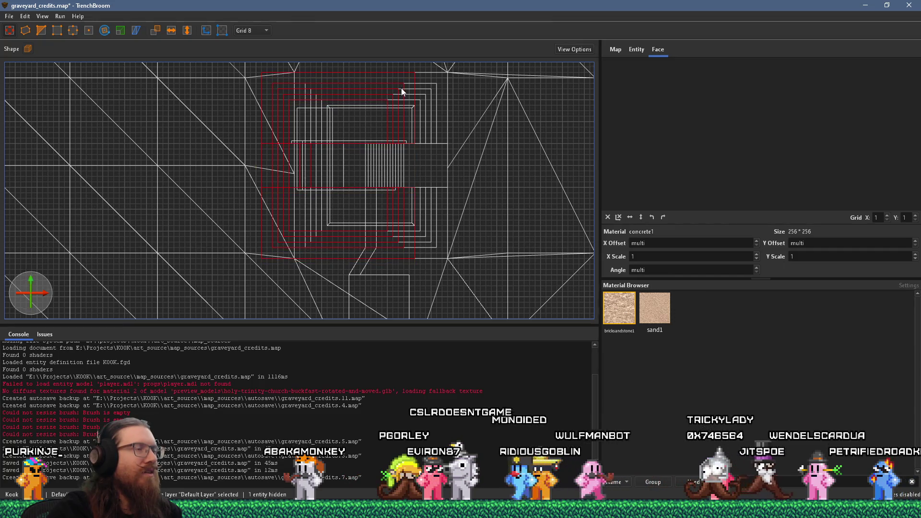
- Try out different selections of the stair step brushes in the 3D view
key("ctrl+Tab")
scroll(290, 87, "up", 10)
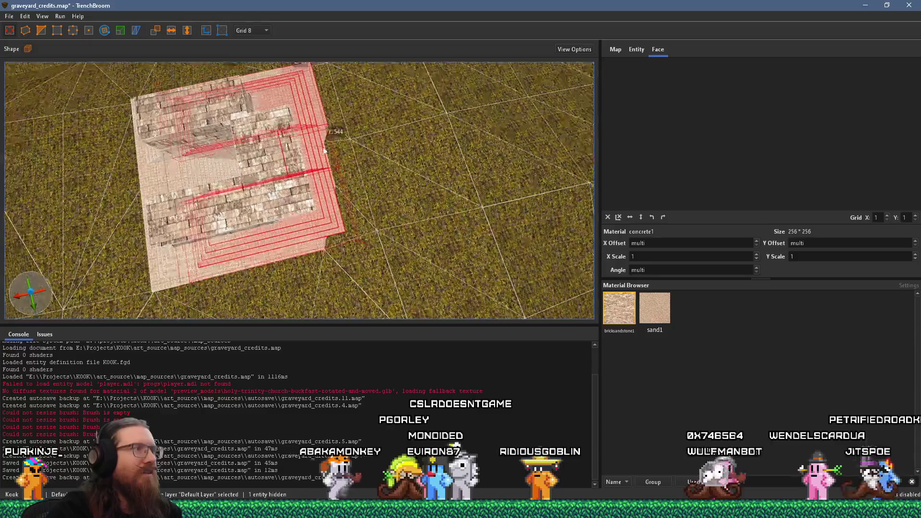
scroll(249, 121, "up", 5)
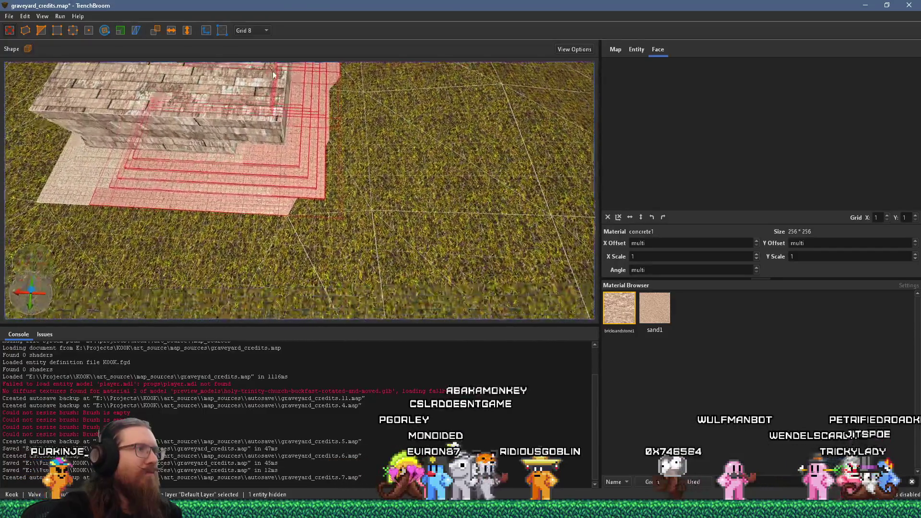
left_click(116, 150)
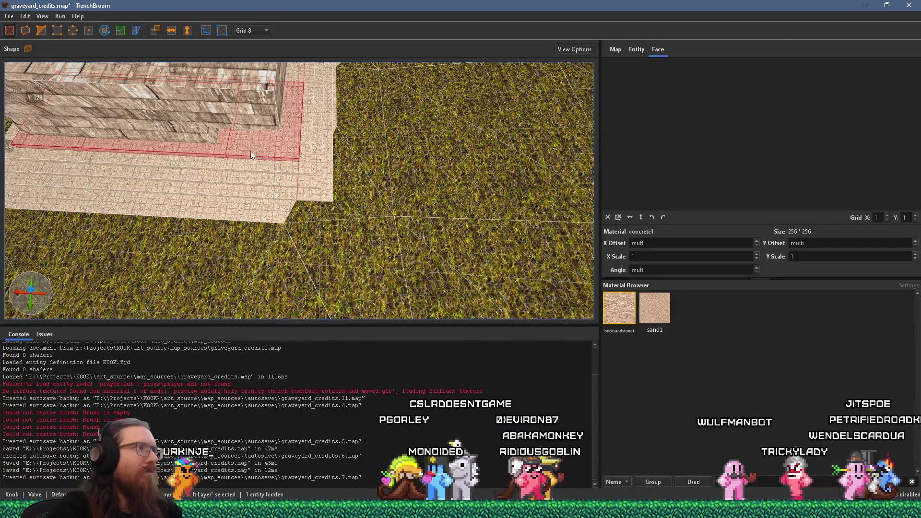
key("Escape")
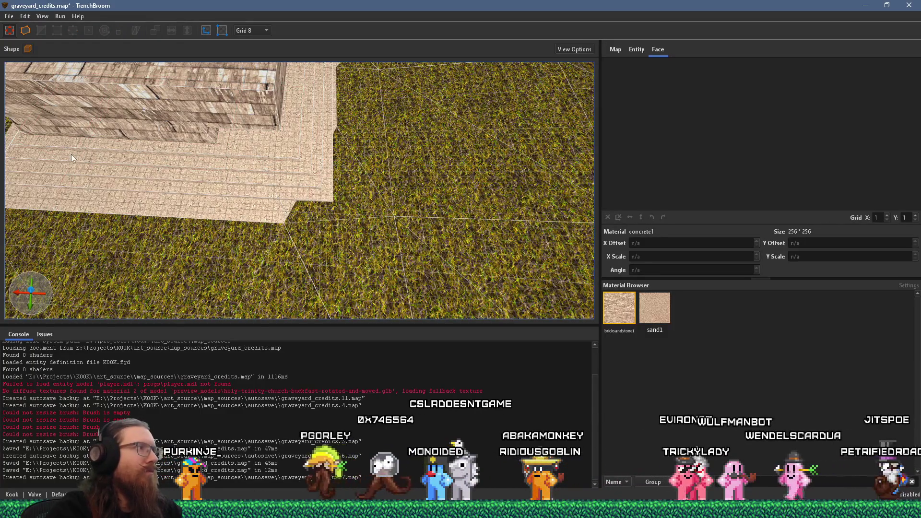
left_click(165, 160)
left_click(56, 158, "ctrl")
key("Escape")
left_click(99, 153)
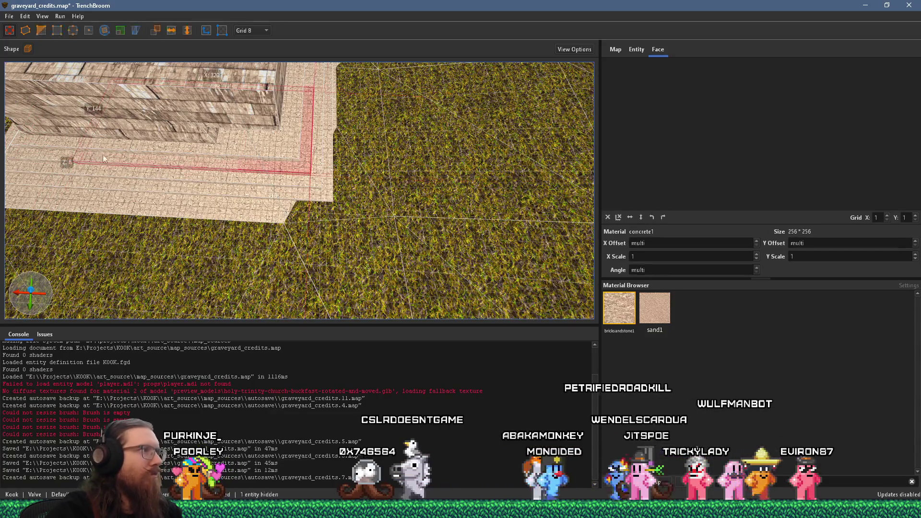
left_click(109, 158, "ctrl")
key("Escape")
left_click(104, 158)
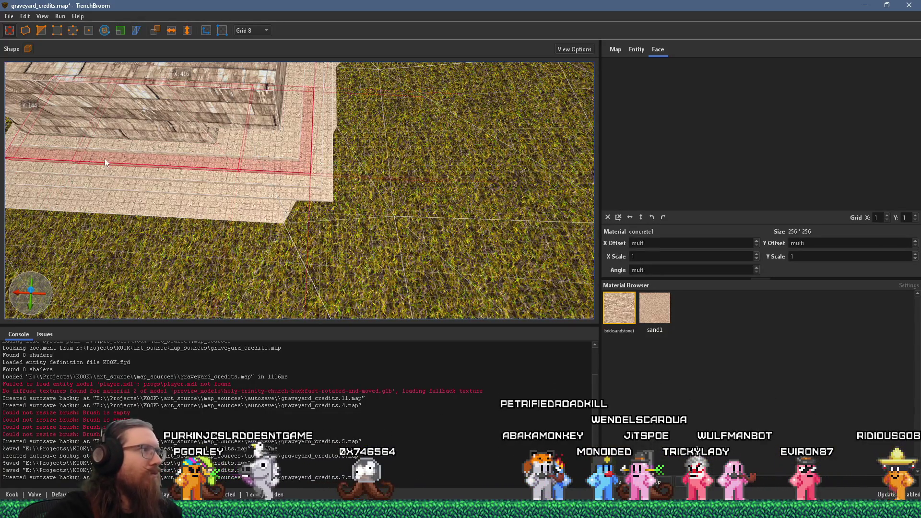
left_click(86, 170, "ctrl")
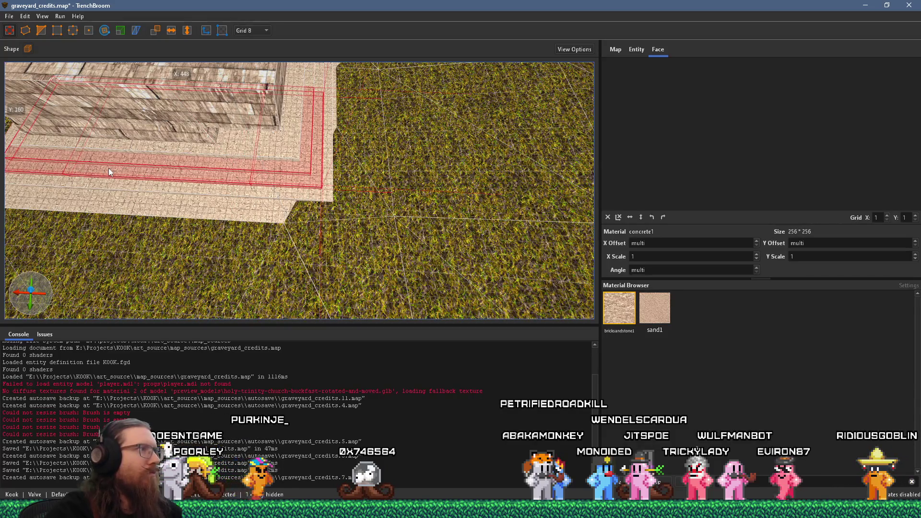
key("Escape")
- Select the bottom step and the remaining steps, group them with Ctrl+G, then add the floor slab
left_click(94, 171)
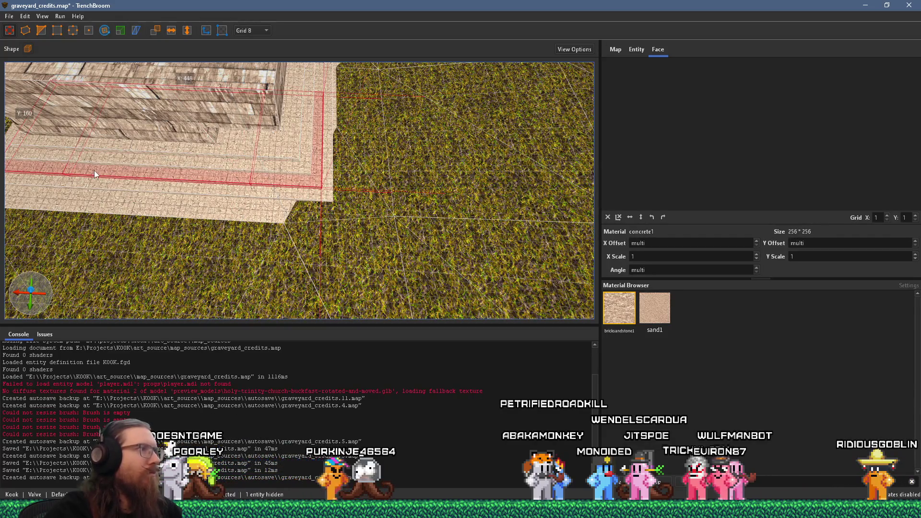
left_click(32, 183, "ctrl")
left_click(68, 183, "ctrl")
key("ctrl+g")
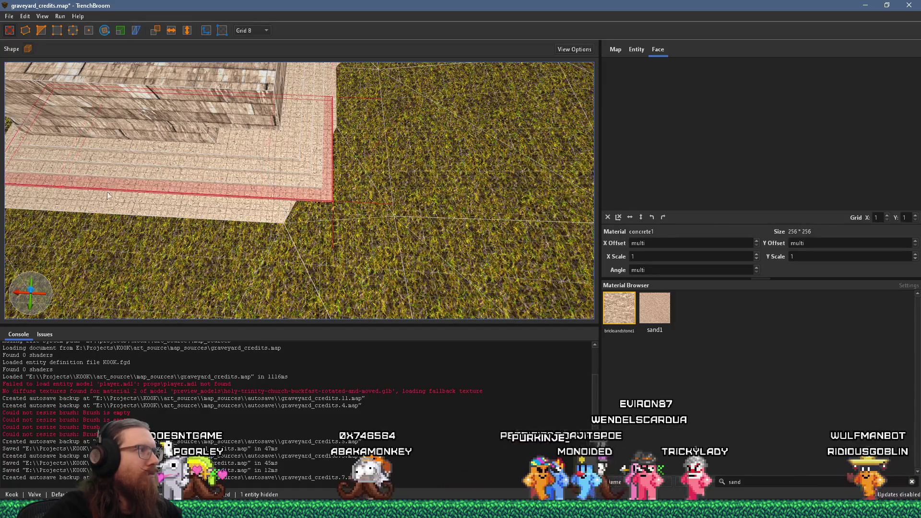
left_click(46, 198, "ctrl")
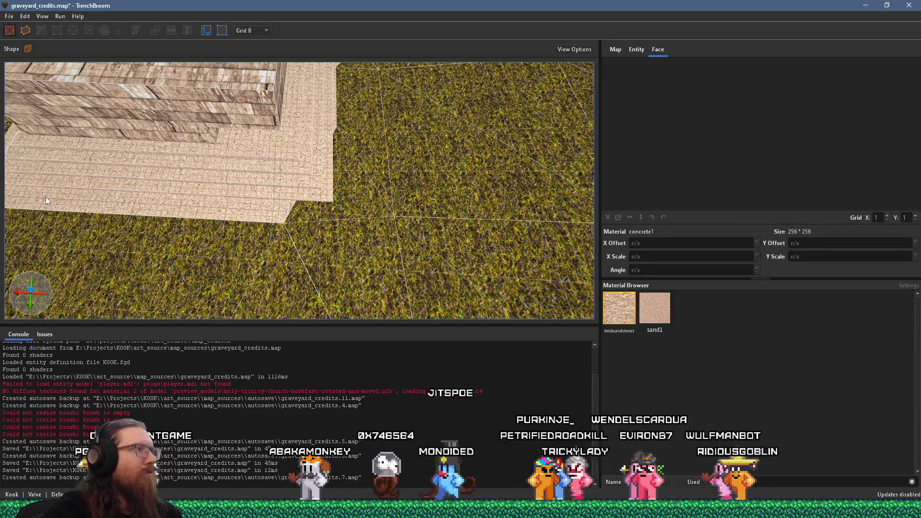
mouse_move(76, 194)
left_mouse_down()
mouse_move(257, 166)
mouse_move(107, 236)
mouse_move(199, 184)
mouse_move(93, 171)
mouse_move(173, 173)
mouse_move(150, 148)
mouse_move(264, 150)
mouse_move(187, 118)
mouse_move(121, 153)
mouse_move(329, 175)
mouse_move(415, 203)
mouse_move(386, 266)
mouse_move(136, 229)
mouse_move(260, 220)
mouse_move(273, 210)
mouse_move(239, 168)
mouse_move(263, 226)
mouse_move(314, 233)
mouse_move(340, 263)
mouse_move(293, 190)
mouse_move(321, 116)
mouse_move(296, 147)
mouse_move(326, 104)
mouse_move(445, 104)
mouse_move(243, 165)
left_mouse_up()
- Select the ledge segments at the foot of the crypt wall
left_click(238, 168)
scroll(241, 190, "up", 3)
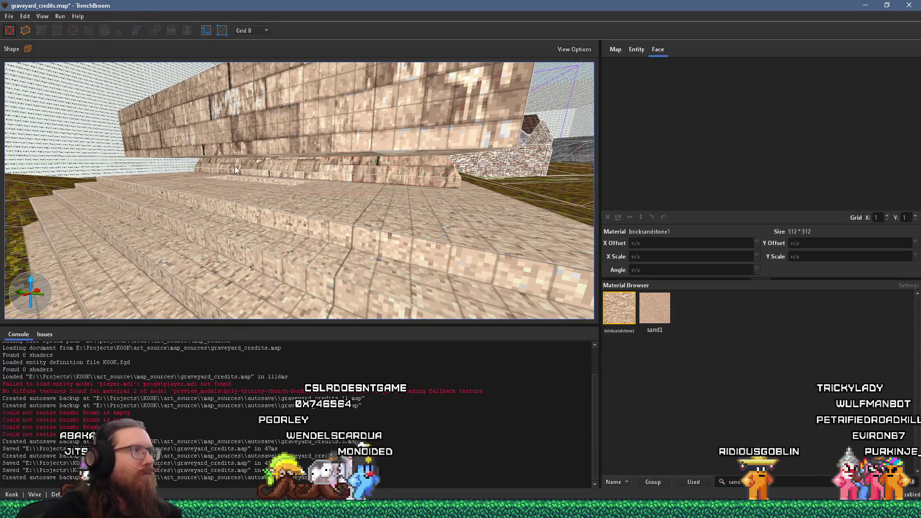
left_click(288, 167)
left_click(359, 172, "ctrl")
mouse_move(359, 172)
left_mouse_down()
mouse_move(173, 186)
mouse_move(250, 175)
mouse_move(271, 242)
mouse_move(271, 179)
mouse_move(273, 212)
mouse_move(232, 258)
mouse_move(270, 178)
left_mouse_up()
- Split the ledge brush with the Clip tool, keeping both halves
left_click(42, 30)
mouse_move(280, 87)
left_mouse_down()
mouse_move(249, 163)
mouse_move(273, 131)
mouse_move(313, 267)
left_mouse_up()
left_click(314, 267)
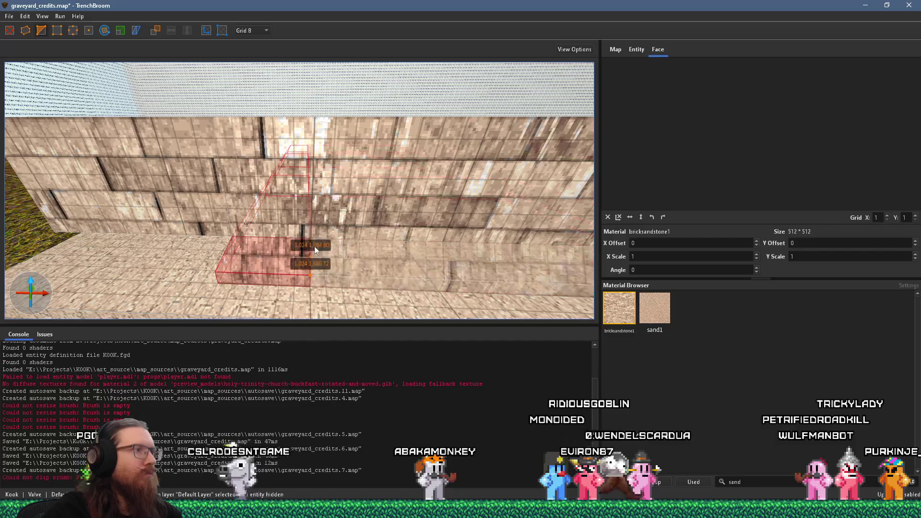
key("ctrl+Return")
key("Return")
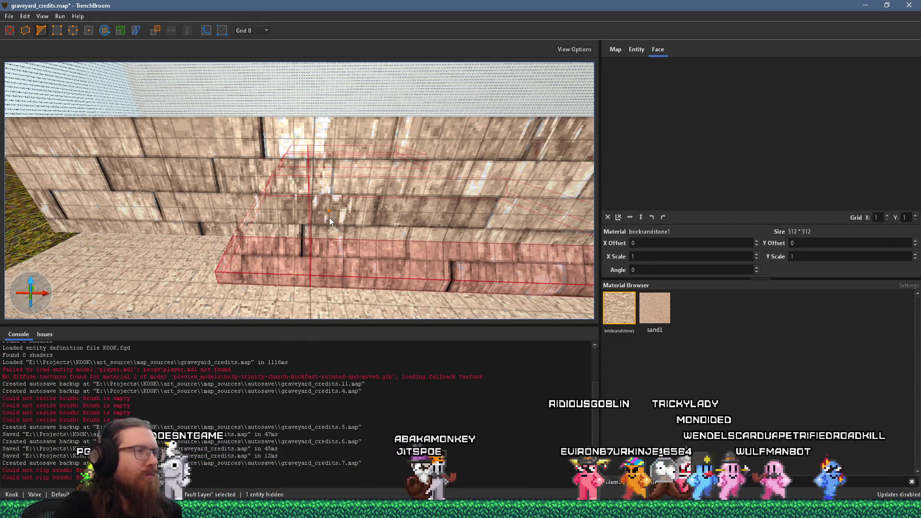
key("Escape")
- Slide one ledge piece left and stretch it along the wall base
scroll(384, 157, "down", 5)
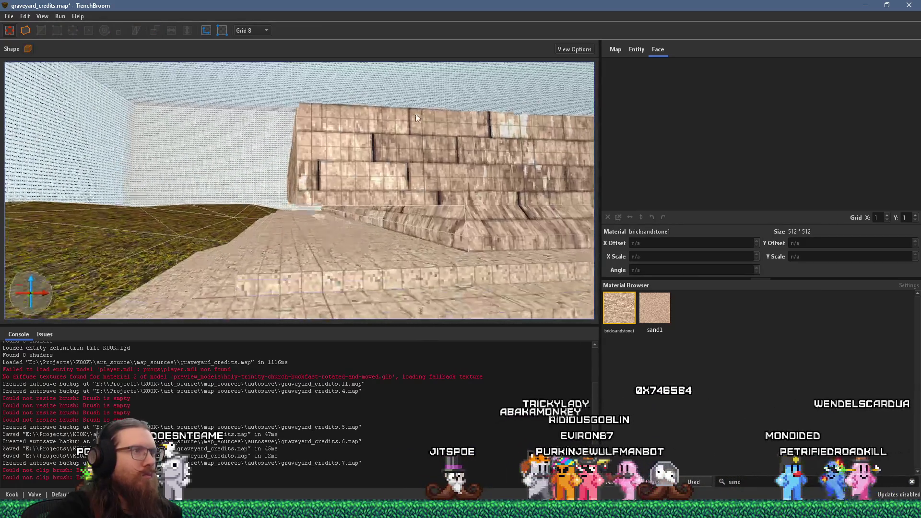
left_click(439, 217)
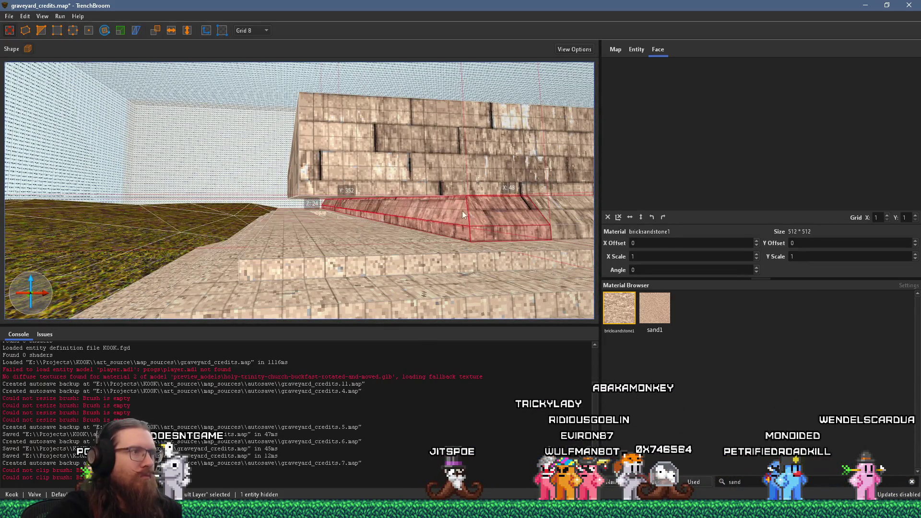
left_click_drag(480, 207, 313, 208)
mouse_move(374, 225)
left_mouse_down()
mouse_move(360, 243)
mouse_move(282, 165)
mouse_move(294, 175)
left_mouse_up()
mouse_move(379, 206)
left_mouse_down()
mouse_move(394, 209)
mouse_move(266, 211)
mouse_move(301, 195)
mouse_move(204, 218)
mouse_move(187, 129)
mouse_move(136, 200)
mouse_move(285, 164)
mouse_move(186, 154)
left_mouse_up()
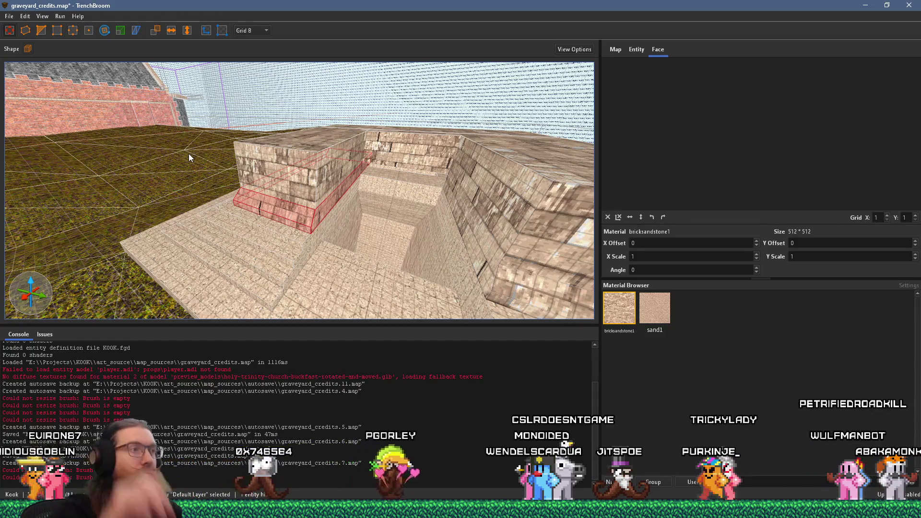
- From overhead, select among the small box brush and nearby slabs, ending on the lower-right slab
mouse_move(189, 153)
left_mouse_down()
mouse_move(461, 200)
mouse_move(394, 272)
mouse_move(367, 267)
left_mouse_up()
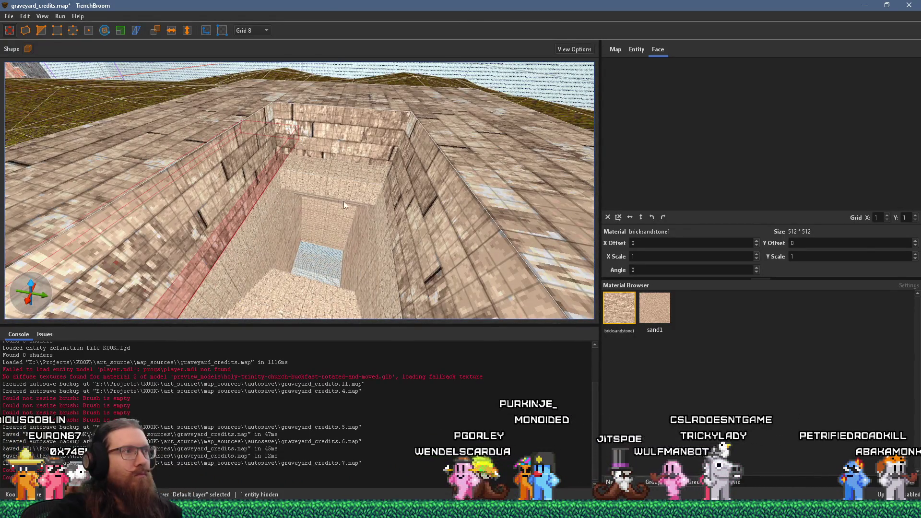
mouse_move(348, 139)
left_mouse_down()
mouse_move(378, 126)
mouse_move(310, 247)
mouse_move(316, 186)
left_mouse_up()
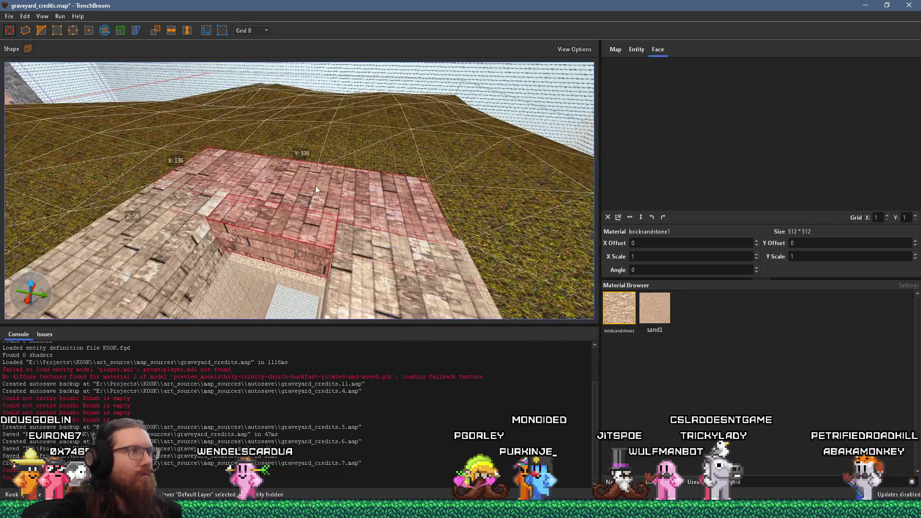
left_click(315, 237)
key("Escape")
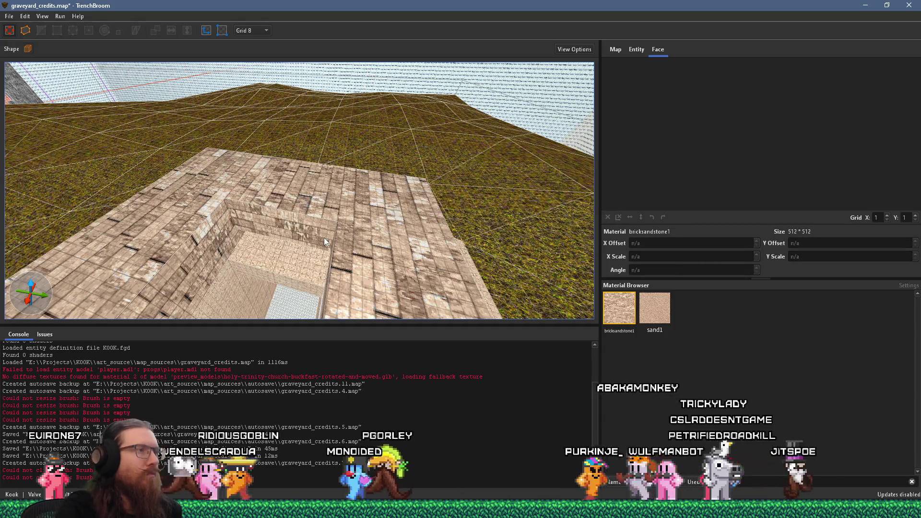
left_click(180, 219)
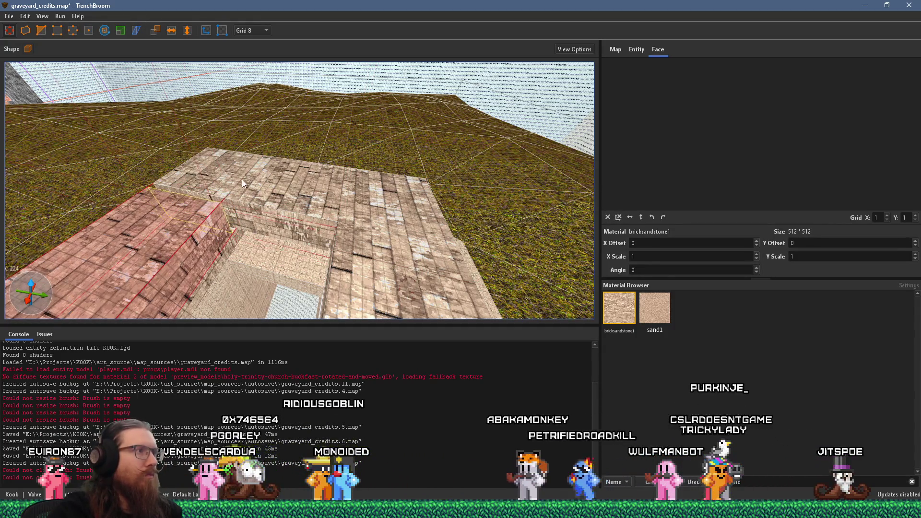
left_click(341, 227)
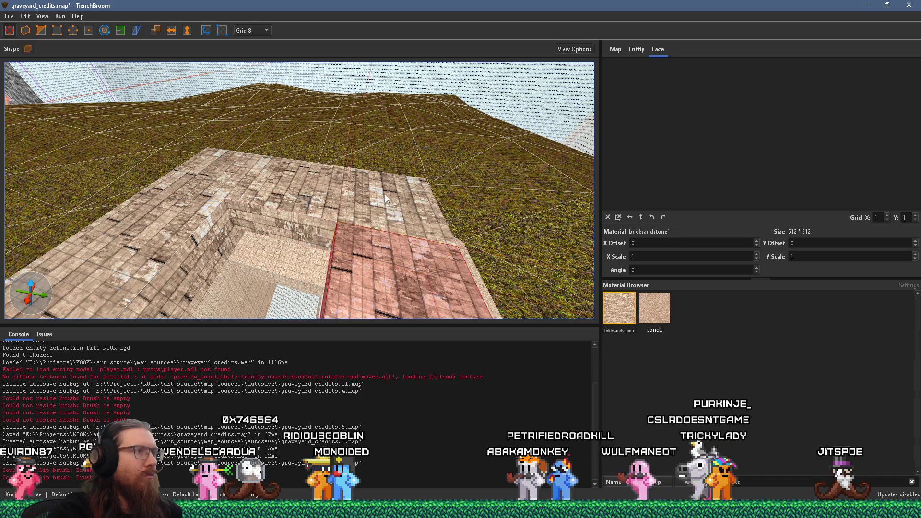
scroll(385, 194, "up", 5)
scroll(355, 73, "up", 2)
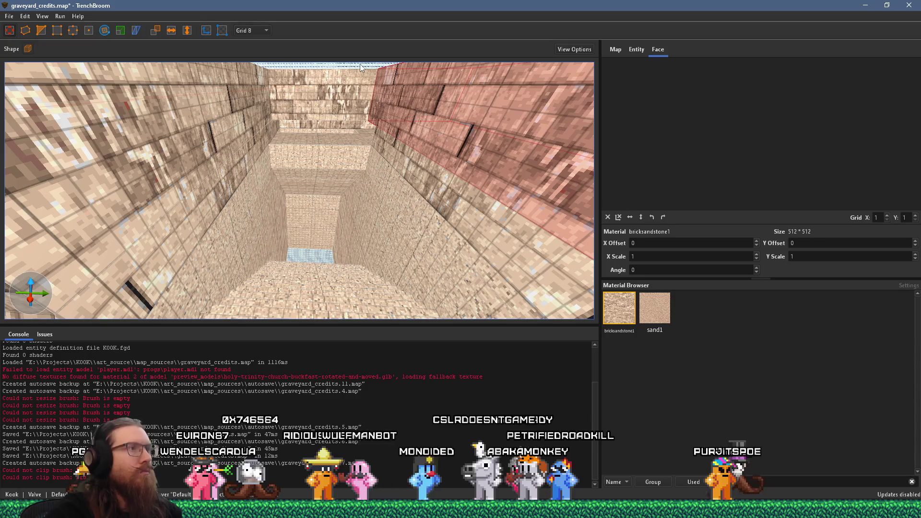
scroll(394, 155, "up", 5)
scroll(249, 139, "down", 5)
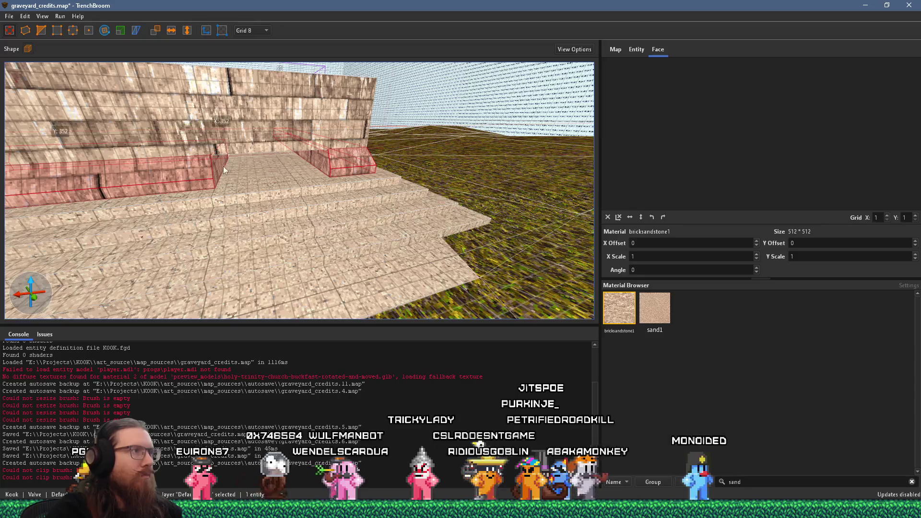
- Hide the small block beside the stairs and look along the brick wall's base strip
key("ctrl+z")
scroll(297, 154, "down", 4)
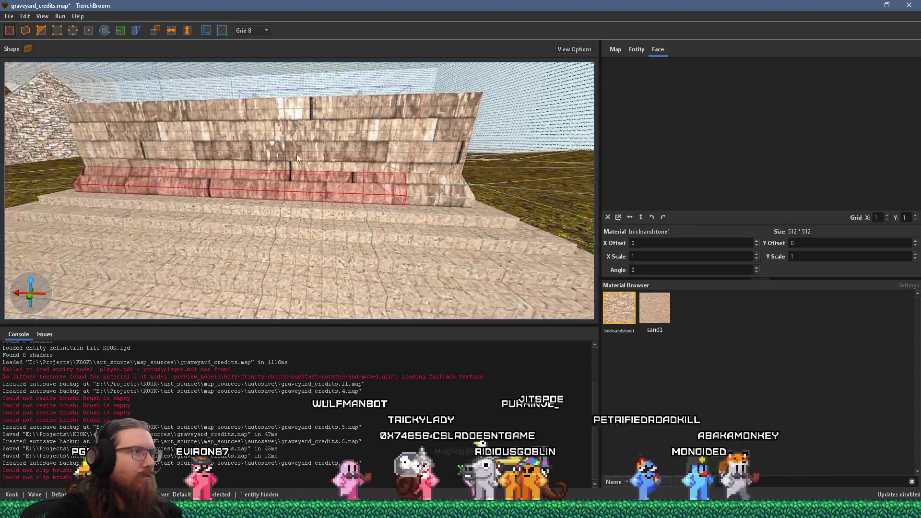
scroll(267, 151, "up", 6)
left_click_drag(282, 187, 276, 167)
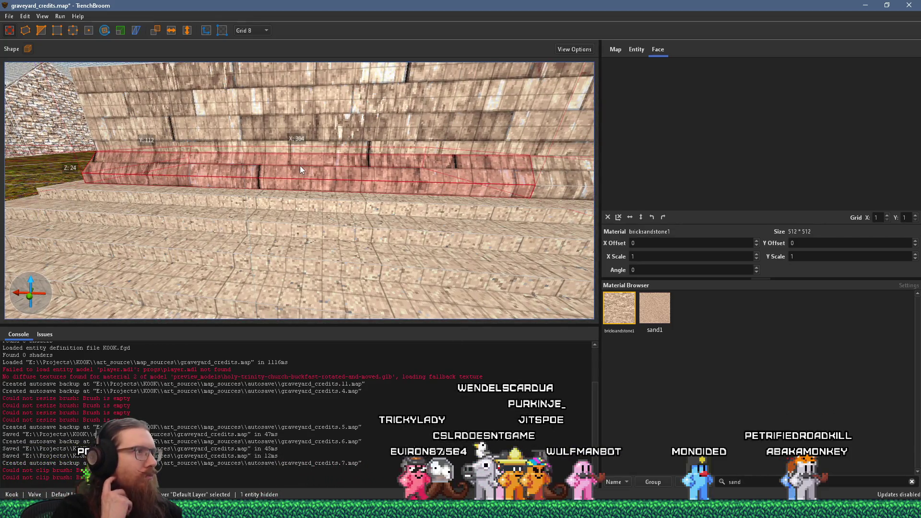
mouse_move(308, 161)
left_mouse_down()
mouse_move(211, 185)
mouse_move(278, 179)
mouse_move(427, 200)
mouse_move(371, 194)
mouse_move(370, 143)
mouse_move(328, 165)
mouse_move(333, 173)
mouse_move(337, 161)
mouse_move(361, 191)
mouse_move(328, 211)
left_mouse_up()
mouse_move(354, 184)
left_mouse_down()
mouse_move(340, 252)
mouse_move(363, 224)
mouse_move(363, 241)
mouse_move(196, 226)
mouse_move(243, 202)
mouse_move(455, 168)
mouse_move(380, 242)
mouse_move(351, 249)
mouse_move(318, 190)
left_mouse_up()
scroll(362, 239, "down", 3)
scroll(293, 145, "up", 3)
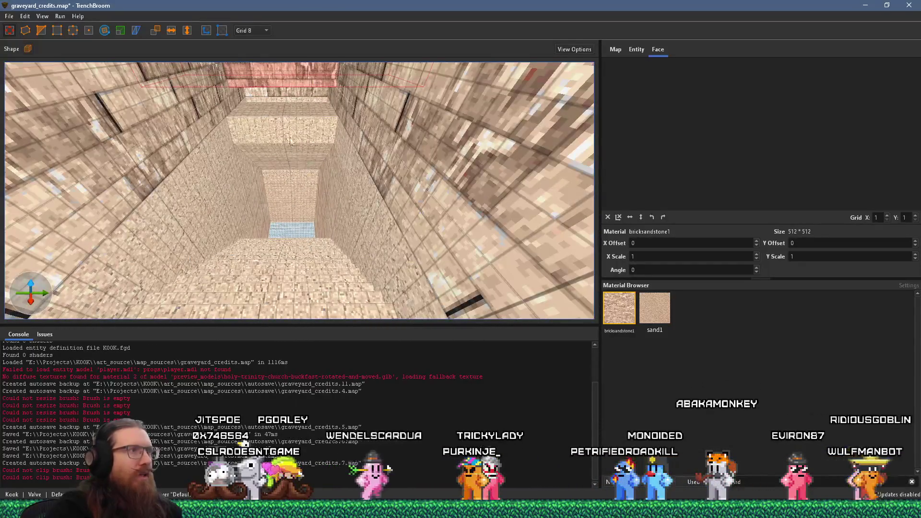
- Select the concrete block in the shaft, centre on it, and view its top face
scroll(297, 106, "up", 3)
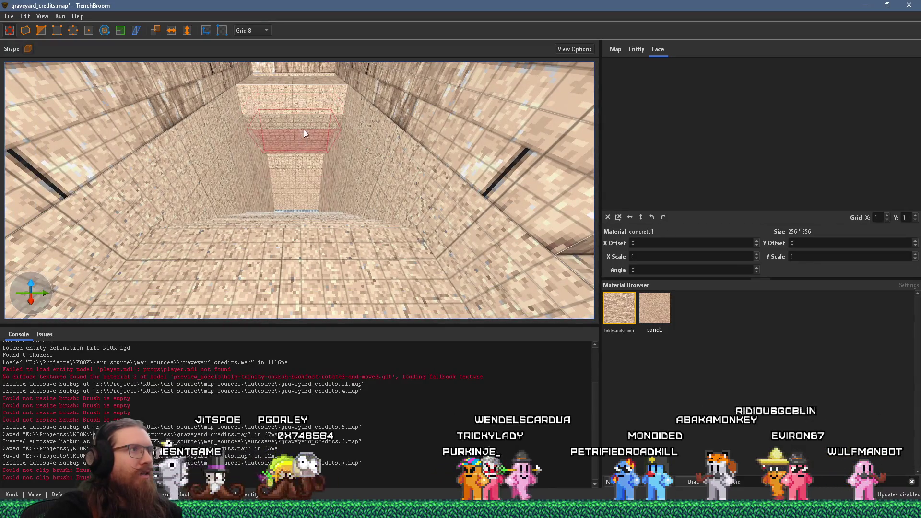
key("Escape")
scroll(304, 123, "up", 3)
left_click(307, 180)
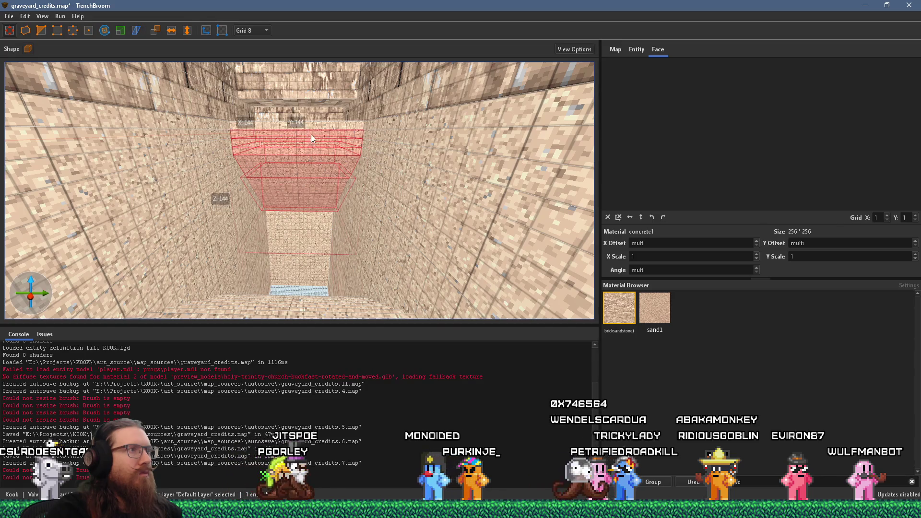
key("ctrl+u")
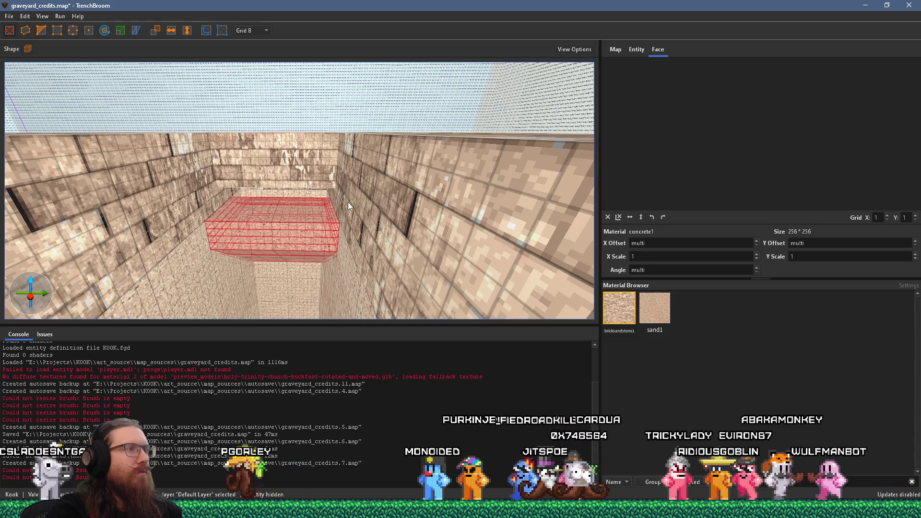
mouse_move(348, 202)
left_mouse_down()
mouse_move(81, 268)
mouse_move(271, 206)
mouse_move(121, 148)
mouse_move(134, 103)
mouse_move(352, 187)
mouse_move(355, 211)
mouse_move(443, 211)
mouse_move(497, 224)
left_mouse_up()
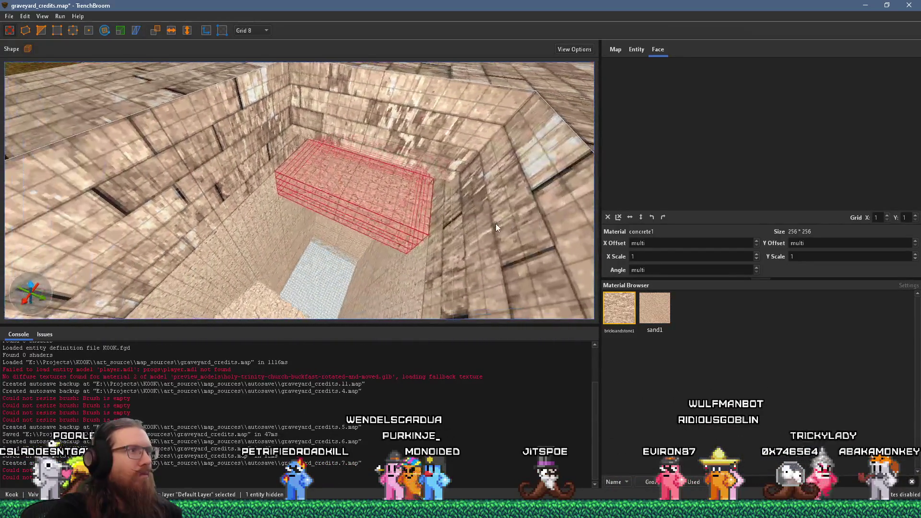
mouse_move(416, 211)
left_mouse_down()
mouse_move(257, 191)
mouse_move(199, 72)
mouse_move(277, 138)
mouse_move(215, 4)
mouse_move(200, 130)
mouse_move(239, 187)
mouse_move(233, 310)
mouse_move(303, 210)
mouse_move(331, 194)
mouse_move(281, 224)
left_mouse_up()
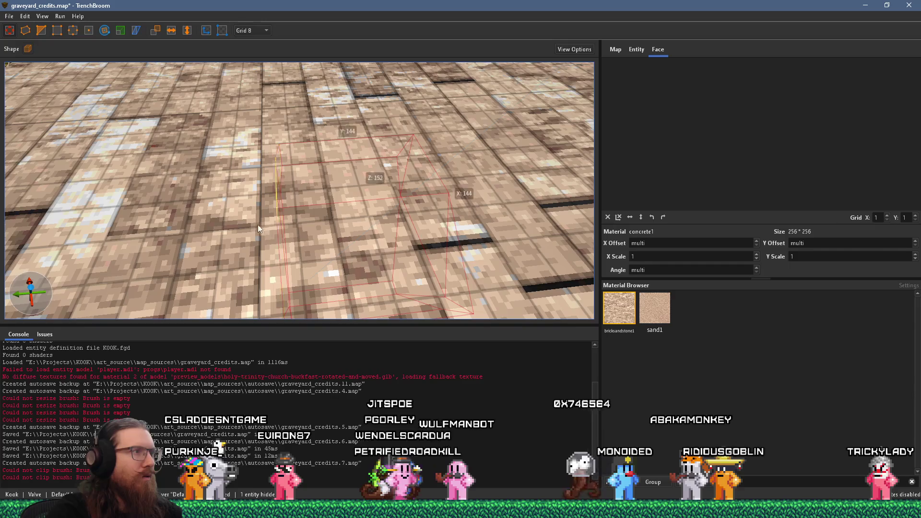
left_click(261, 224)
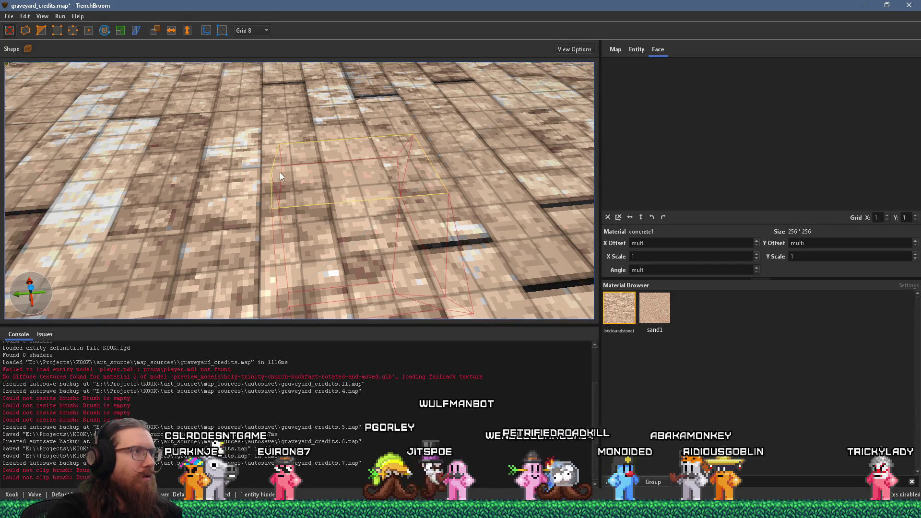
mouse_move(262, 182)
left_mouse_down()
mouse_move(458, 136)
mouse_move(385, 88)
left_mouse_up()
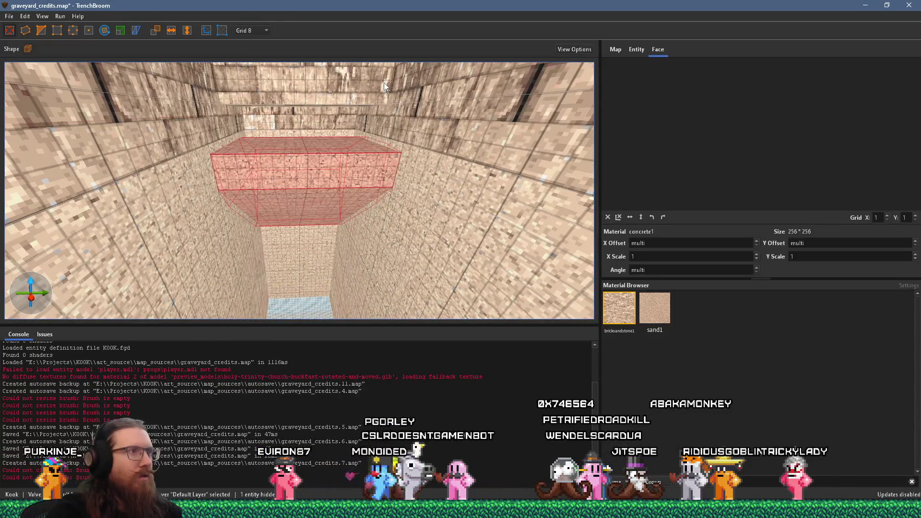
mouse_move(349, 135)
left_mouse_down()
mouse_move(333, 170)
mouse_move(354, 180)
left_mouse_up()
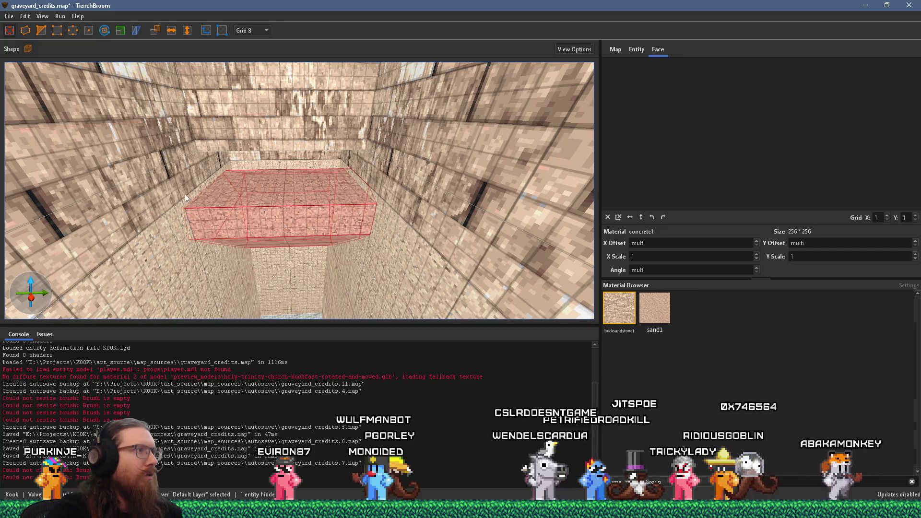
mouse_move(191, 173)
left_mouse_down()
mouse_move(273, 86)
mouse_move(260, 148)
mouse_move(212, 150)
mouse_move(153, 106)
left_mouse_up()
- Abandon the Clip tool, then drag the concrete block's top face up the shaft
key("c")
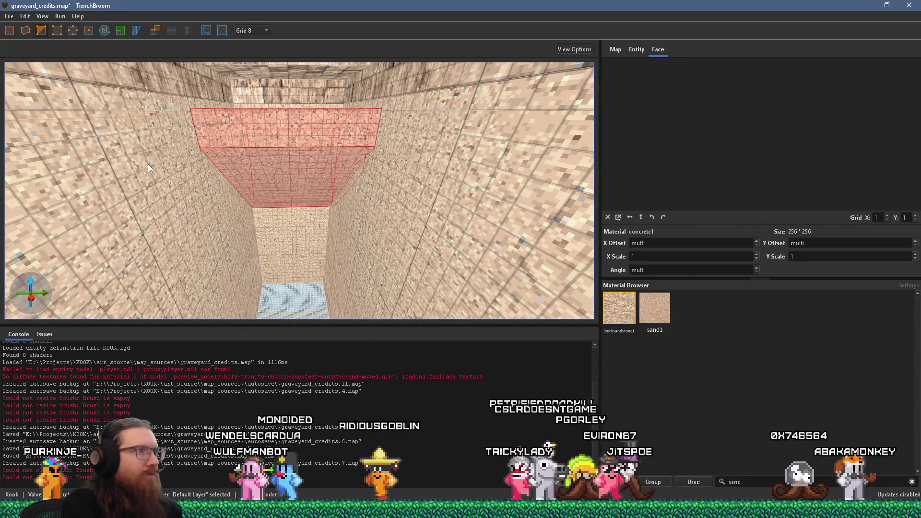
key("Escape")
right_click(467, 244)
mouse_move(467, 244)
left_mouse_down()
mouse_move(470, 264)
mouse_move(395, 243)
mouse_move(351, 256)
left_mouse_up()
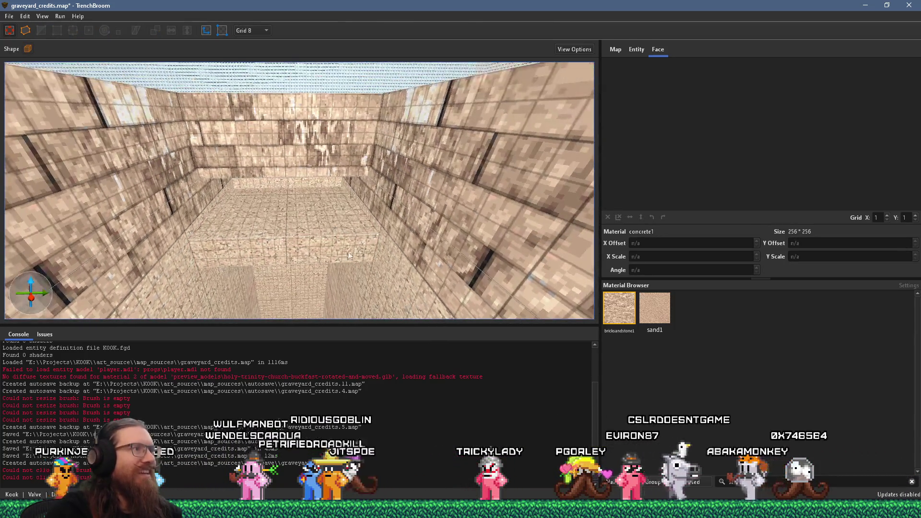
left_click(322, 218)
left_click_drag(321, 188, 390, 154)
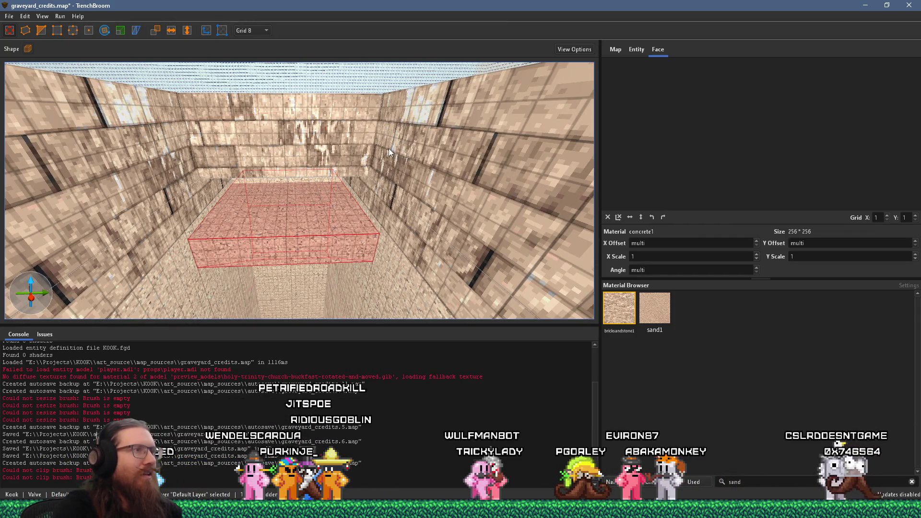
key("ctrl+z")
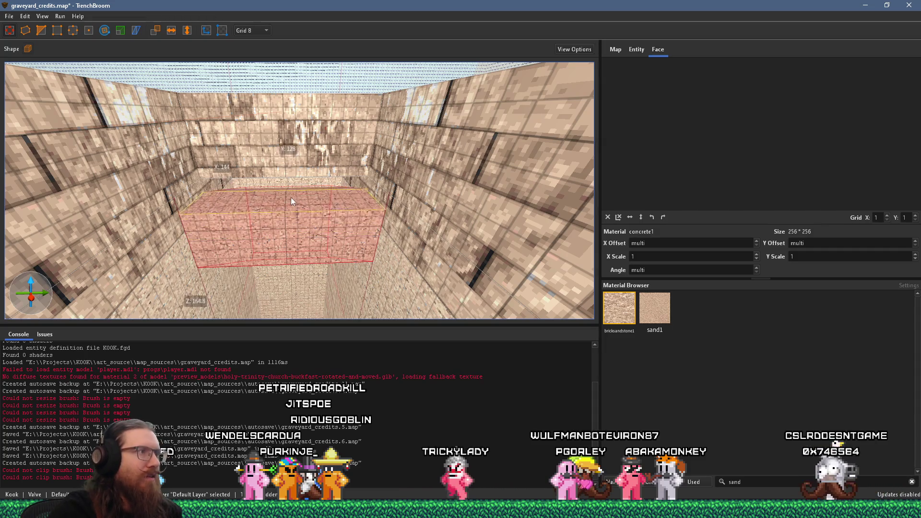
left_click_drag(290, 197, 295, 216)
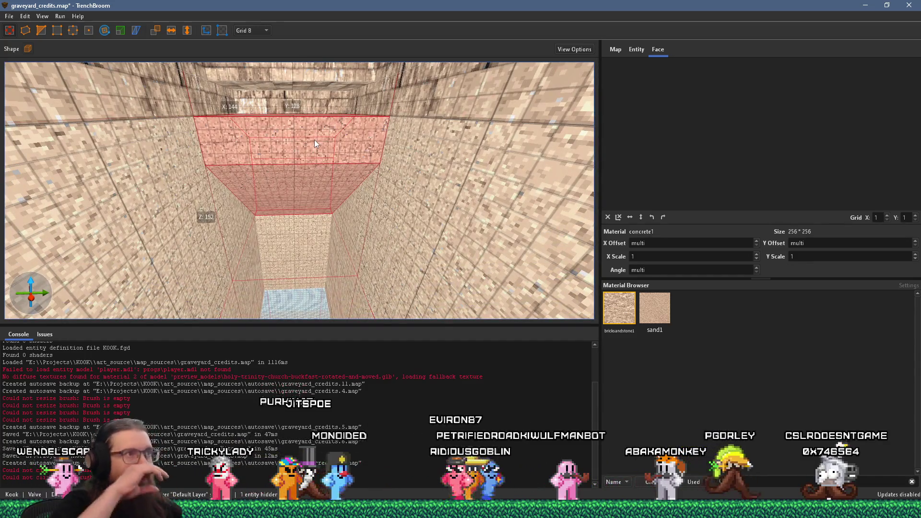
mouse_move(315, 140)
left_mouse_down()
mouse_move(357, 158)
mouse_move(344, 103)
mouse_move(269, 242)
mouse_move(310, 219)
mouse_move(280, 206)
mouse_move(260, 233)
mouse_move(344, 132)
mouse_move(307, 194)
mouse_move(326, 156)
mouse_move(328, 200)
mouse_move(239, 188)
mouse_move(247, 146)
mouse_move(208, 113)
left_mouse_up()
left_click(346, 131)
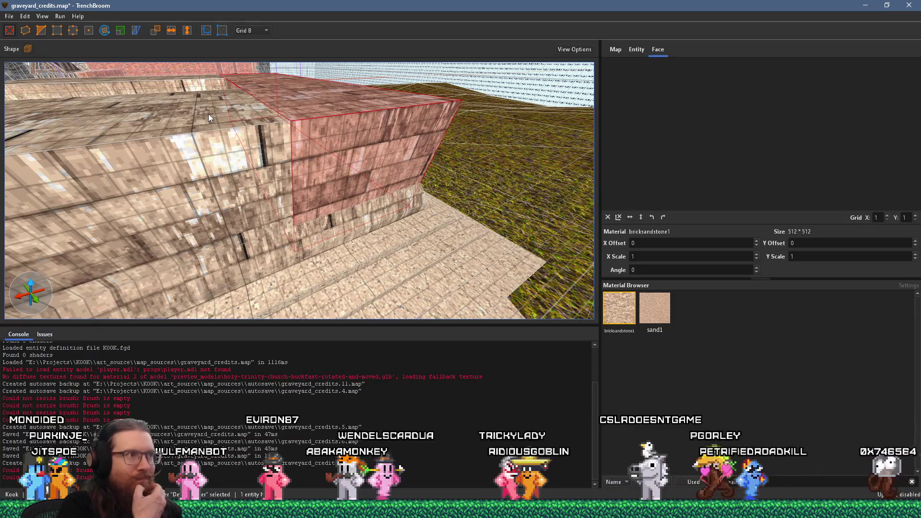
- Push the left brick wall's side face inward to remove the small step
mouse_move(317, 228)
left_mouse_down()
mouse_move(299, 239)
mouse_move(338, 205)
mouse_move(255, 205)
mouse_move(345, 171)
mouse_move(355, 195)
mouse_move(186, 206)
mouse_move(250, 301)
mouse_move(193, 278)
mouse_move(210, 256)
mouse_move(444, 197)
mouse_move(255, 187)
mouse_move(338, 180)
mouse_move(321, 169)
mouse_move(262, 181)
mouse_move(333, 169)
mouse_move(282, 237)
mouse_move(292, 220)
mouse_move(283, 192)
mouse_move(337, 161)
mouse_move(332, 190)
mouse_move(259, 143)
mouse_move(278, 140)
mouse_move(395, 188)
mouse_move(278, 143)
mouse_move(169, 137)
left_mouse_up()
left_click(281, 157, "ctrl")
mouse_move(264, 150)
left_mouse_down()
mouse_move(206, 108)
mouse_move(229, 109)
mouse_move(231, 148)
mouse_move(160, 161)
left_mouse_up()
left_click_drag(255, 162, 326, 152)
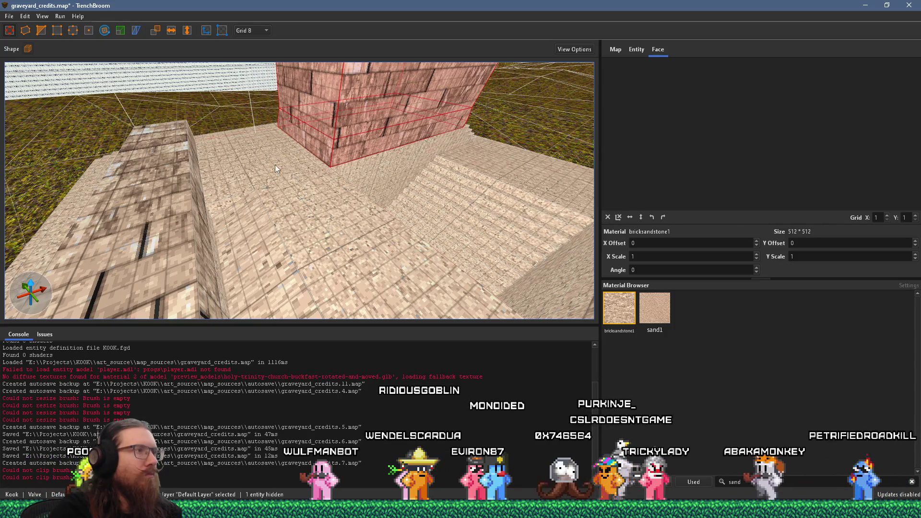
- Check the stone pillar, then select the ground brush at the base of the sand steps
left_click(196, 223)
mouse_move(196, 224)
left_mouse_down()
mouse_move(374, 182)
mouse_move(208, 167)
mouse_move(192, 146)
mouse_move(235, 172)
mouse_move(315, 162)
mouse_move(419, 115)
left_mouse_up()
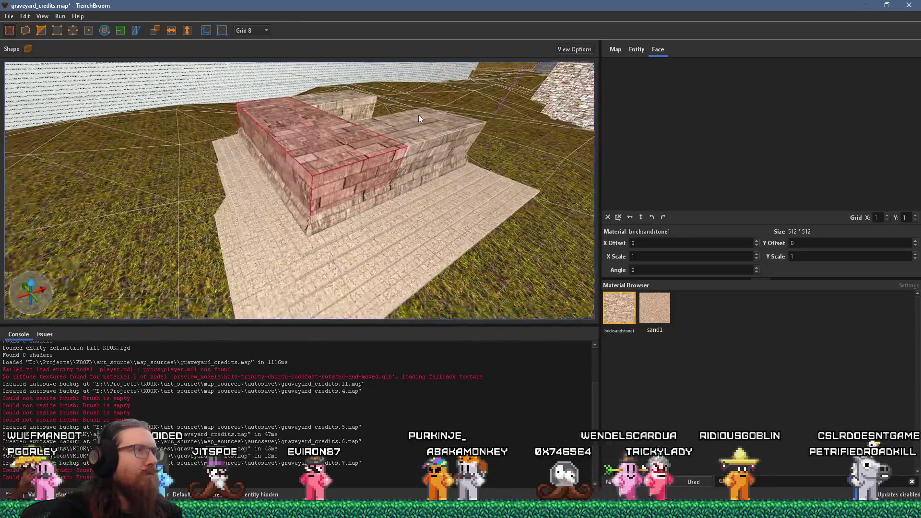
key("Escape")
mouse_move(377, 143)
left_mouse_down()
mouse_move(238, 200)
mouse_move(189, 168)
mouse_move(423, 179)
mouse_move(272, 186)
mouse_move(229, 216)
mouse_move(438, 232)
left_mouse_up()
left_click(283, 234)
mouse_move(298, 225)
left_mouse_down()
mouse_move(133, 201)
mouse_move(136, 209)
mouse_move(202, 178)
mouse_move(270, 205)
mouse_move(423, 239)
left_mouse_up()
left_click(348, 245)
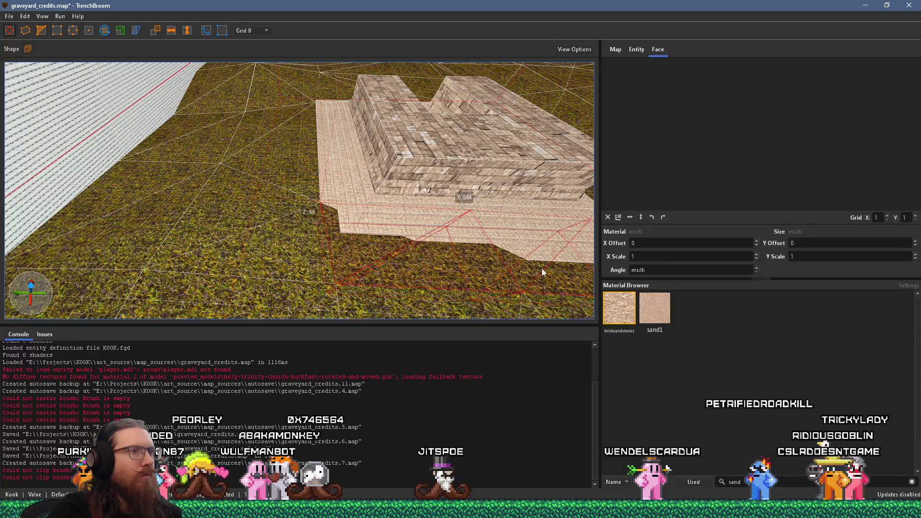
- Orbit around the sand steps, clear the selection, and turn on the Vertex tool above the building
left_click_drag(538, 270, 249, 231)
left_click_drag(309, 226, 207, 215)
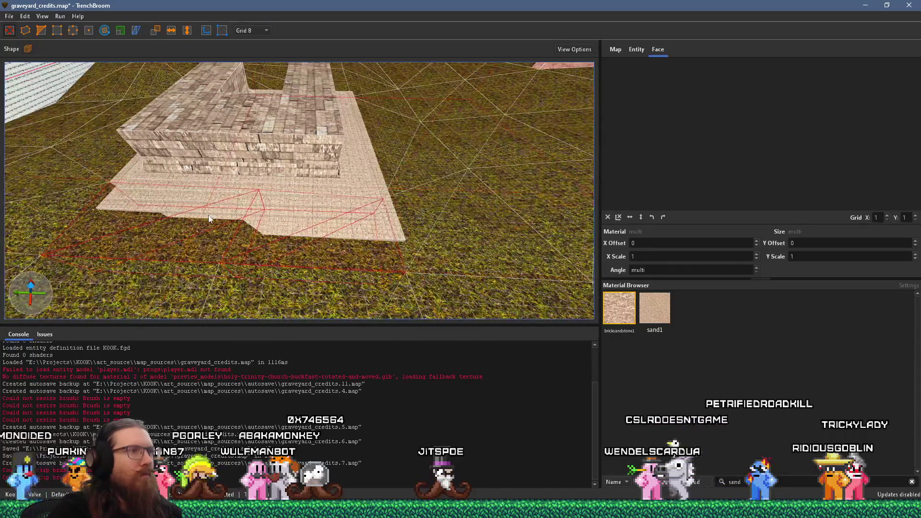
key("Escape")
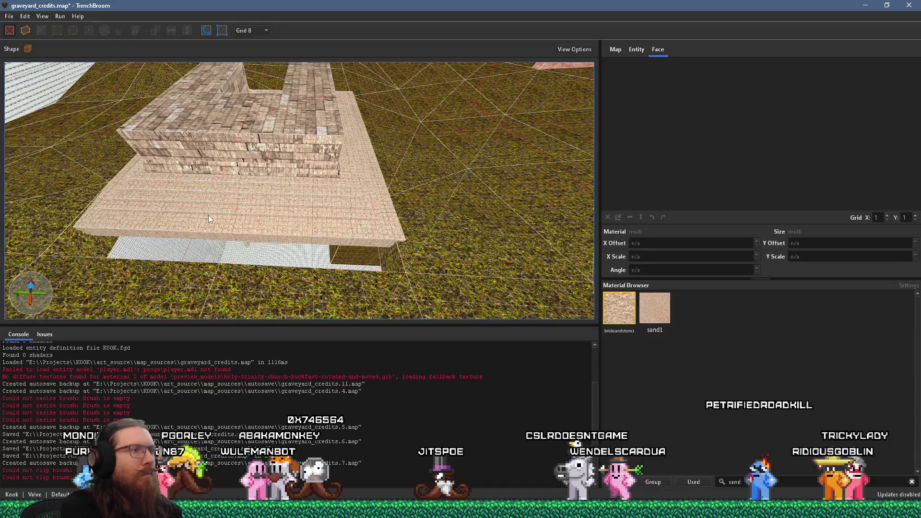
mouse_move(209, 215)
left_mouse_down()
mouse_move(401, 173)
mouse_move(192, 143)
mouse_move(235, 135)
mouse_move(213, 154)
mouse_move(195, 131)
mouse_move(277, 179)
mouse_move(248, 205)
mouse_move(185, 195)
left_mouse_up()
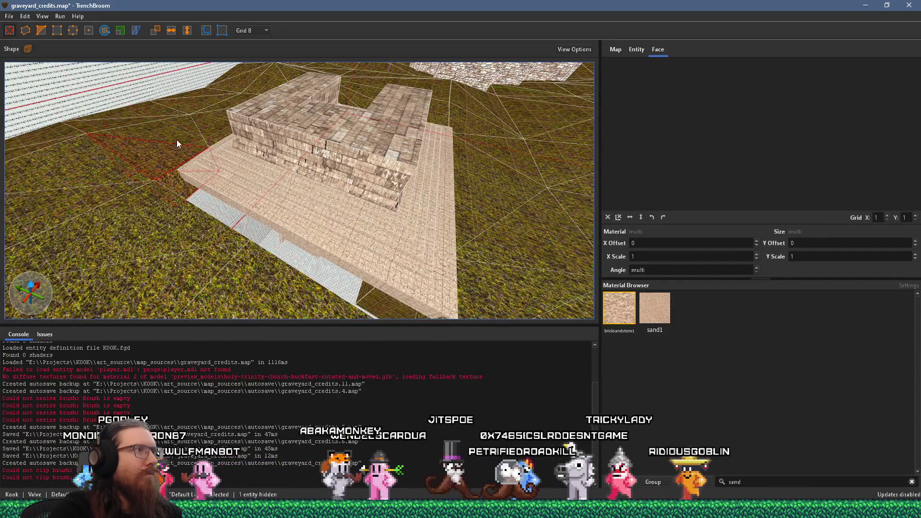
scroll(176, 145, "up", 6)
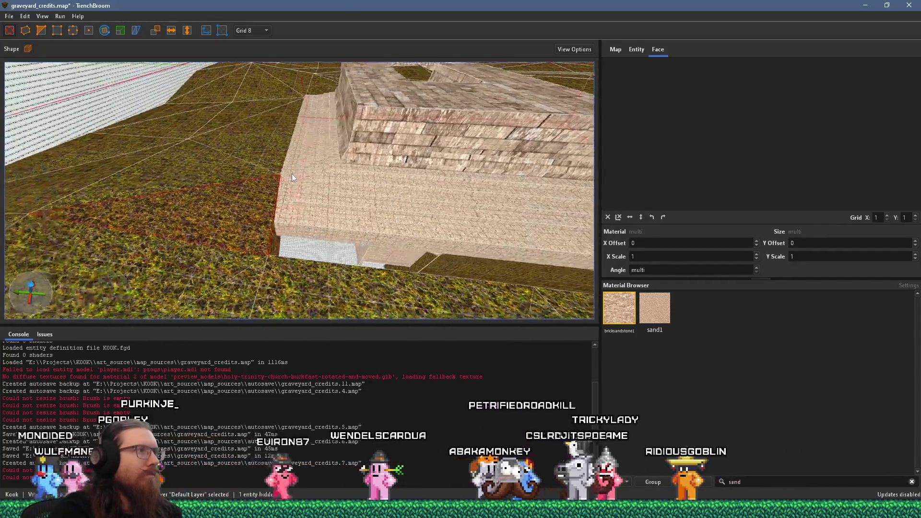
scroll(293, 175, "up", 3)
scroll(280, 173, "down", 2)
scroll(279, 188, "down", 2)
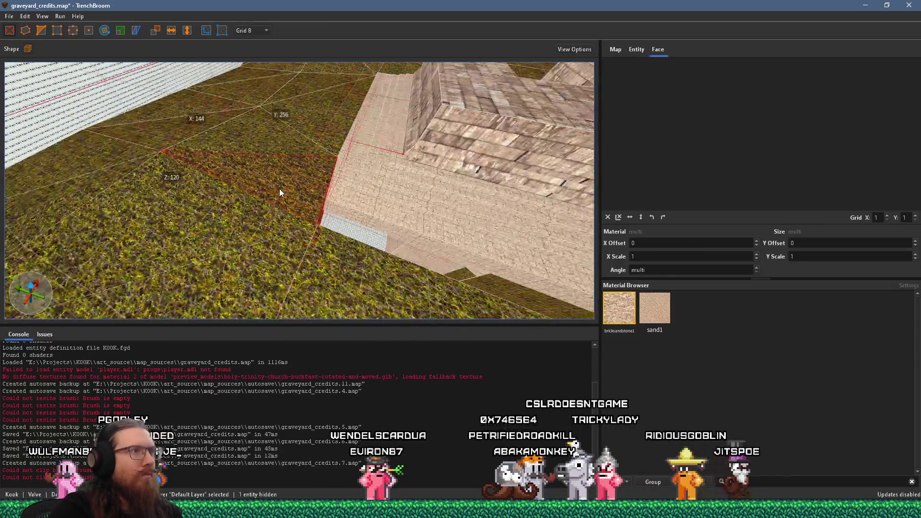
scroll(283, 229, "down", 2)
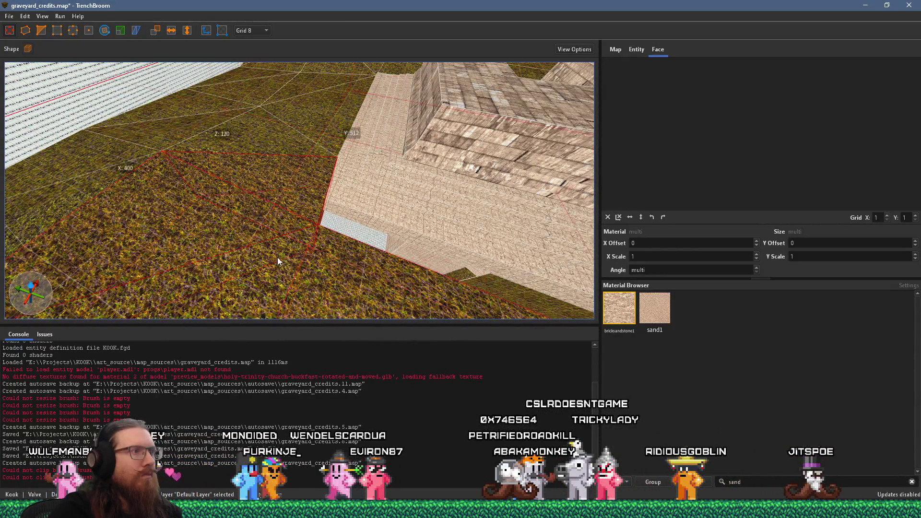
scroll(278, 257, "down", 5)
left_click_drag(446, 192, 358, 178)
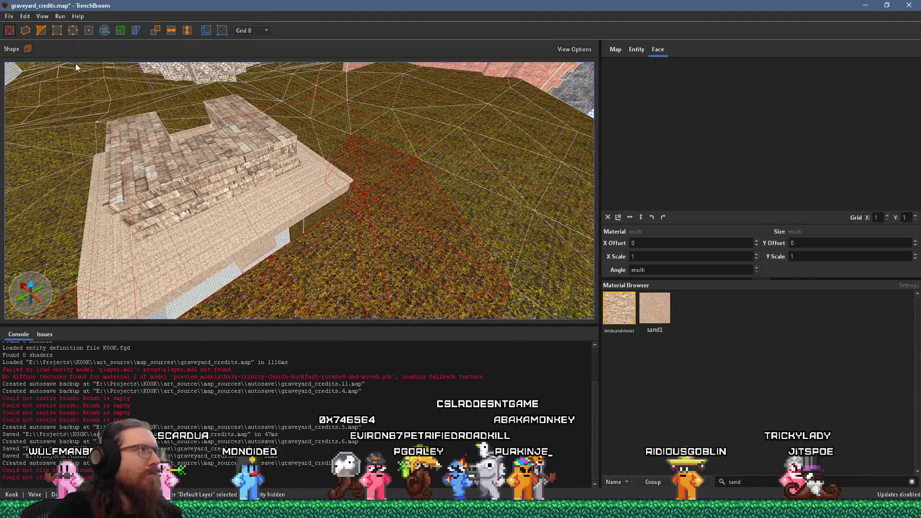
left_click(74, 33)
scroll(235, 234, "up", 5)
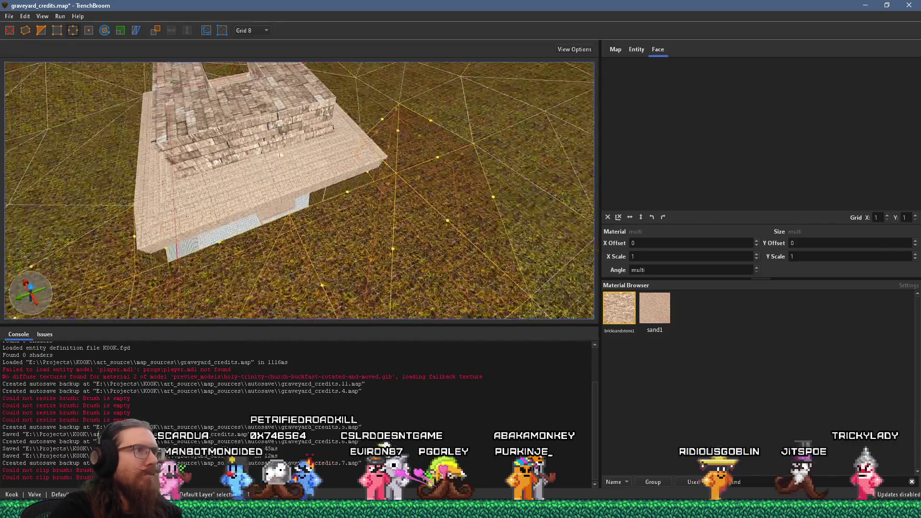
- With the Edge tool, pull the walkway brush's edge 48 units toward the steps
mouse_move(236, 234)
left_mouse_down()
mouse_move(347, 257)
mouse_move(316, 217)
mouse_move(327, 199)
mouse_move(260, 80)
left_mouse_up()
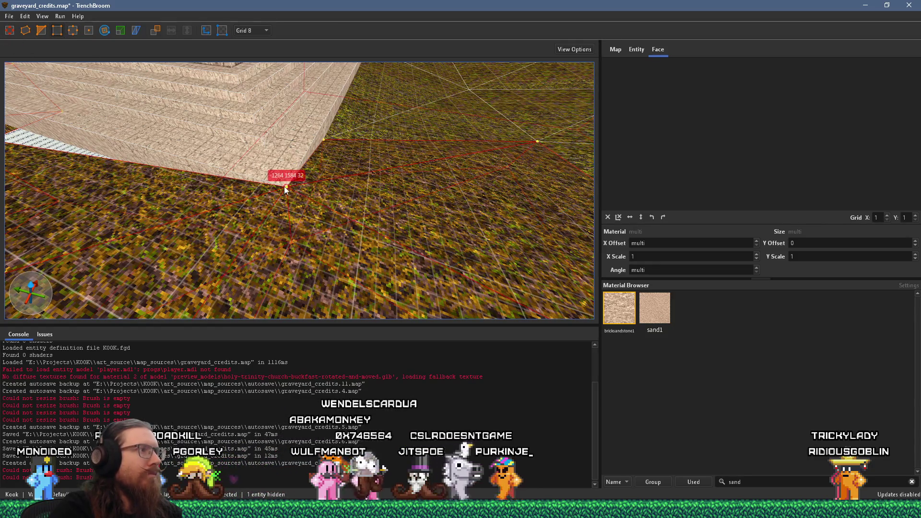
mouse_move(285, 189)
left_mouse_down()
mouse_move(222, 121)
mouse_move(192, 103)
left_mouse_up()
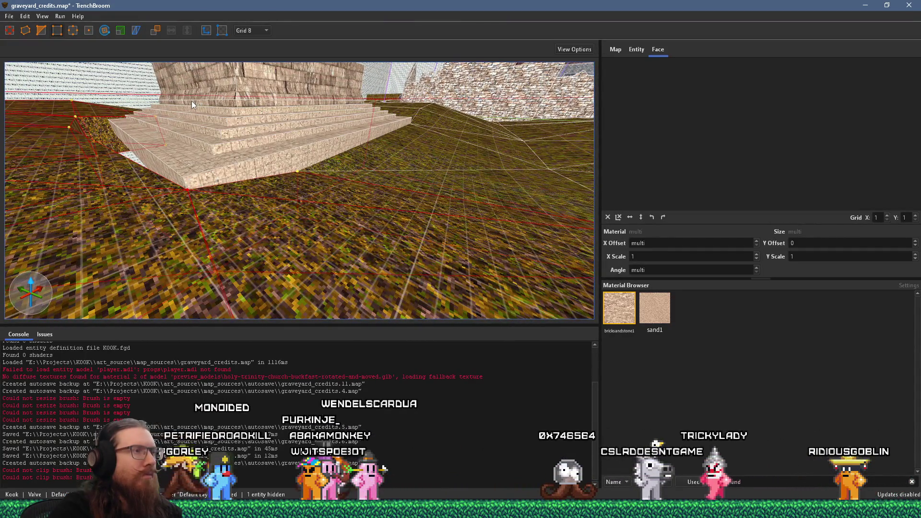
scroll(192, 101, "down", 1)
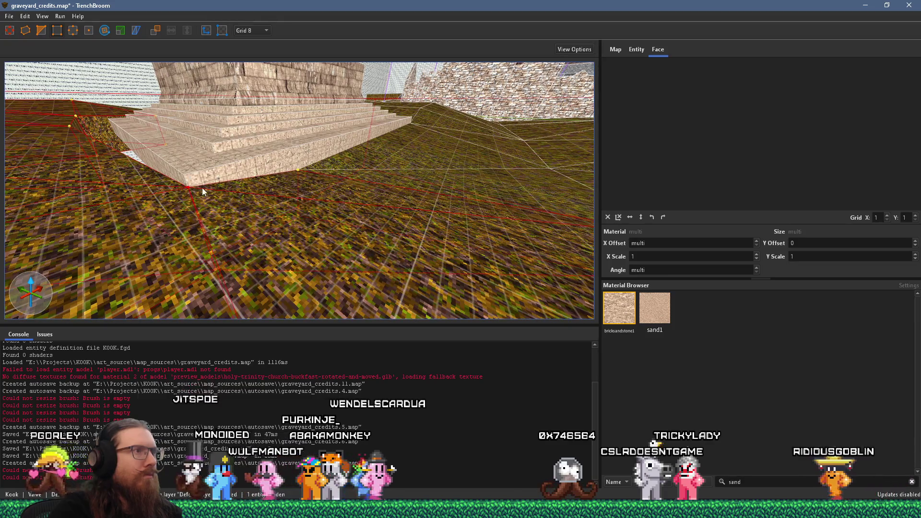
mouse_move(112, 161)
left_mouse_down()
mouse_move(212, 185)
mouse_move(218, 165)
mouse_move(260, 247)
mouse_move(195, 158)
left_mouse_up()
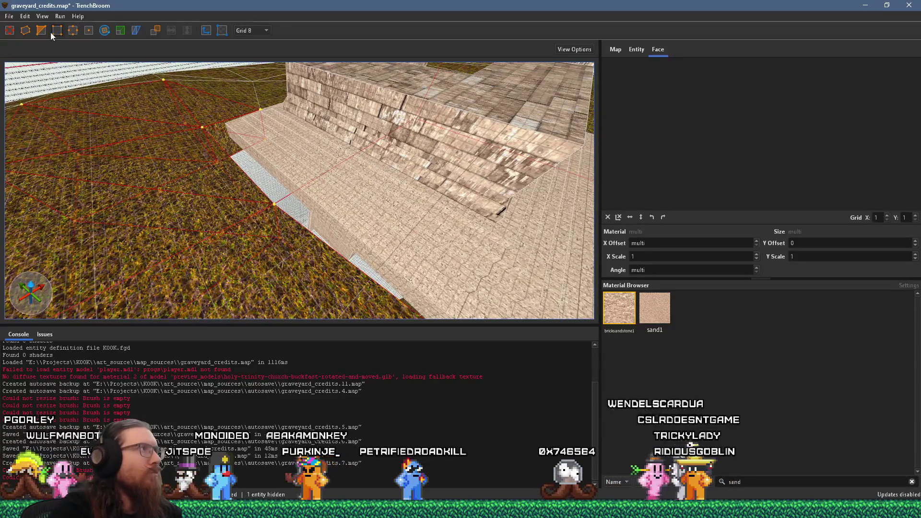
left_click(73, 31)
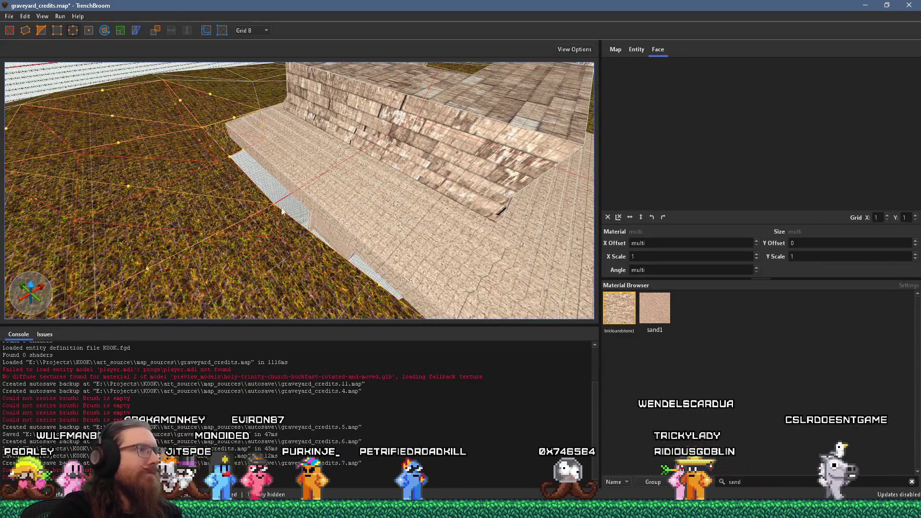
mouse_move(277, 224)
left_mouse_down()
mouse_move(313, 198)
mouse_move(144, 133)
left_mouse_up()
scroll(144, 133, "up", 3)
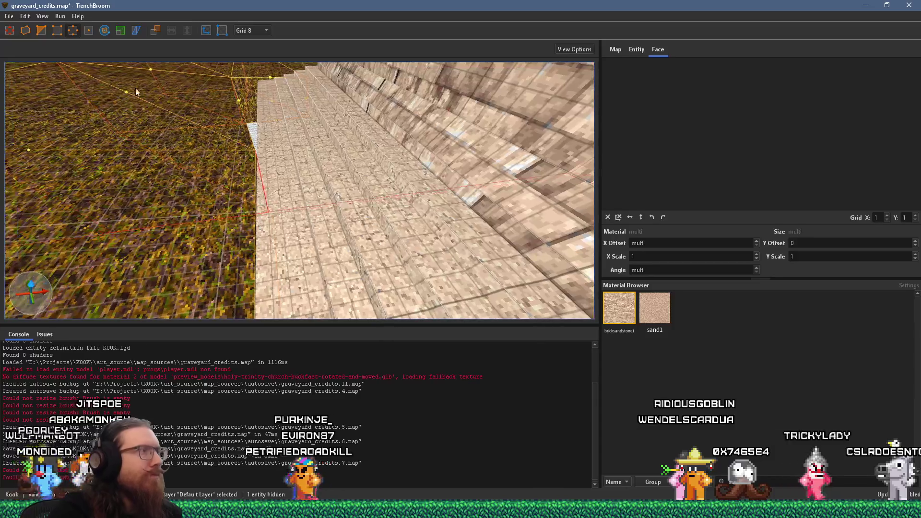
left_click(42, 30)
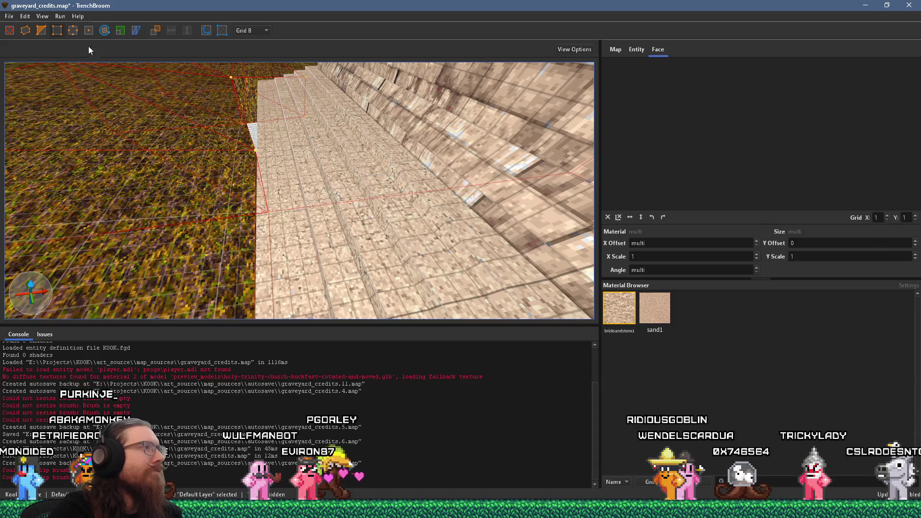
scroll(259, 146, "down", 1)
scroll(286, 158, "down", 1)
- Switch to the Vertex tool facing the stair block and floor
mouse_move(287, 158)
left_mouse_down()
mouse_move(324, 61)
mouse_move(352, 59)
mouse_move(310, 112)
mouse_move(349, 115)
mouse_move(269, 124)
mouse_move(402, 114)
mouse_move(283, 165)
mouse_move(221, 170)
mouse_move(197, 148)
mouse_move(208, 148)
mouse_move(216, 196)
left_mouse_up()
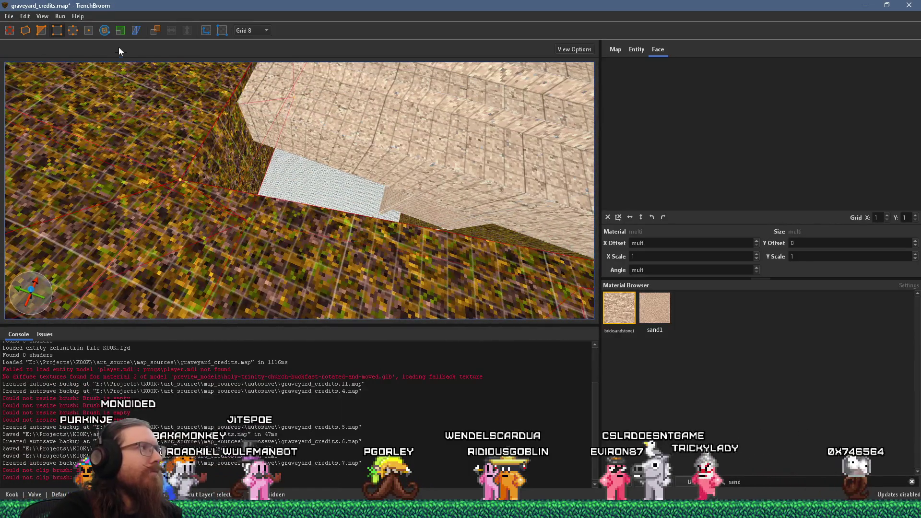
left_click(73, 31)
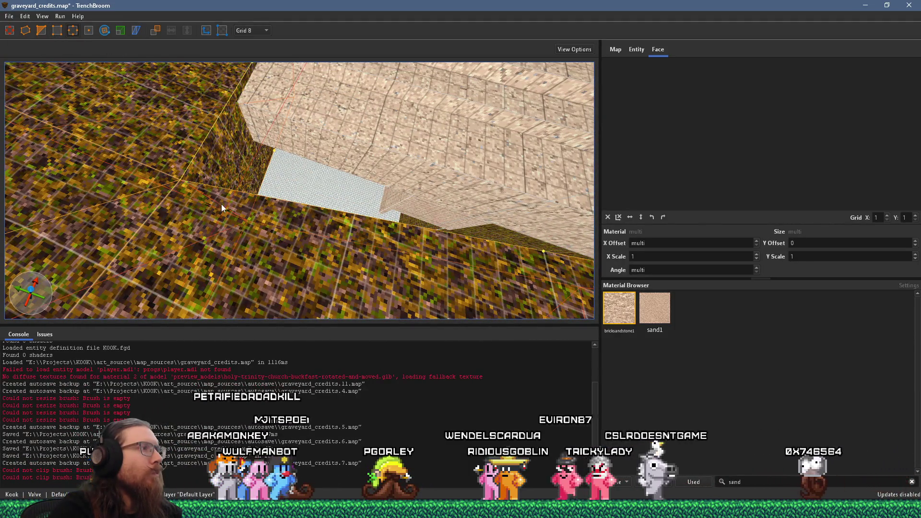
mouse_move(227, 208)
left_mouse_down()
mouse_move(246, 155)
mouse_move(235, 138)
mouse_move(222, 213)
mouse_move(43, 49)
left_mouse_up()
mouse_move(168, 158)
left_mouse_down()
mouse_move(176, 180)
mouse_move(243, 159)
mouse_move(287, 78)
mouse_move(222, 107)
mouse_move(309, 111)
mouse_move(162, 182)
mouse_move(203, 162)
mouse_move(182, 166)
mouse_move(149, 204)
mouse_move(142, 181)
mouse_move(136, 159)
mouse_move(317, 187)
mouse_move(160, 143)
left_mouse_up()
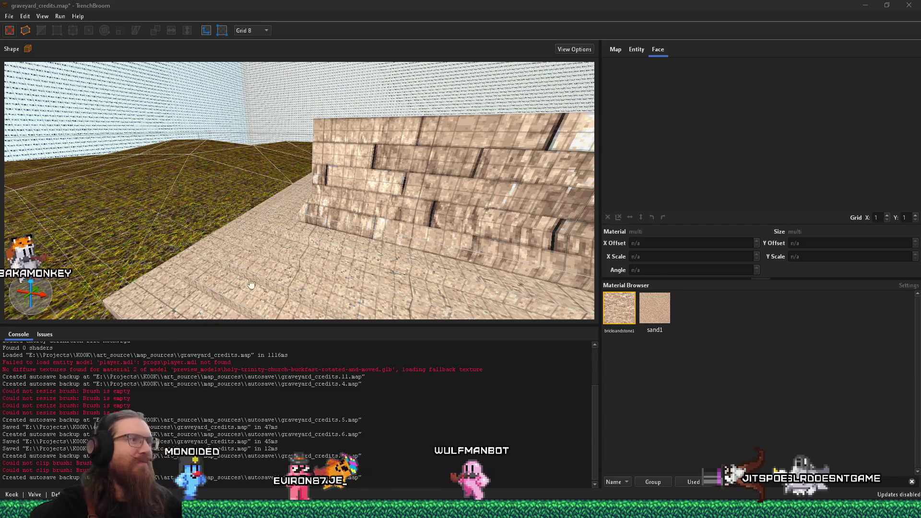
scroll(262, 228, "down", 10)
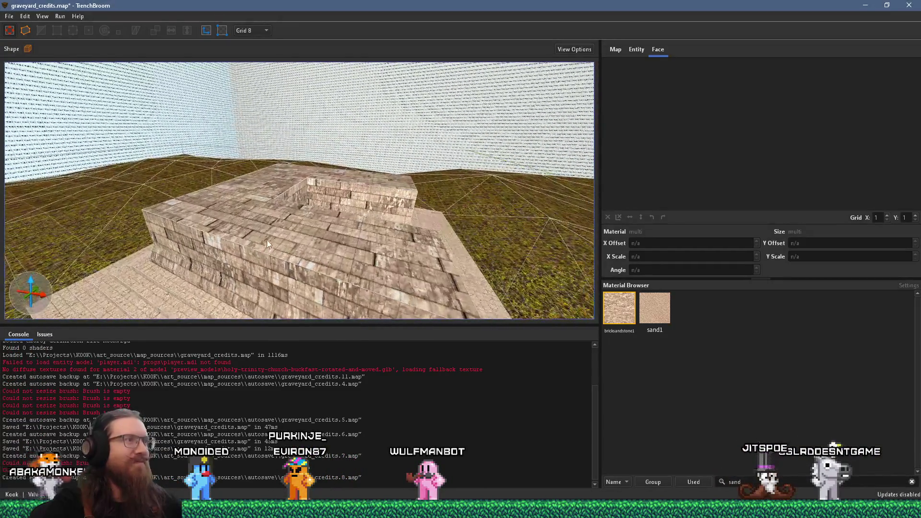
scroll(266, 241, "up", 10)
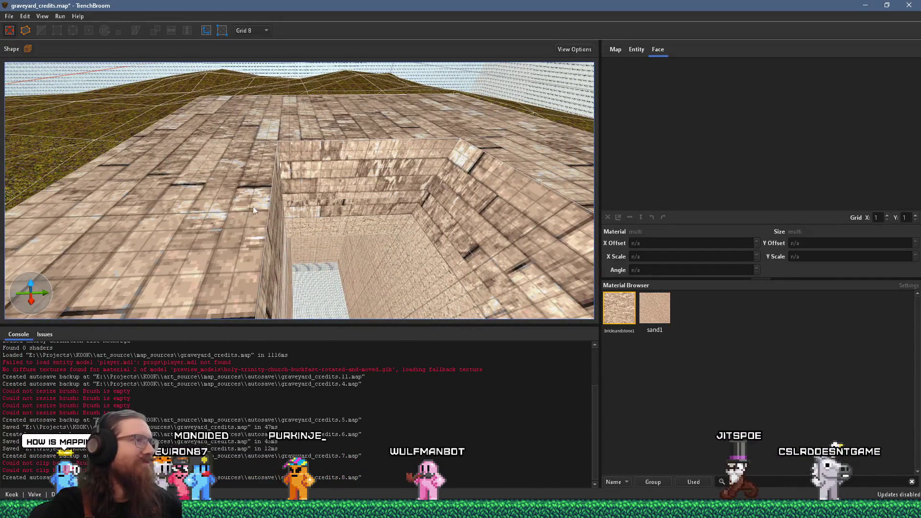
scroll(240, 144, "up", 5)
left_click(268, 120)
mouse_move(271, 129)
left_mouse_down()
mouse_move(274, 138)
mouse_move(278, 111)
left_mouse_up()
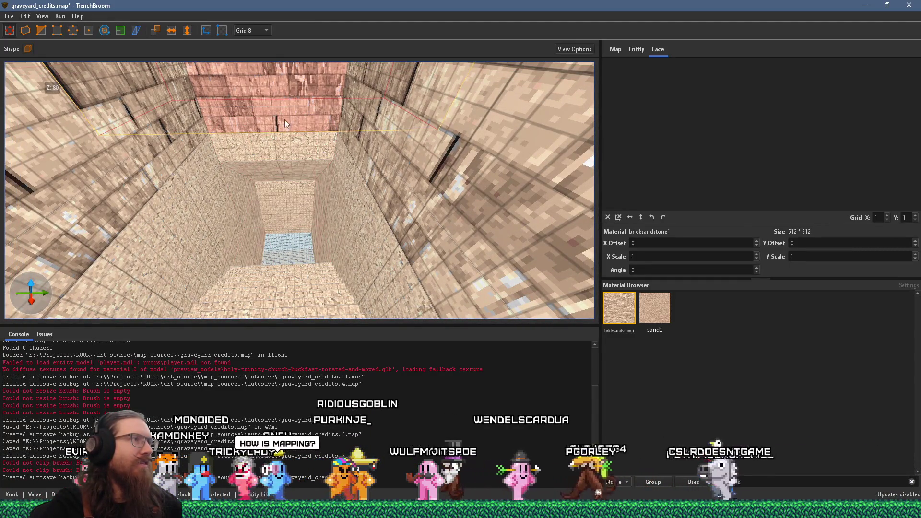
scroll(291, 134, "down", 6)
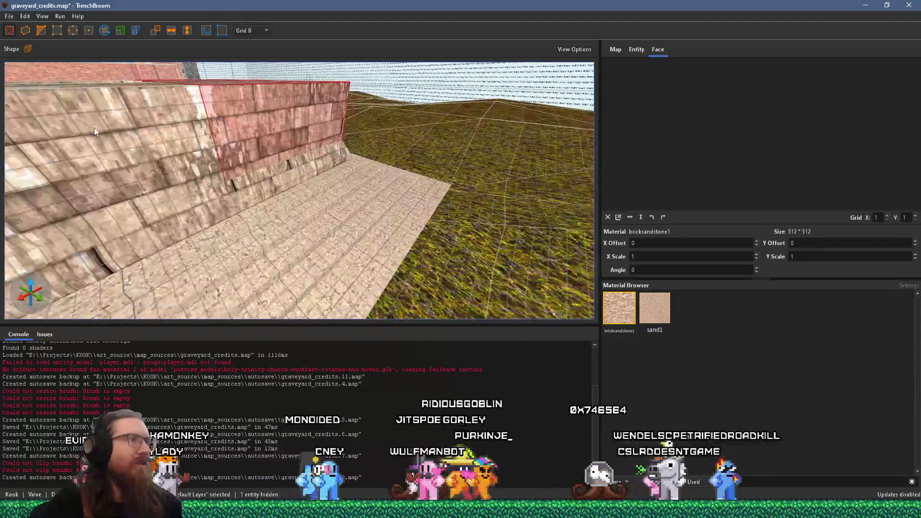
scroll(301, 164, "up", 5)
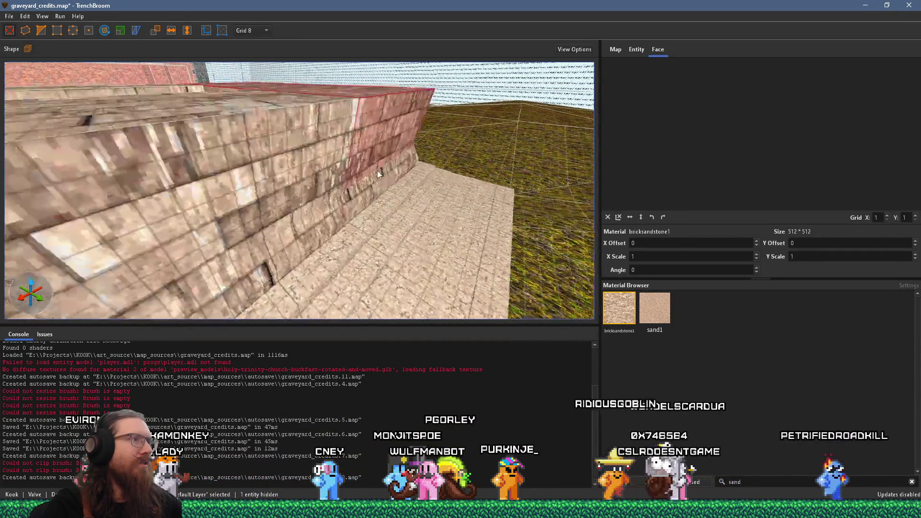
scroll(177, 218, "down", 8)
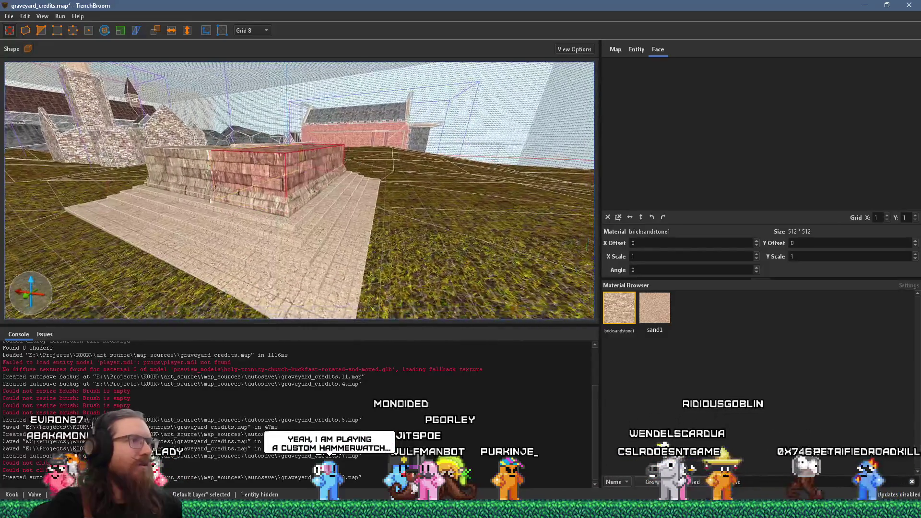
scroll(227, 205, "up", 10)
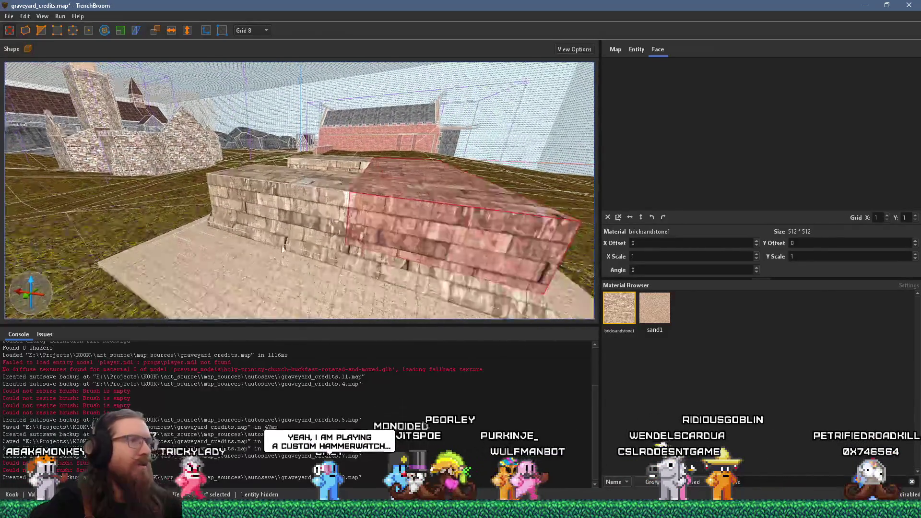
scroll(360, 233, "up", 6)
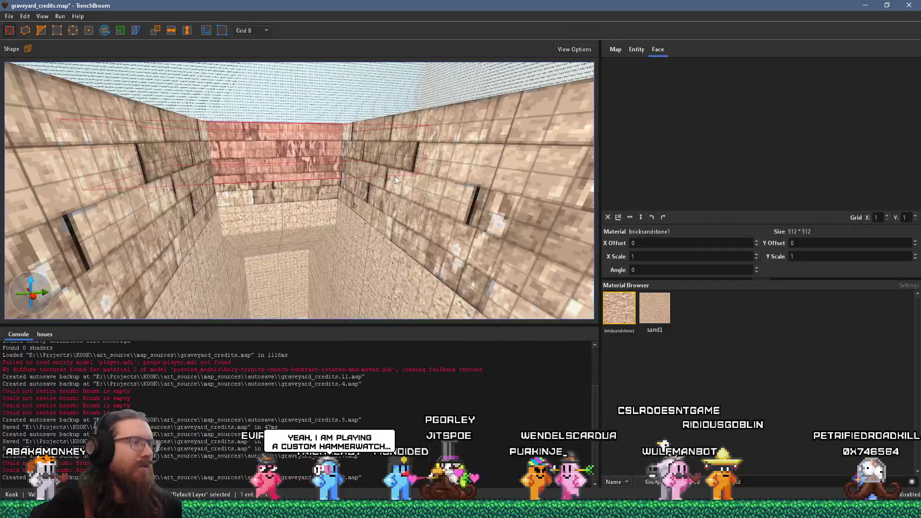
scroll(173, 197, "down", 6)
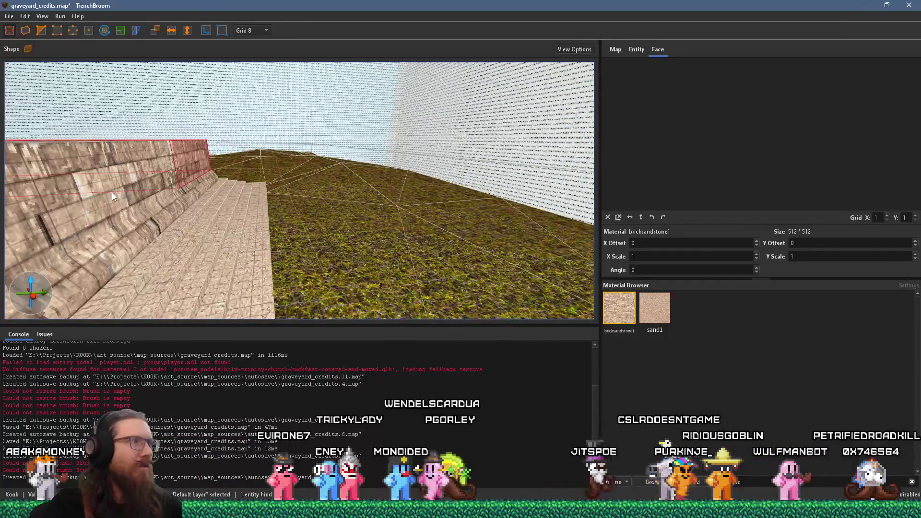
mouse_move(111, 192)
left_mouse_down()
mouse_move(240, 174)
mouse_move(245, 201)
left_mouse_up()
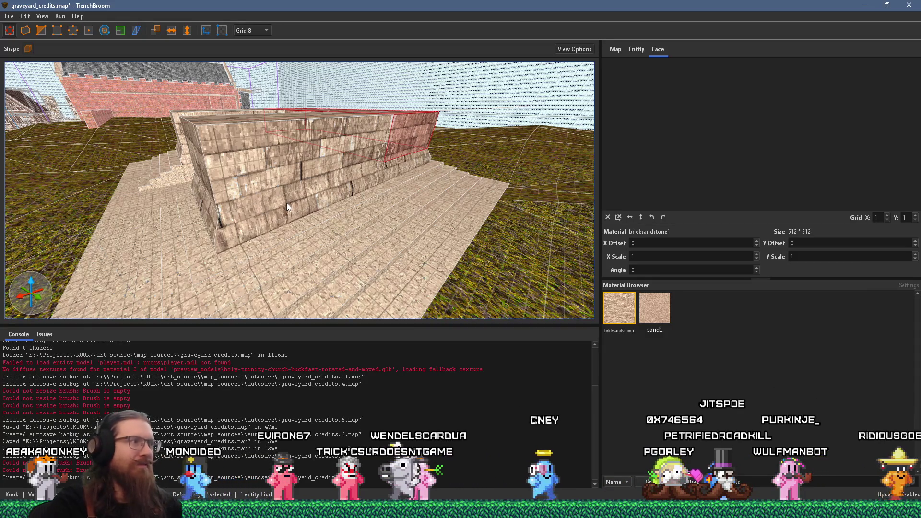
mouse_move(287, 203)
left_mouse_down()
mouse_move(265, 238)
mouse_move(266, 226)
mouse_move(23, 175)
left_mouse_up()
key("Escape")
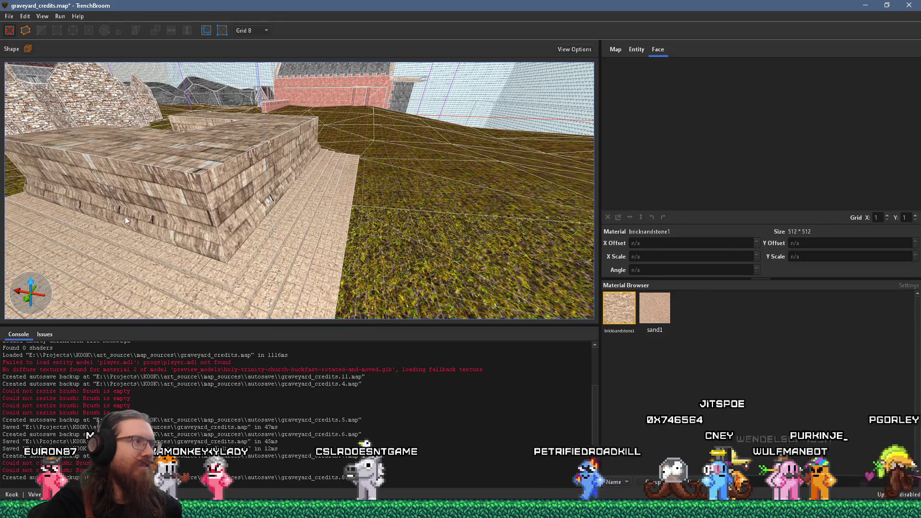
left_click(139, 216)
- From the wall's other side, select the low ledge brush at its foot and view it against the terrain
mouse_move(136, 215)
left_mouse_down()
mouse_move(89, 197)
mouse_move(234, 198)
mouse_move(187, 202)
mouse_move(342, 168)
mouse_move(364, 179)
left_mouse_up()
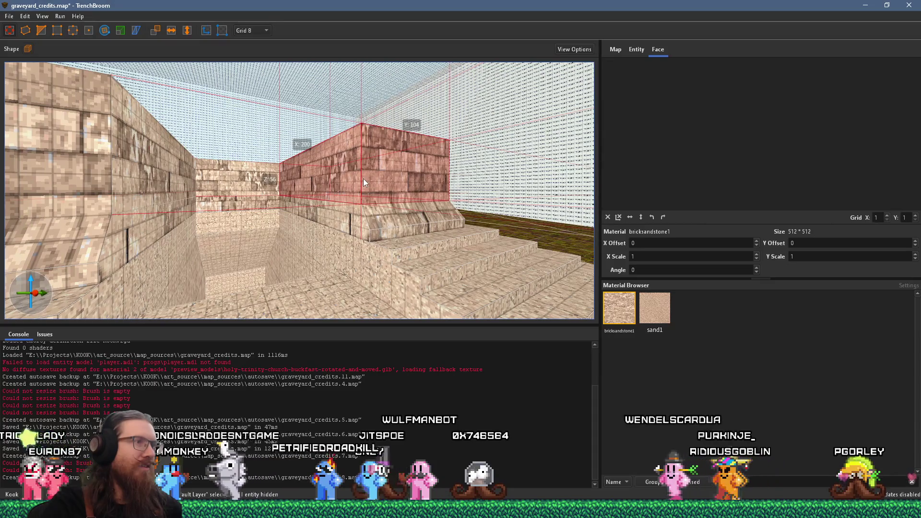
key("Escape")
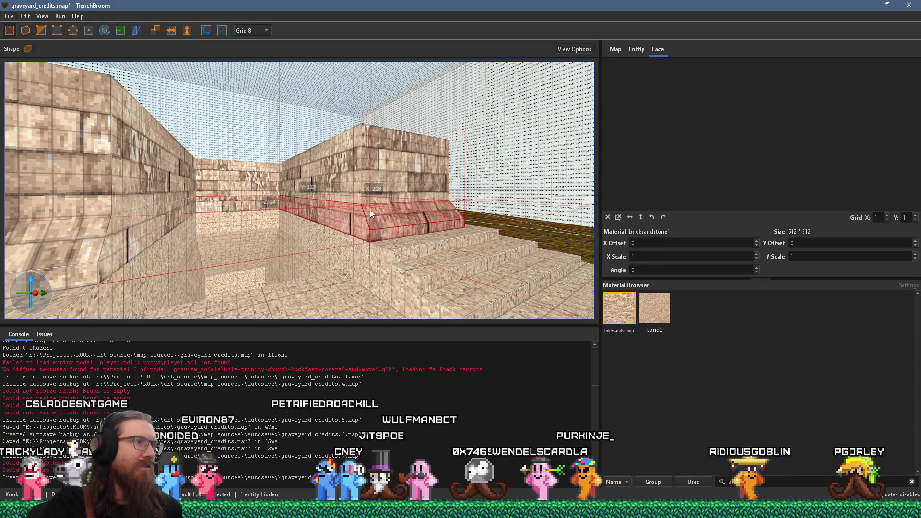
left_click(388, 209)
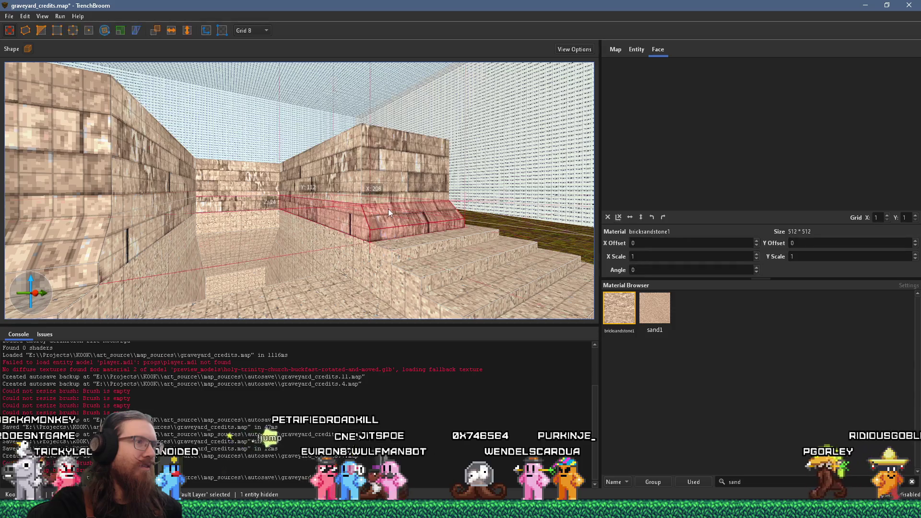
scroll(387, 208, "up", 5)
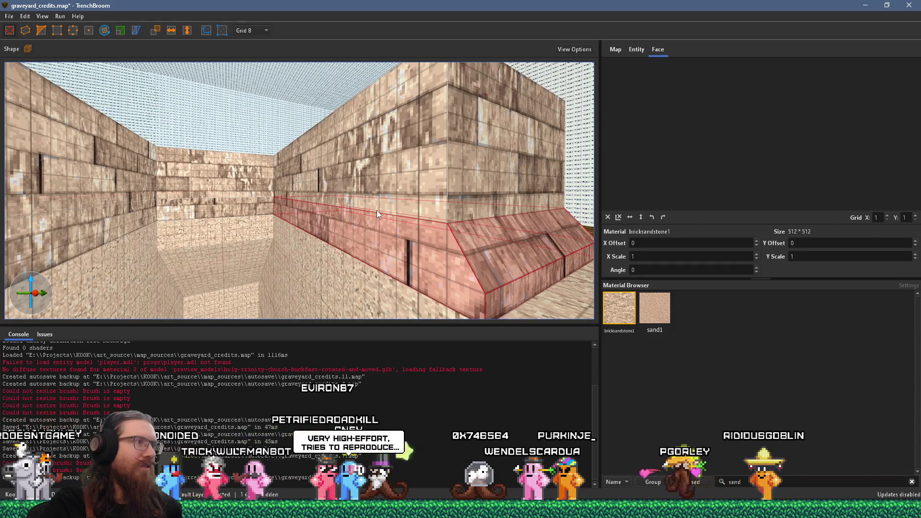
mouse_move(377, 210)
left_mouse_down()
mouse_move(414, 206)
mouse_move(222, 216)
mouse_move(306, 207)
left_mouse_up()
scroll(268, 209, "up", 3)
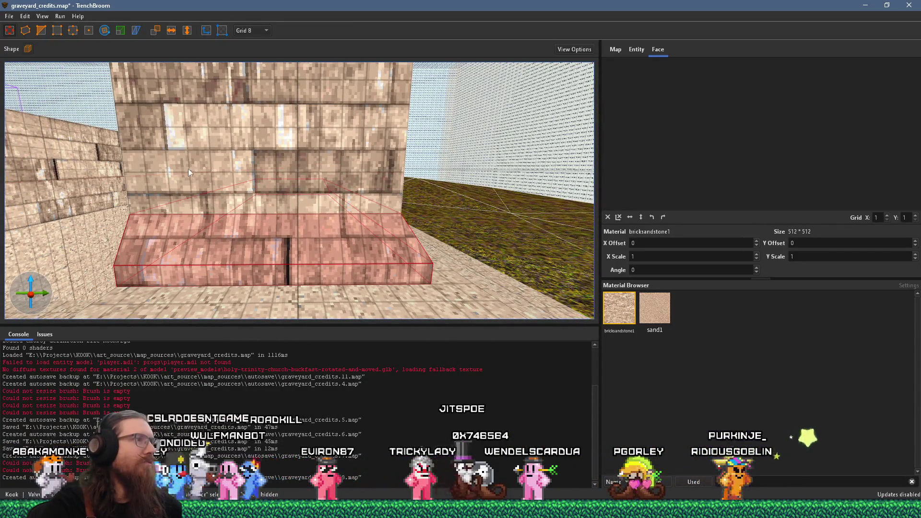
left_click(12, 32)
mouse_move(96, 181)
left_mouse_down()
mouse_move(172, 179)
mouse_move(351, 208)
left_mouse_up()
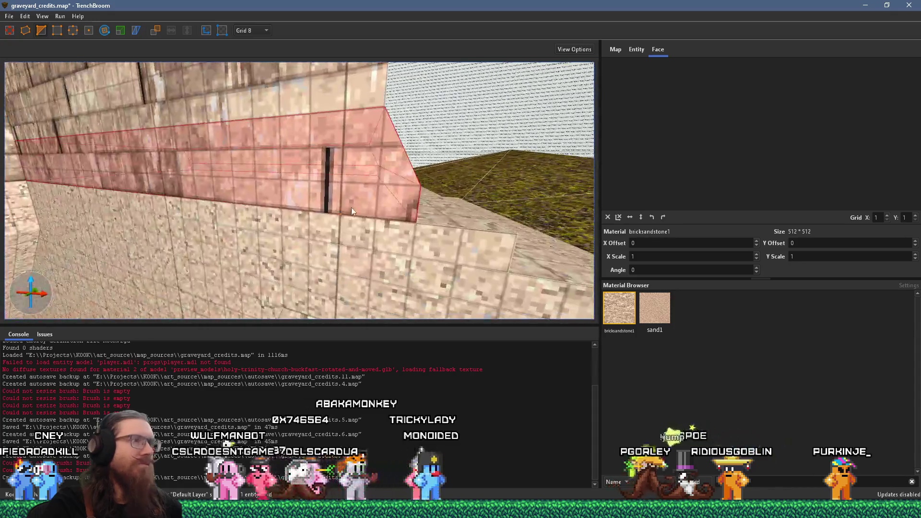
left_click(382, 143)
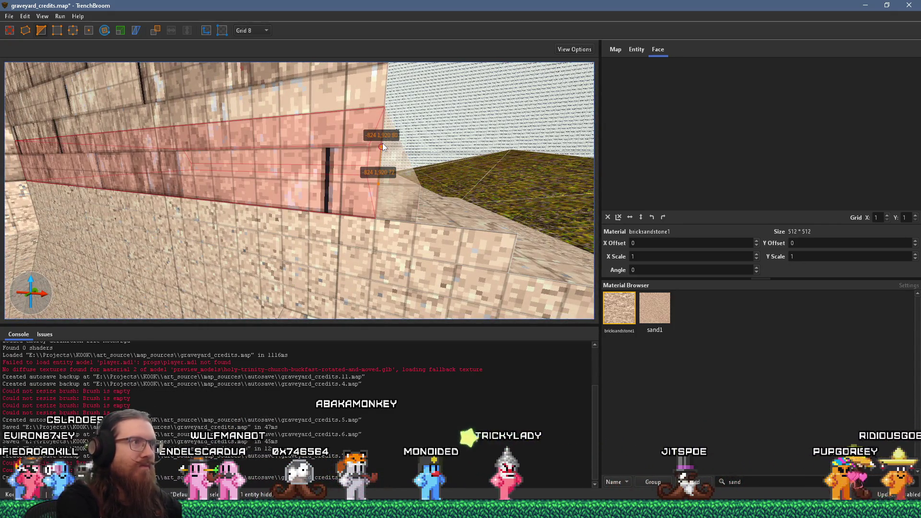
mouse_move(383, 143)
left_mouse_down()
mouse_move(494, 158)
mouse_move(326, 86)
mouse_move(347, 132)
mouse_move(288, 144)
mouse_move(204, 140)
left_mouse_up()
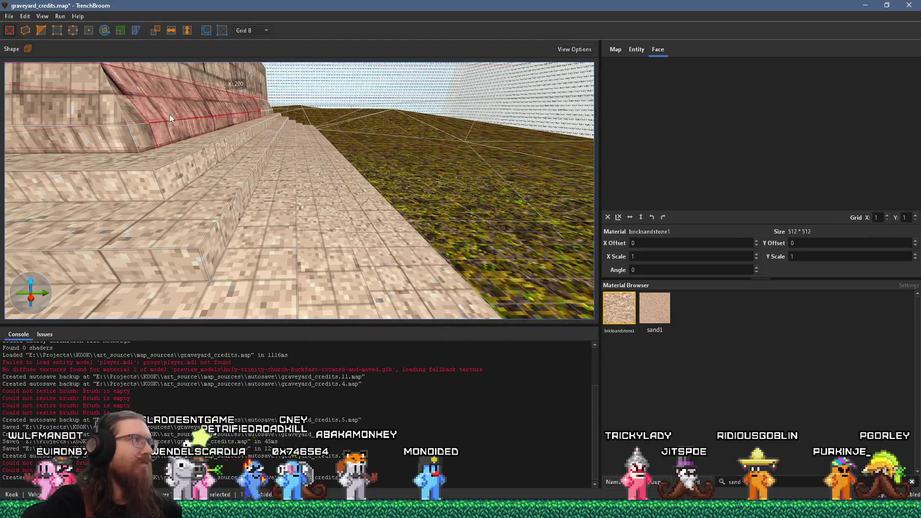
left_click_drag(170, 113, 199, 137)
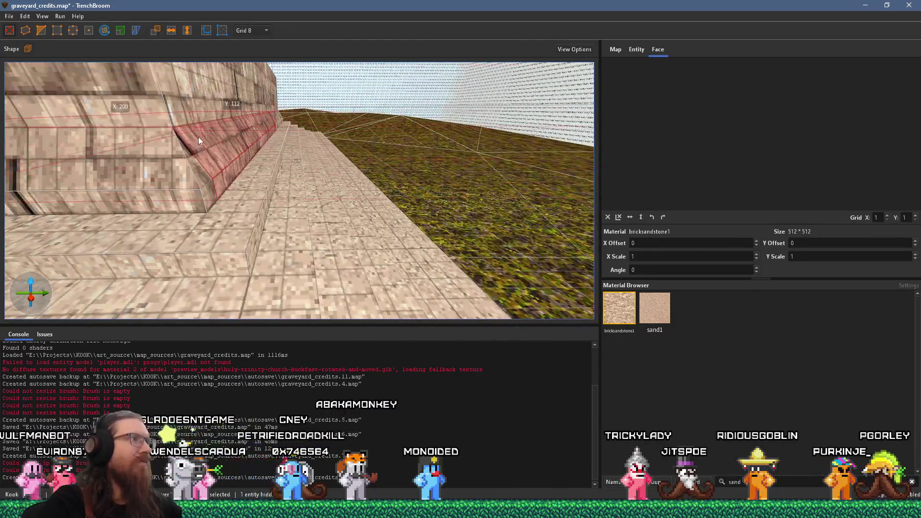
left_click(40, 31)
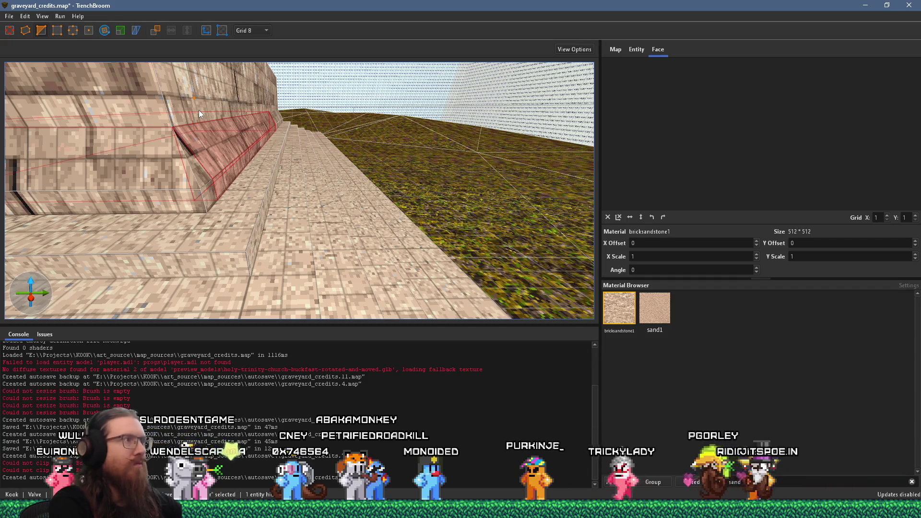
key("Escape")
left_click_drag(225, 106, 207, 191)
left_click(243, 205)
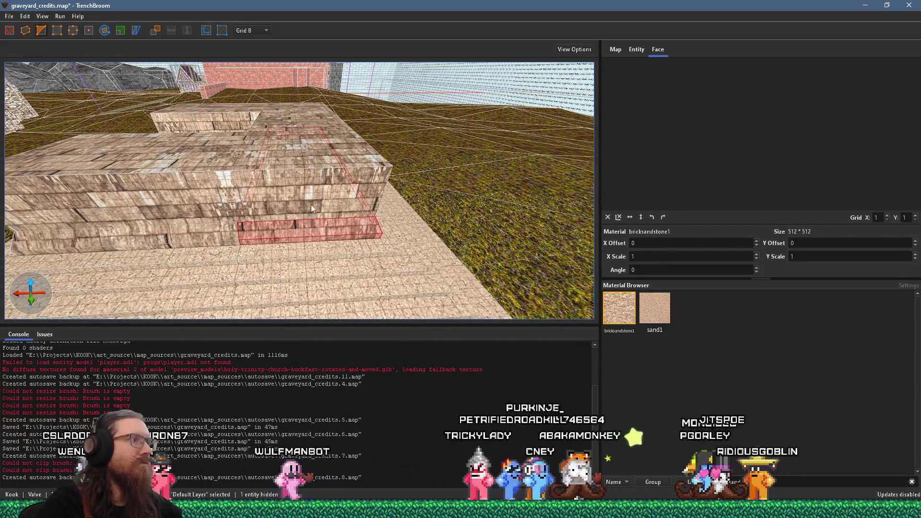
mouse_move(312, 204)
left_mouse_down()
mouse_move(402, 202)
mouse_move(235, 176)
left_mouse_up()
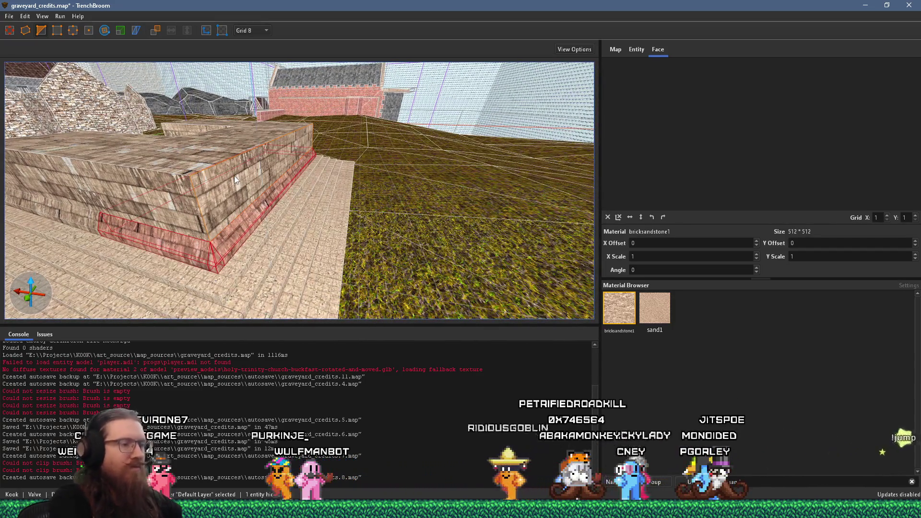
mouse_move(234, 176)
left_mouse_down()
mouse_move(183, 161)
mouse_move(360, 179)
left_mouse_up()
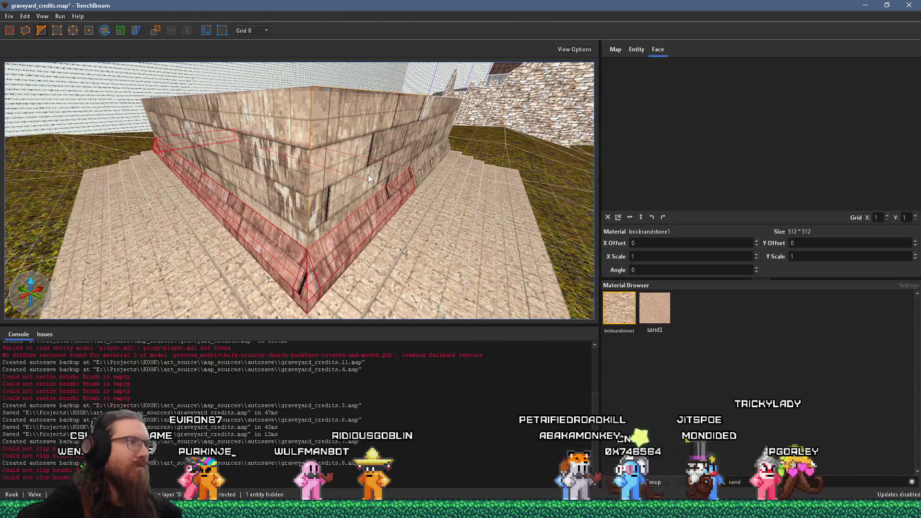
key("Escape")
mouse_move(410, 199)
left_mouse_down()
mouse_move(238, 202)
mouse_move(334, 191)
mouse_move(175, 131)
left_mouse_up()
left_click(335, 191)
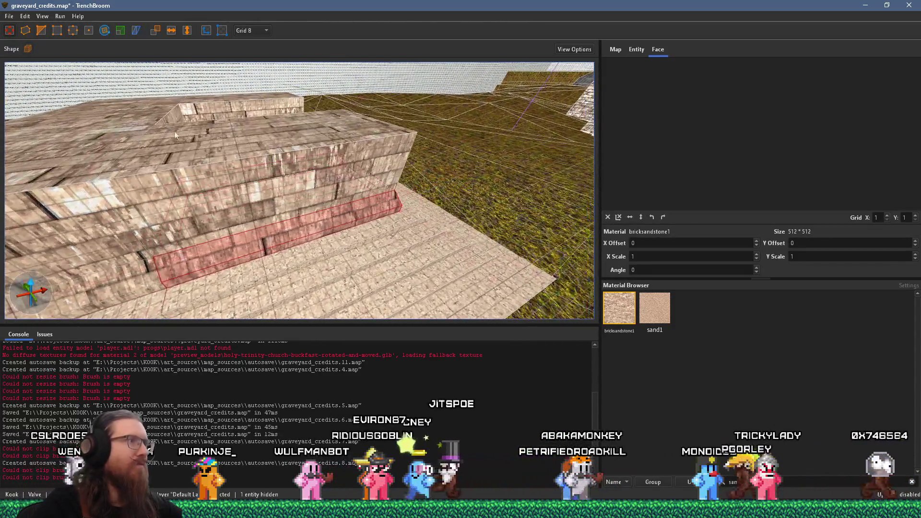
left_click(41, 31)
mouse_move(370, 188)
left_mouse_down()
mouse_move(207, 121)
mouse_move(229, 151)
mouse_move(133, 170)
mouse_move(203, 184)
mouse_move(243, 153)
mouse_move(293, 171)
mouse_move(300, 185)
mouse_move(353, 167)
mouse_move(353, 214)
mouse_move(186, 163)
mouse_move(189, 178)
left_mouse_up()
key("Escape")
left_click(243, 153)
mouse_move(248, 184)
left_mouse_down()
mouse_move(214, 237)
mouse_move(160, 205)
left_mouse_up()
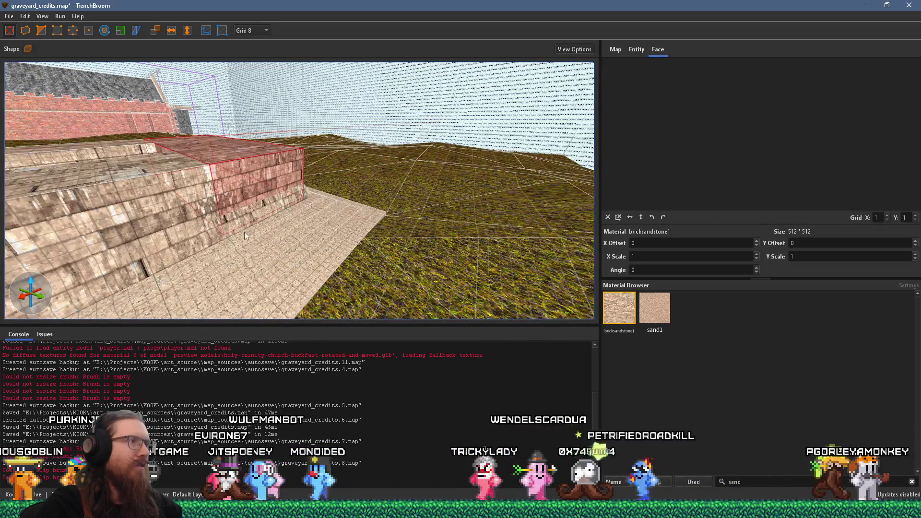
left_click(235, 223)
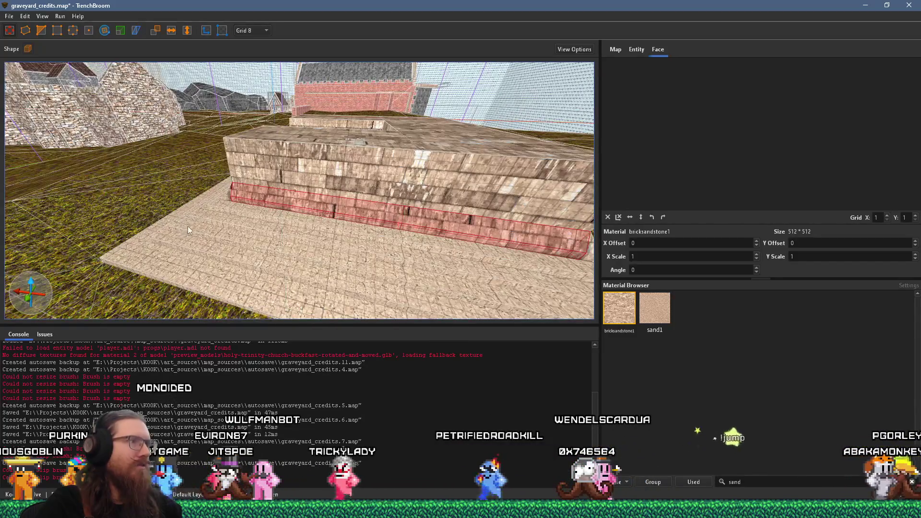
scroll(196, 198, "up", 10)
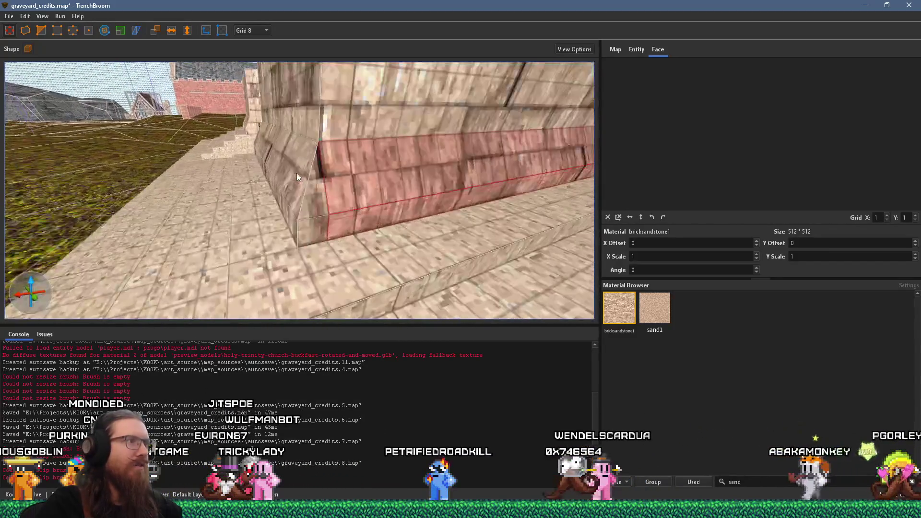
- Select the angled corner brush and grab its bottom corner vertex, framing the steps
left_click(312, 206)
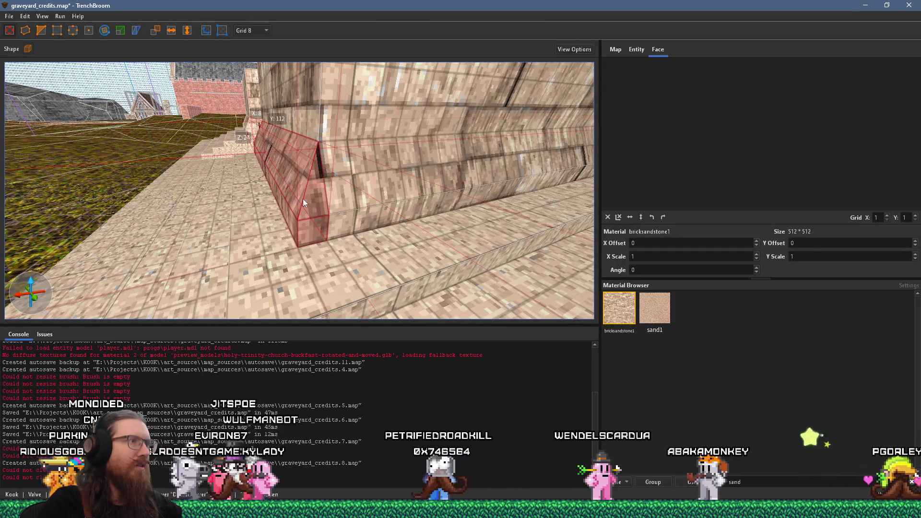
scroll(305, 200, "up", 5)
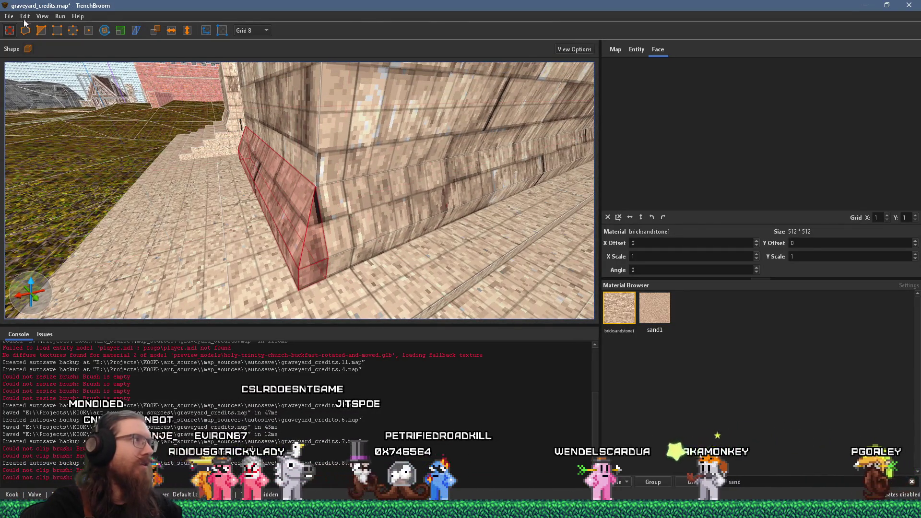
left_click(300, 287)
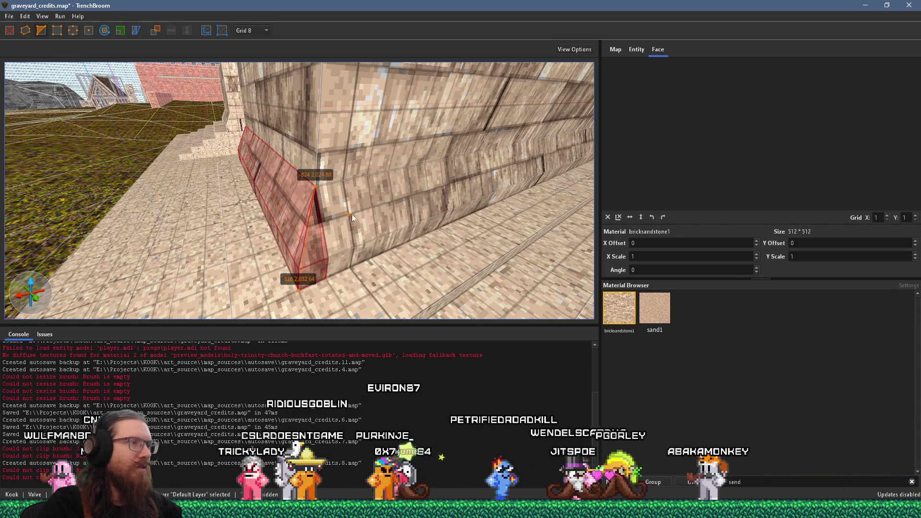
key("a")
scroll(382, 202, "up", 3)
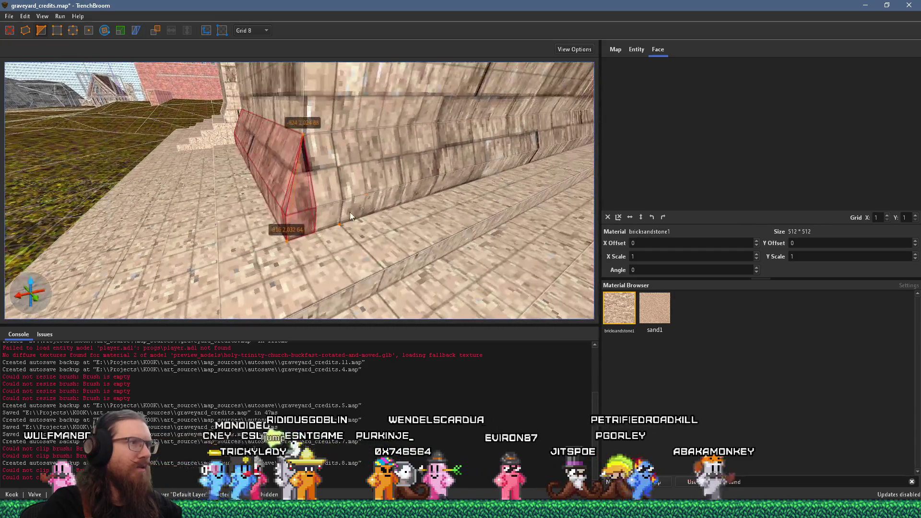
key("Escape")
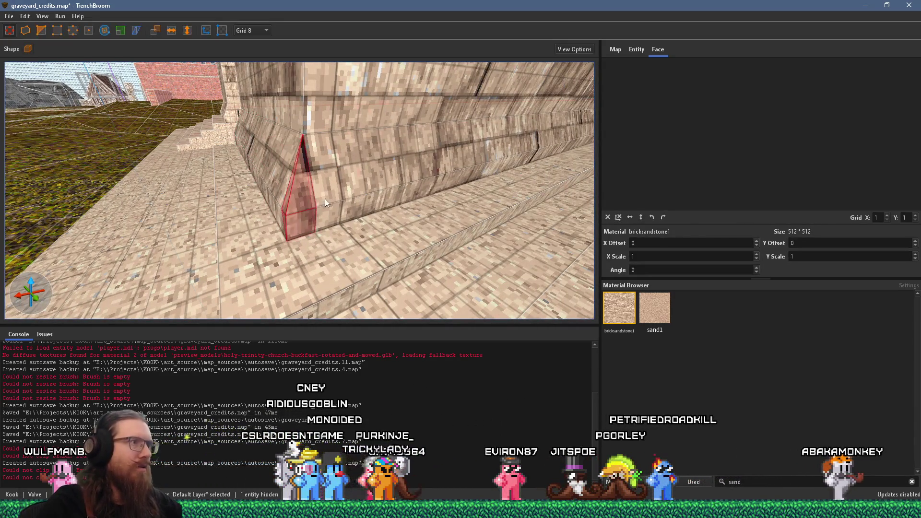
key("a")
mouse_move(384, 197)
left_mouse_down()
mouse_move(361, 171)
mouse_move(448, 153)
mouse_move(455, 163)
mouse_move(389, 181)
left_mouse_up()
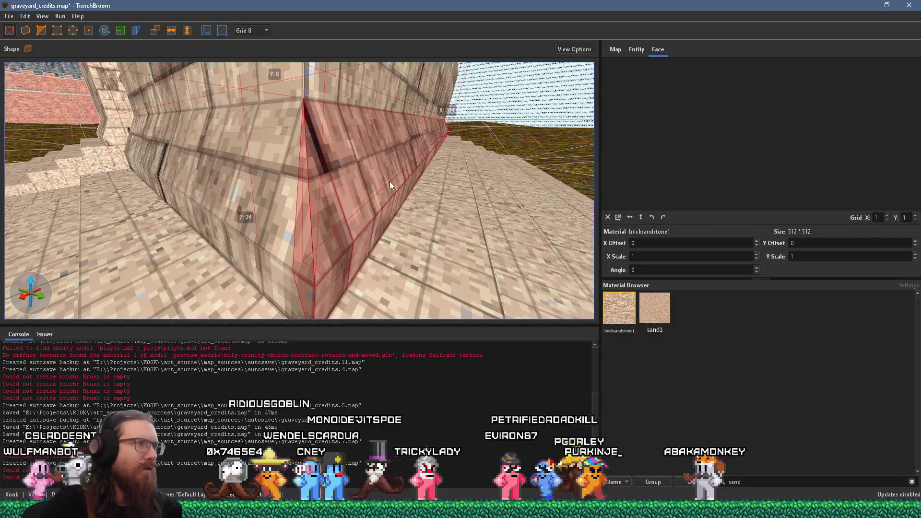
- Reselect the narrow corner brush and finish vertex editing, keeping the reshaped brush
left_click(305, 262)
key("s")
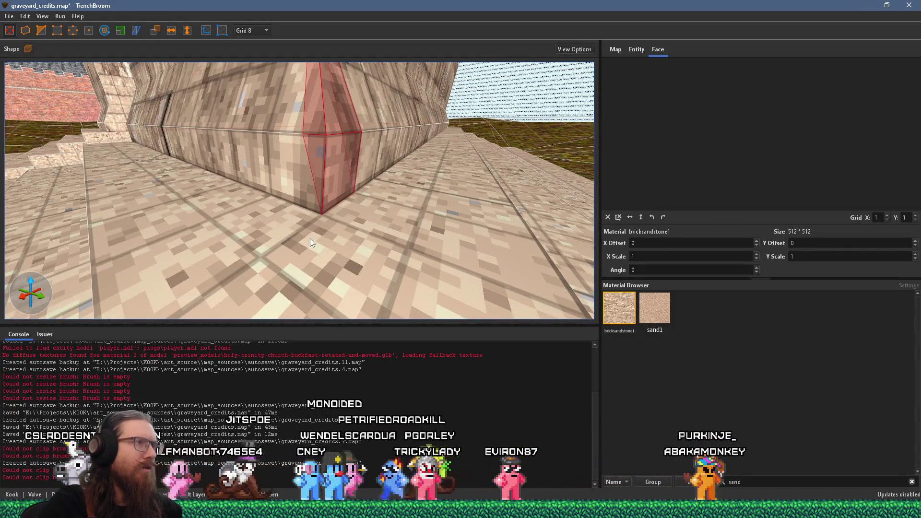
key("Escape")
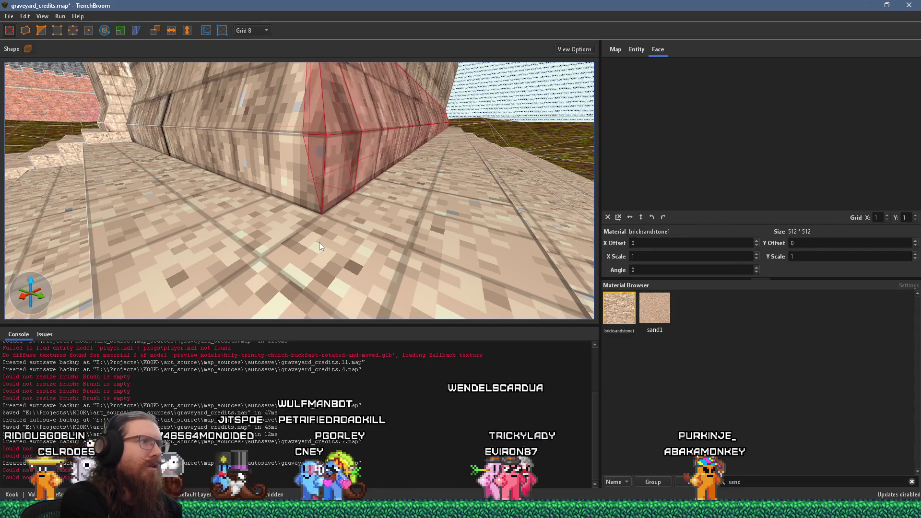
key("ctrl+z")
scroll(319, 242, "up", 5)
key("Escape")
left_click(248, 261)
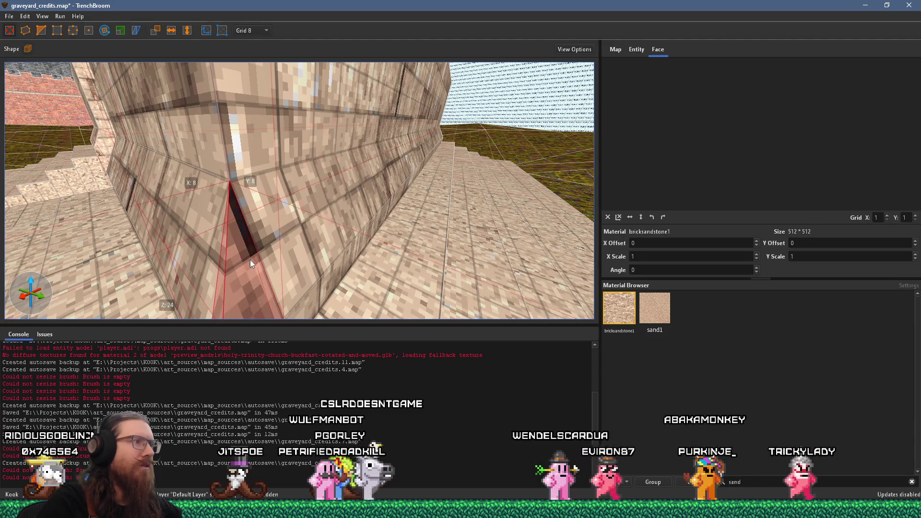
scroll(254, 253, "down", 5)
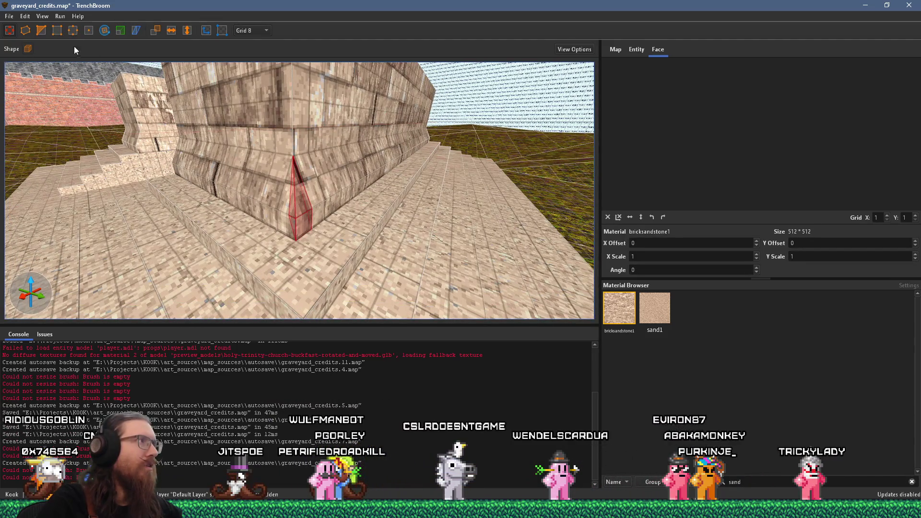
mouse_move(297, 254)
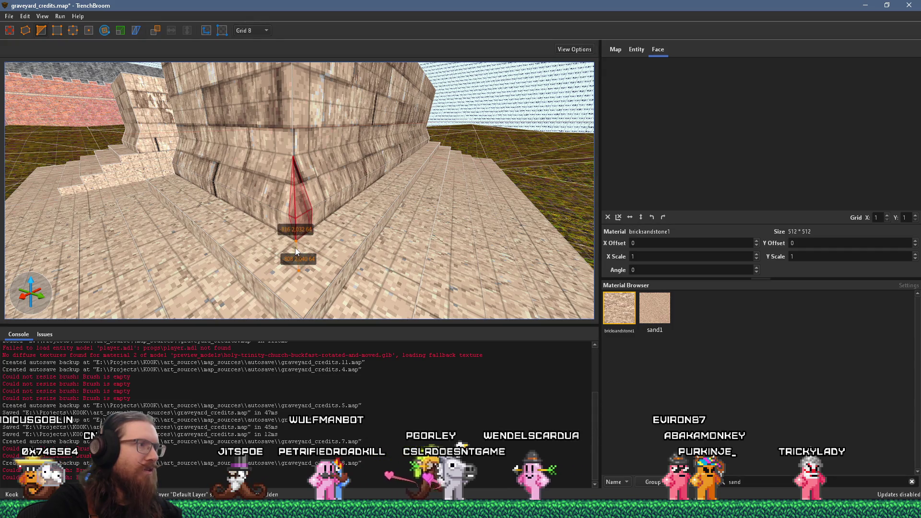
key("v")
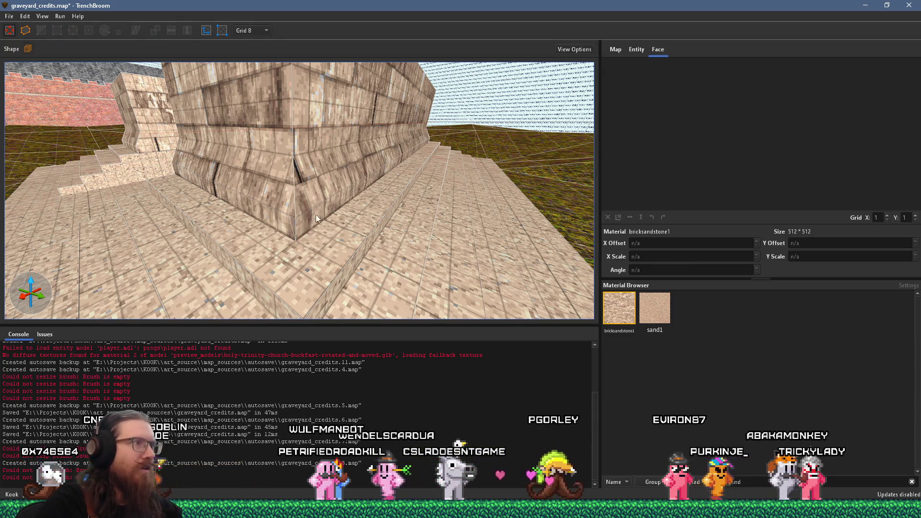
- Cycle selection between the left and right wall-base strips and the corner brush to check the fit
left_click(317, 198)
left_click(290, 204)
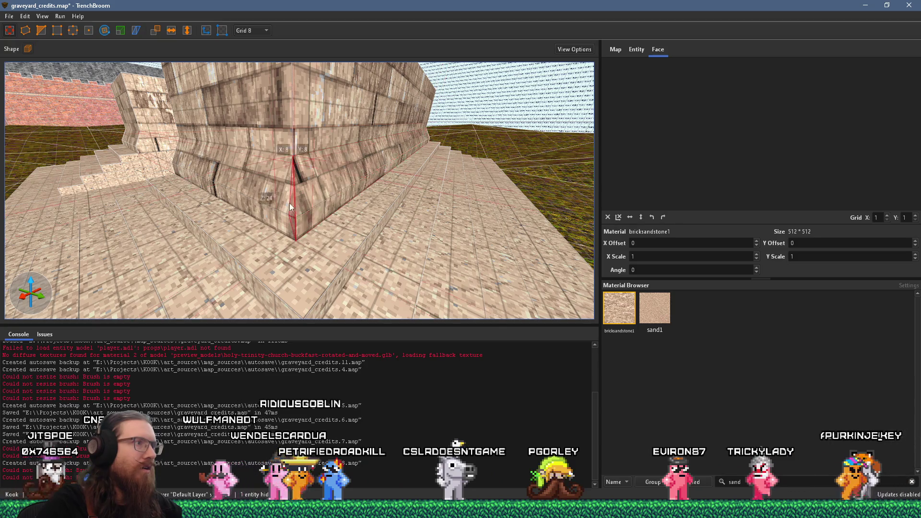
mouse_move(315, 202)
left_mouse_down()
mouse_move(311, 172)
mouse_move(320, 196)
left_mouse_up()
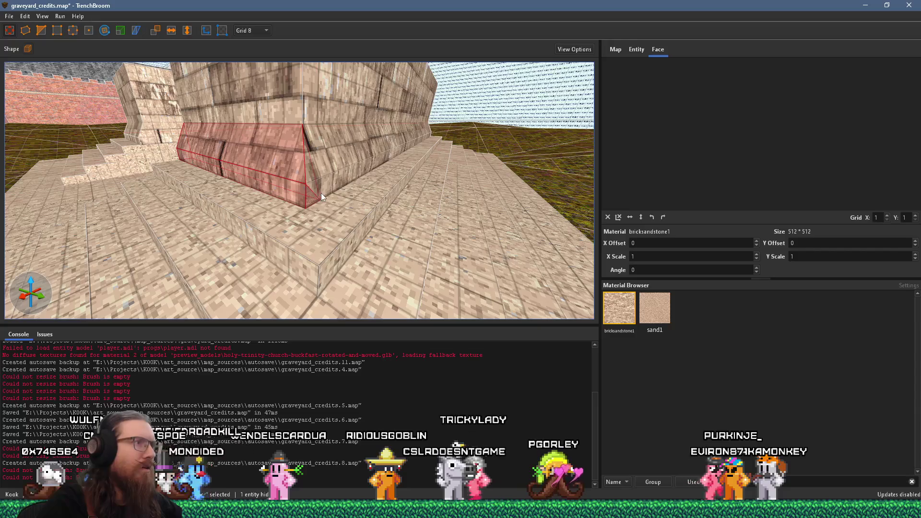
left_click(321, 193)
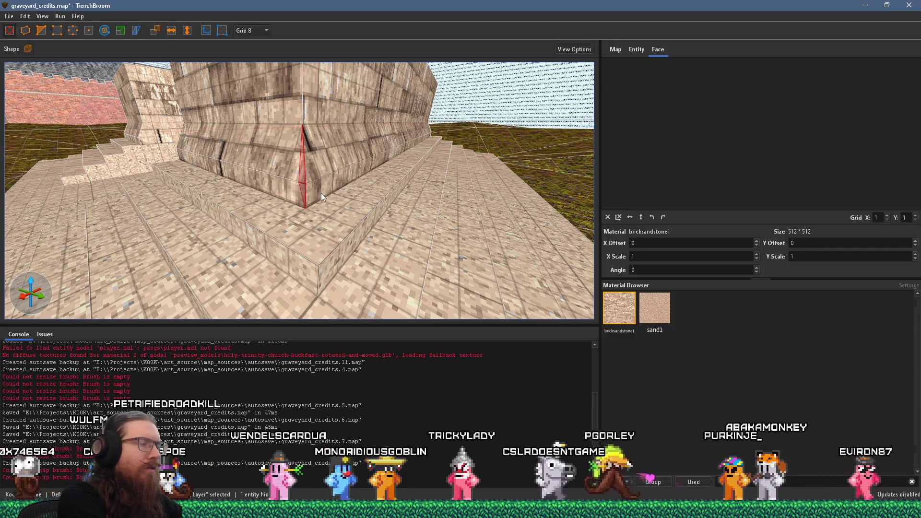
left_click(321, 193)
left_click(321, 193)
left_click(321, 193)
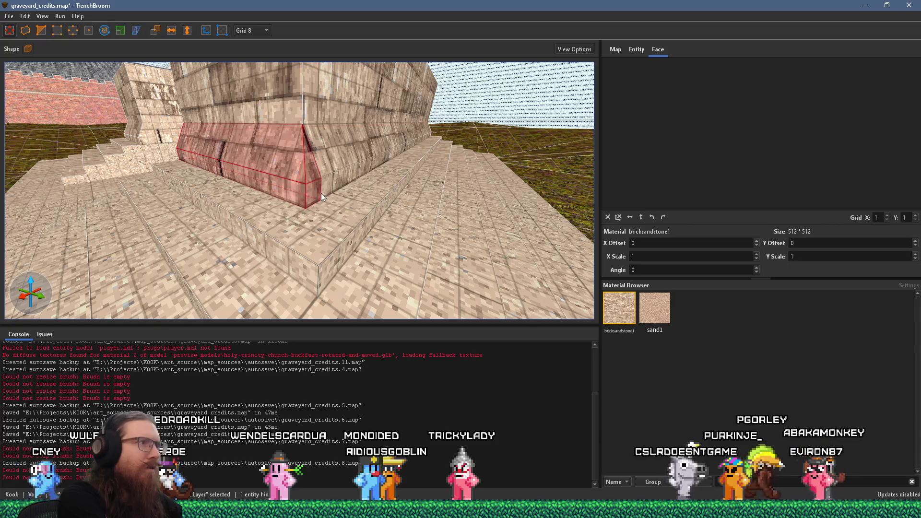
left_click(321, 193)
left_click(321, 193)
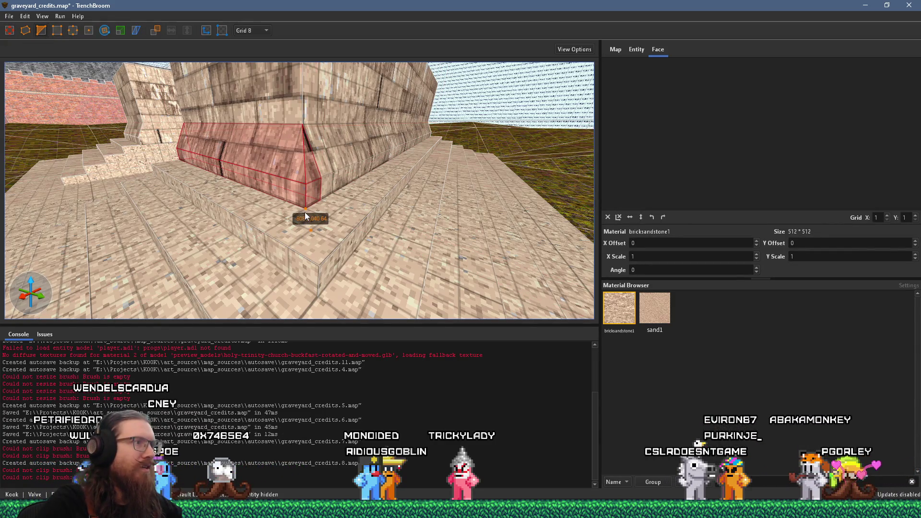
- Check the two wall-base strips and place the first clip point on the corner brush
left_click(306, 209, "shift")
key("Escape")
left_click(313, 176)
left_click(275, 168)
mouse_move(313, 176)
left_mouse_down()
mouse_move(342, 187)
mouse_move(385, 160)
mouse_move(359, 182)
mouse_move(404, 192)
left_mouse_up()
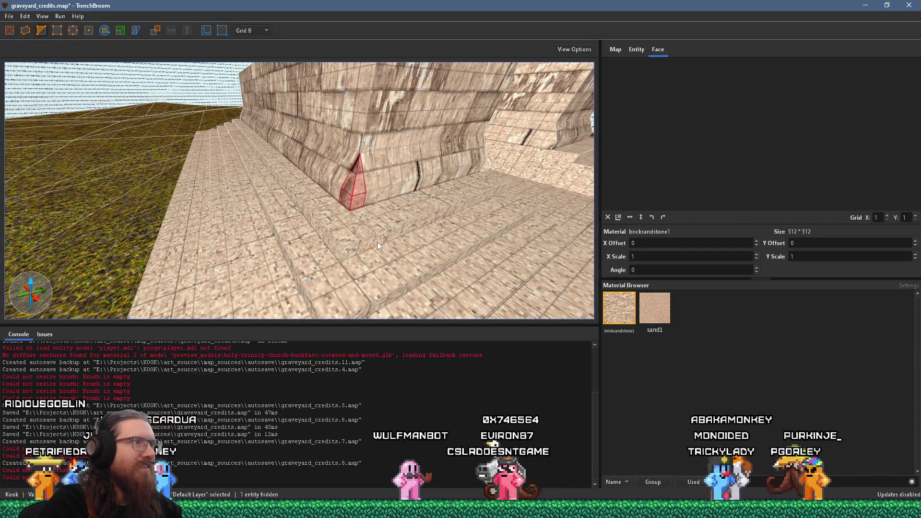
left_click(347, 218)
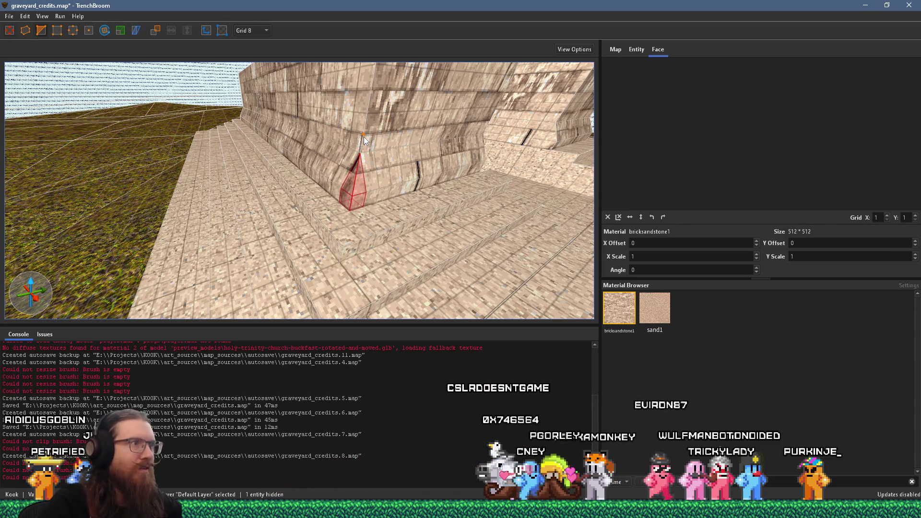
- Inspect the lower wall brush, orbiting to face the stepped wall head-on
left_click(367, 190)
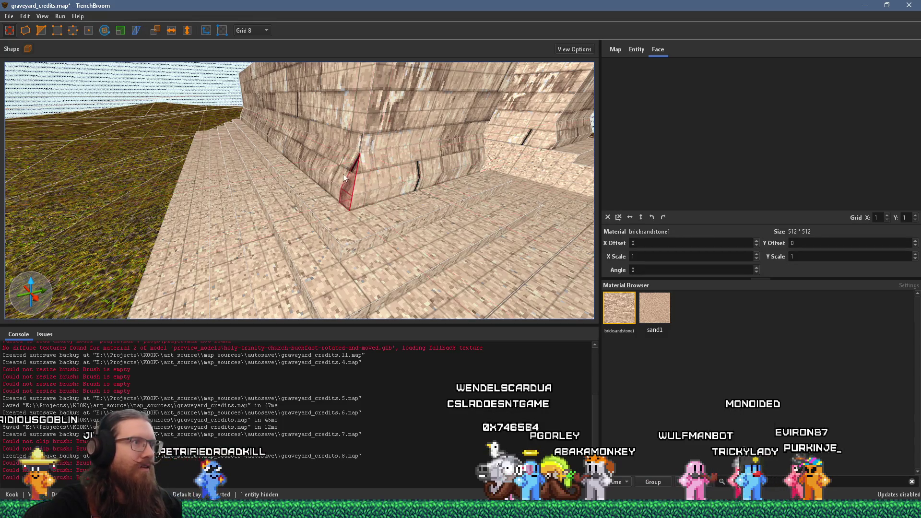
scroll(356, 183, "down", 3)
scroll(331, 181, "down", 5)
scroll(335, 185, "up", 3)
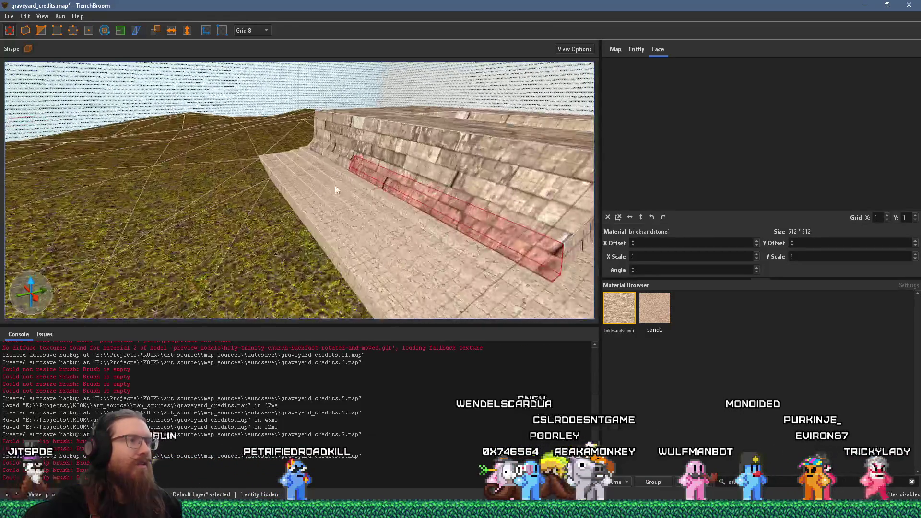
left_click_drag(335, 185, 189, 146)
scroll(334, 174, "up", 2)
mouse_move(335, 178)
left_mouse_down()
mouse_move(233, 160)
mouse_move(387, 171)
mouse_move(437, 215)
mouse_move(404, 191)
left_mouse_up()
key("Escape")
- Reselect the small corner wedge, place the second clip point and apply the cut
left_click(405, 172)
scroll(368, 221, "up", 2)
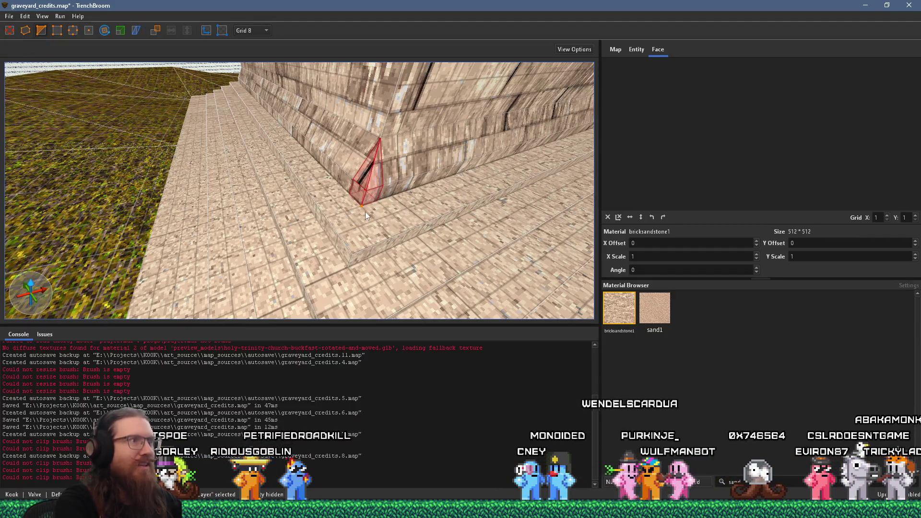
left_click(391, 173)
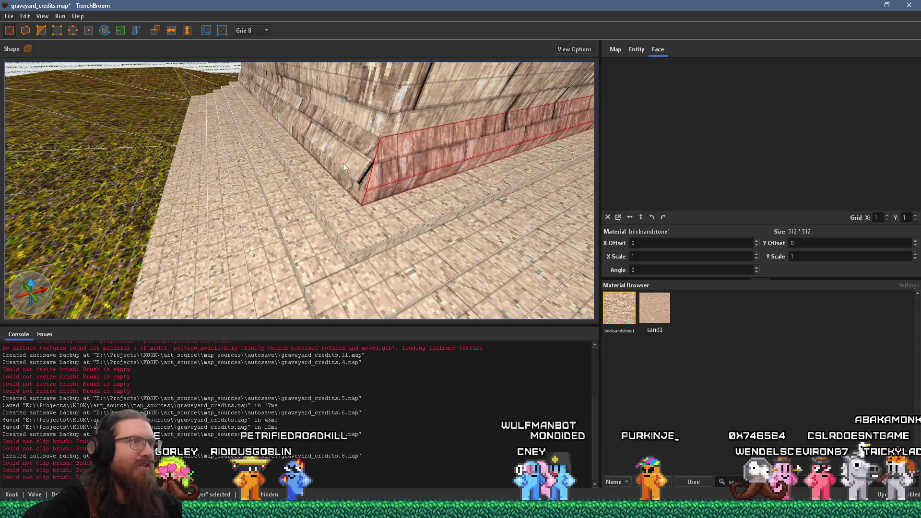
mouse_move(343, 164)
left_mouse_down()
mouse_move(299, 178)
mouse_move(412, 169)
mouse_move(326, 196)
mouse_move(290, 177)
left_mouse_up()
left_click(326, 196)
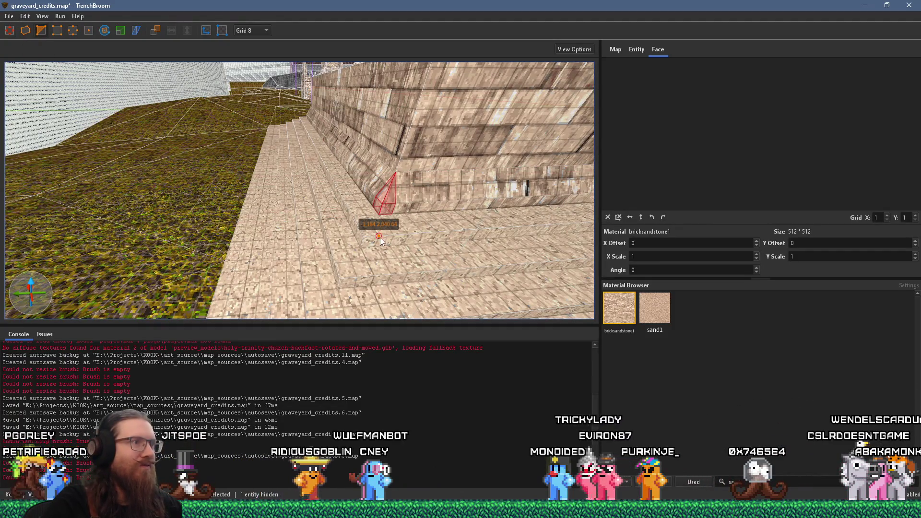
left_click(378, 218)
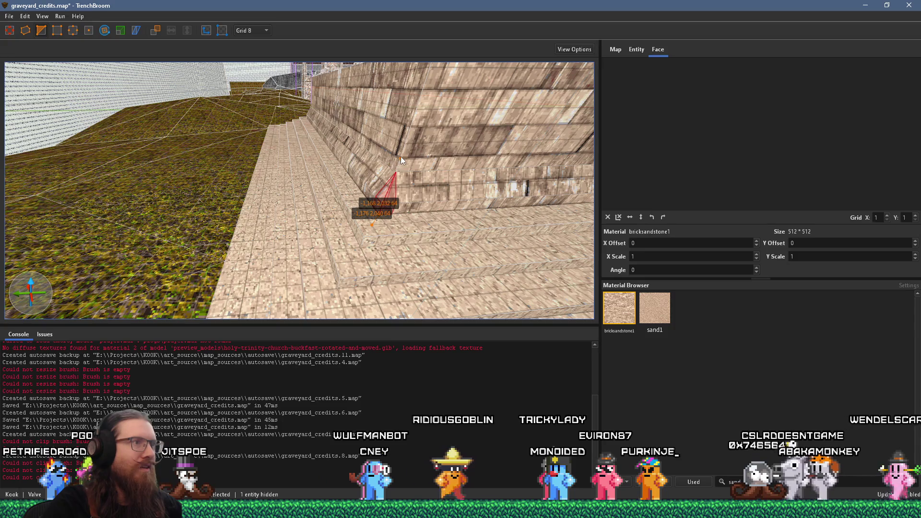
key("Return")
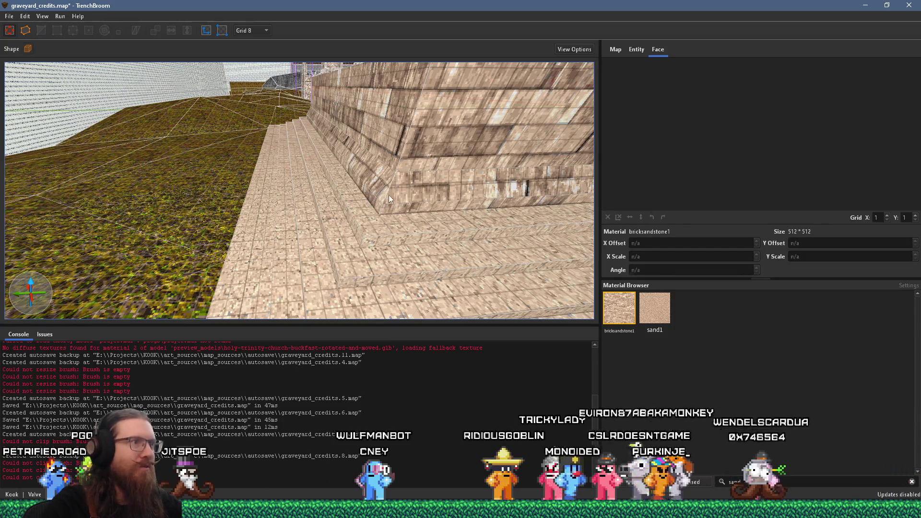
- Compare the clipped wedge with the wall's lower brush band, viewing the stepped base from above
left_click(390, 195)
key("ctrl+u")
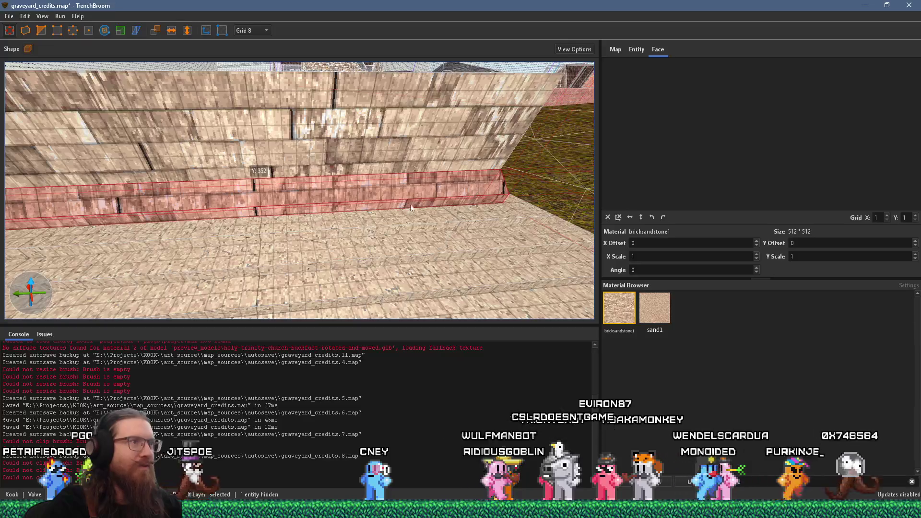
left_click(330, 225)
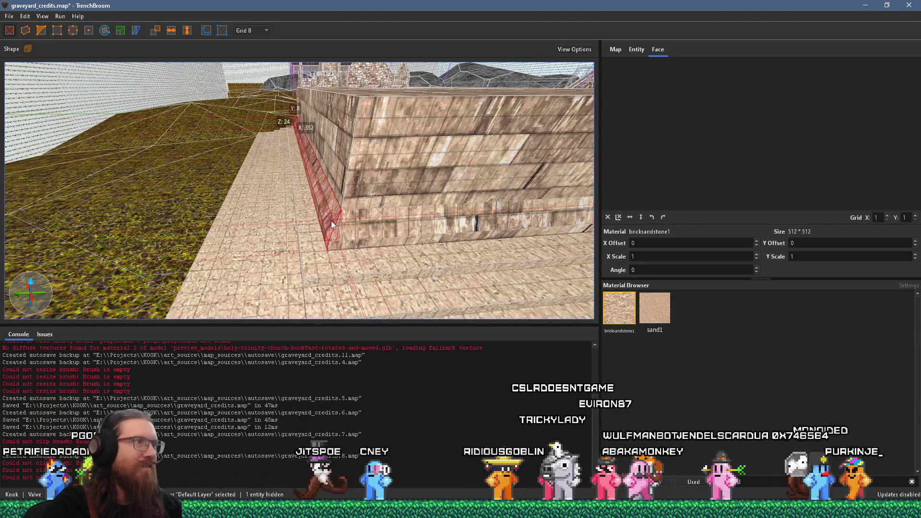
scroll(332, 228, "down", 3)
mouse_move(393, 209)
left_mouse_down()
mouse_move(176, 242)
mouse_move(366, 224)
mouse_move(317, 232)
mouse_move(459, 204)
mouse_move(279, 177)
mouse_move(324, 201)
mouse_move(302, 220)
mouse_move(164, 211)
left_mouse_up()
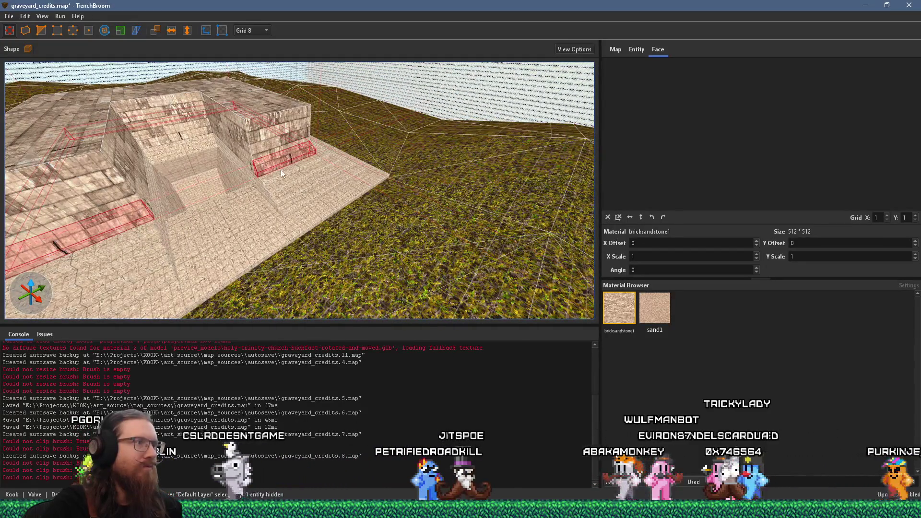
- Convert the selected pit brushes into a func_detail entity via Create Brush Entity
right_click(280, 169)
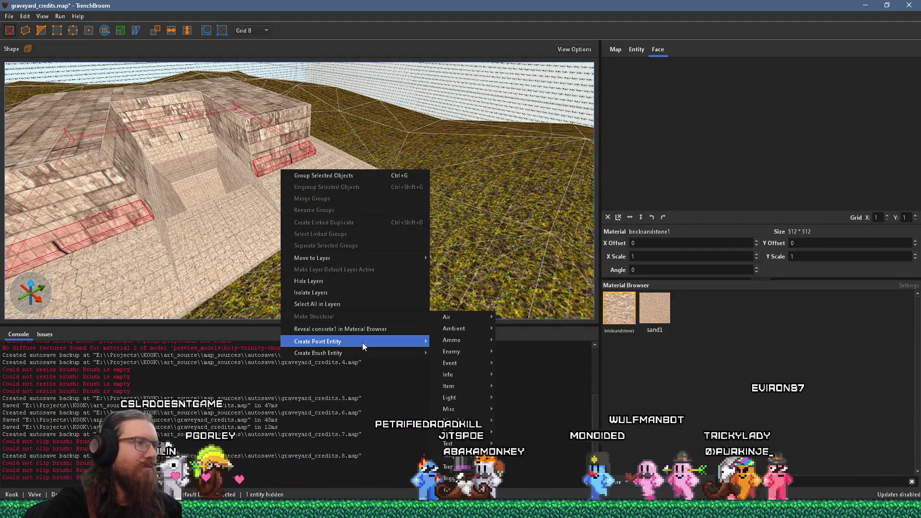
mouse_move(360, 350)
mouse_move(460, 365)
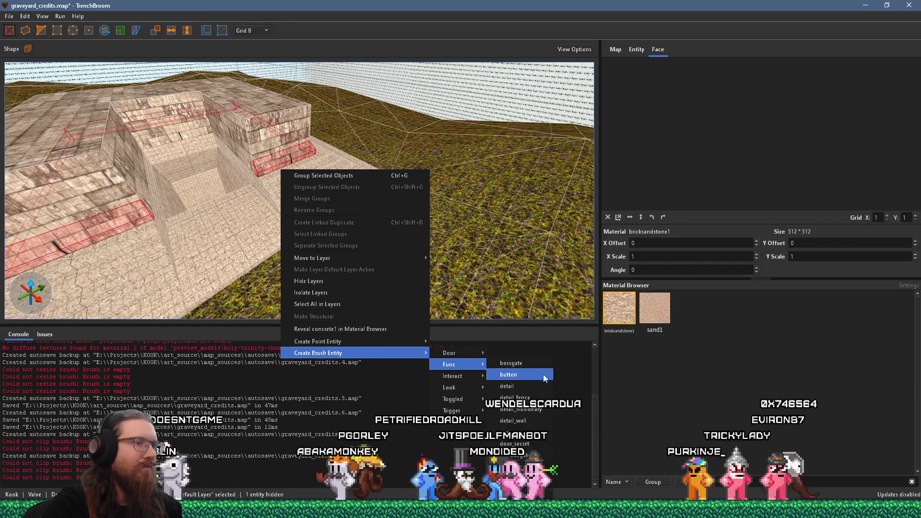
left_click(507, 386)
mouse_move(432, 288)
left_mouse_down()
mouse_move(347, 307)
mouse_move(240, 281)
left_mouse_up()
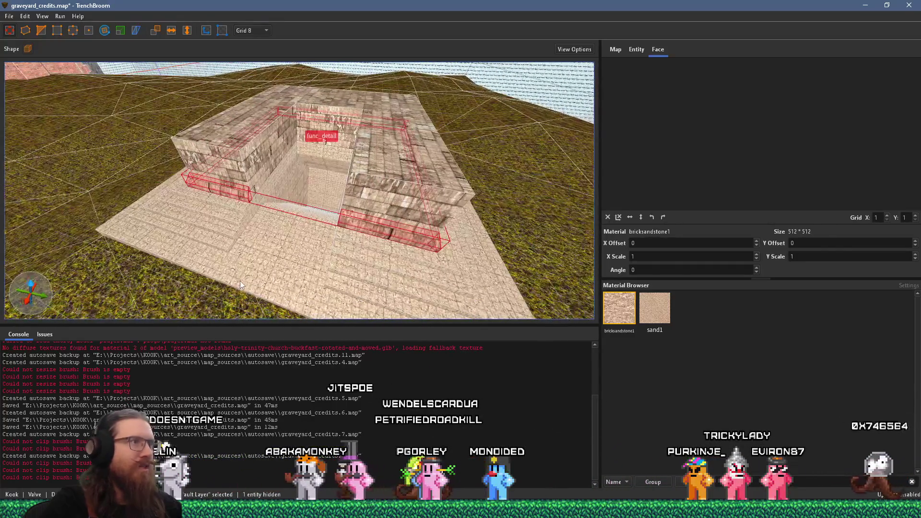
left_click_drag(211, 253, 358, 274)
- Reselect the func_detail pit brushes and add the back wall, steps and floor
key("Escape")
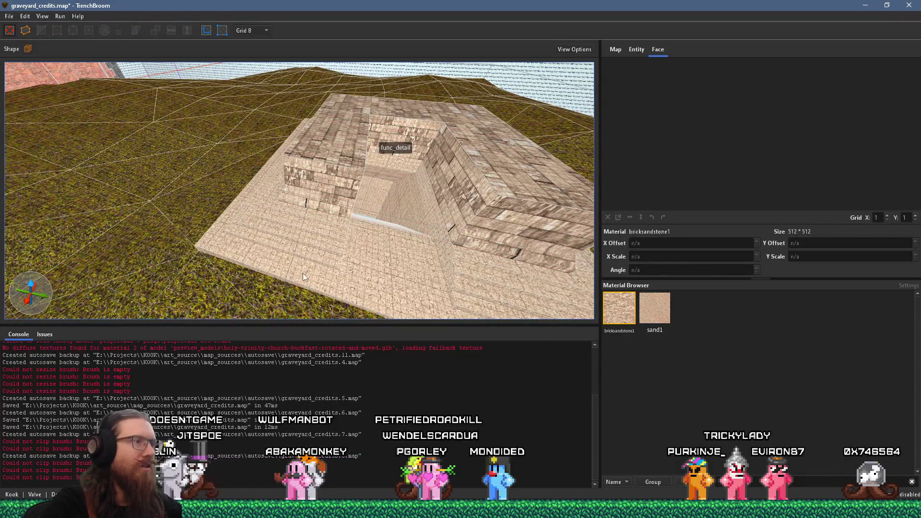
left_click(302, 273)
left_click(336, 180, "ctrl")
left_click(384, 116, "ctrl")
left_click(481, 188, "ctrl")
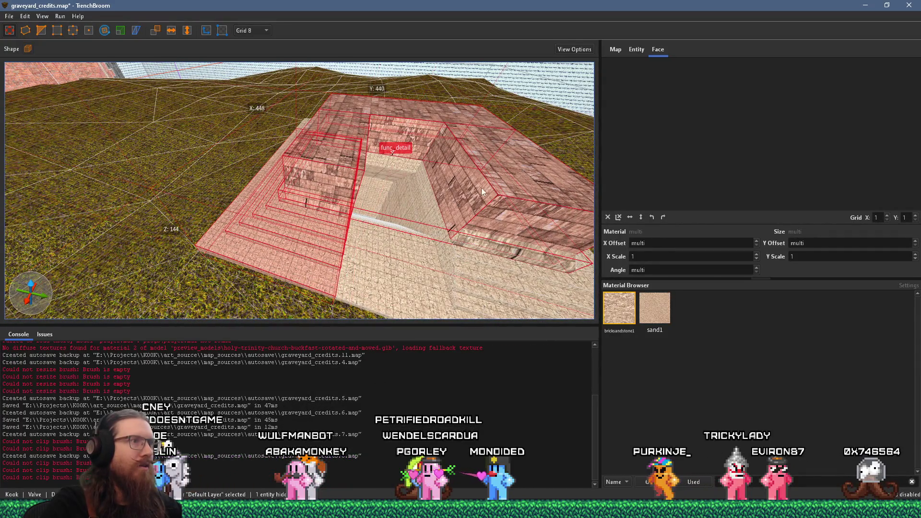
left_click(387, 163, "ctrl")
left_click(432, 280, "ctrl")
mouse_move(408, 269)
left_mouse_down()
mouse_move(294, 302)
mouse_move(306, 266)
mouse_move(327, 261)
left_mouse_up()
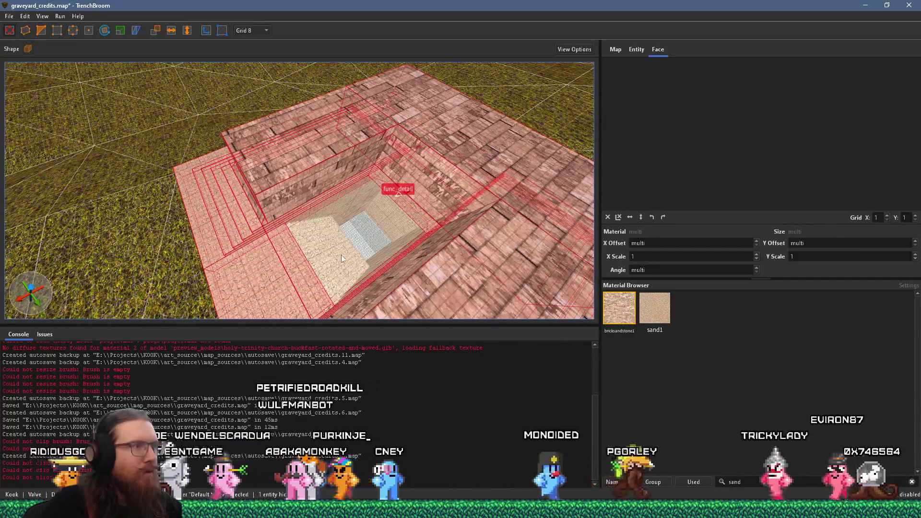
left_click(325, 274, "ctrl")
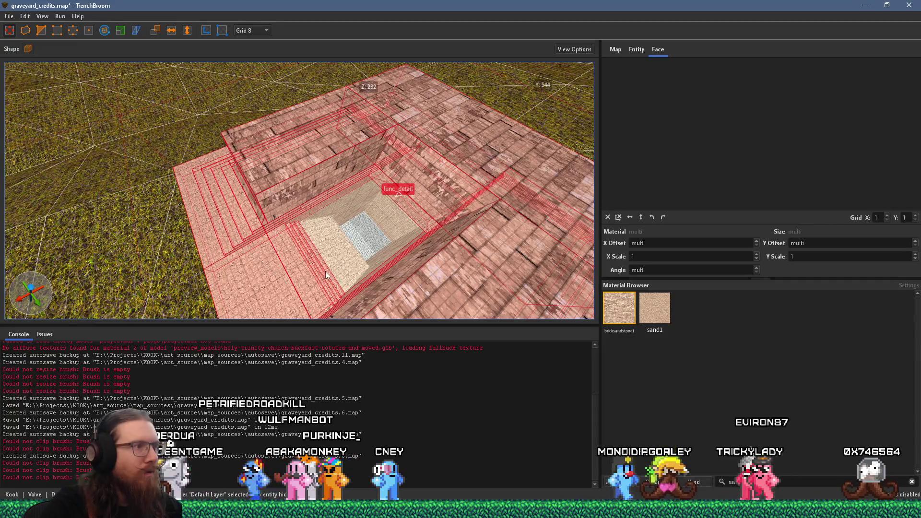
left_click(361, 262, "ctrl")
- Orbit low around the selected entrance structure to inspect the steps and floor
mouse_move(348, 205)
left_mouse_down()
mouse_move(324, 195)
mouse_move(315, 211)
mouse_move(214, 223)
left_mouse_up()
mouse_move(286, 207)
left_mouse_down()
mouse_move(273, 251)
mouse_move(205, 198)
mouse_move(315, 192)
left_mouse_up()
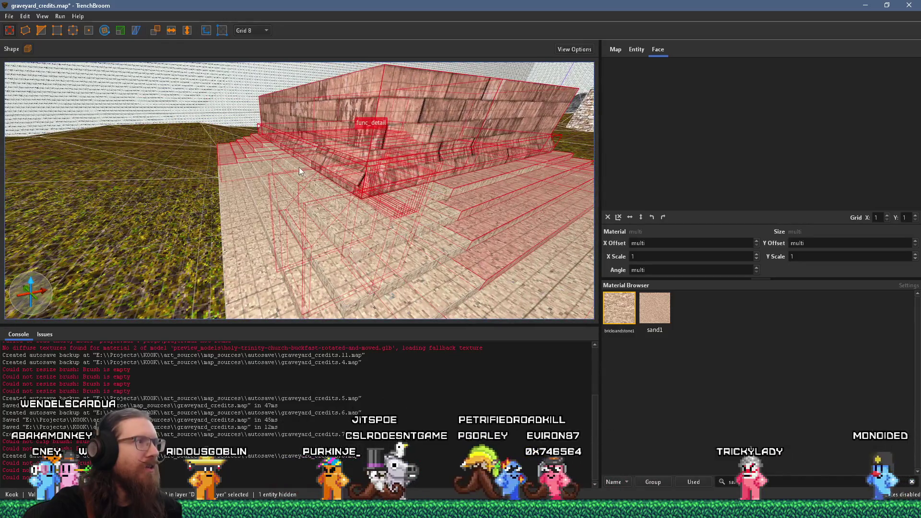
scroll(301, 170, "up", 3)
left_click_drag(304, 185, 248, 213)
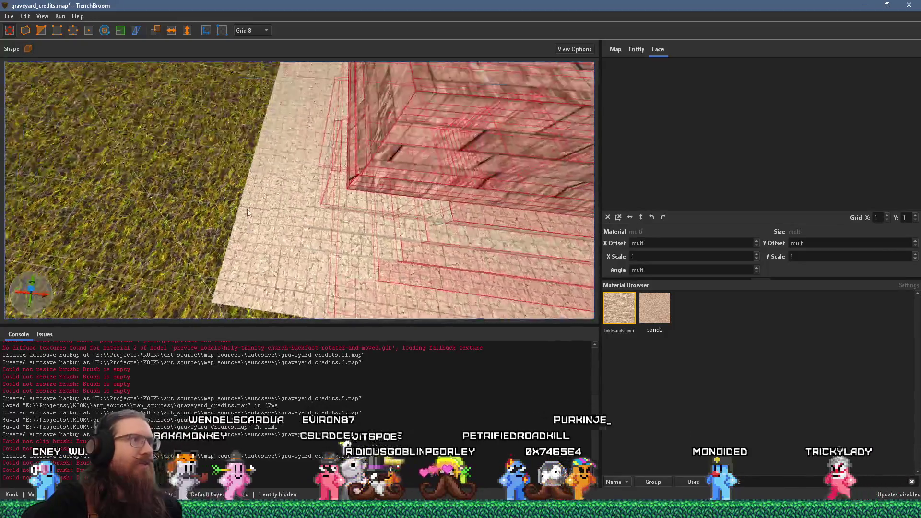
scroll(248, 213, "down", 3)
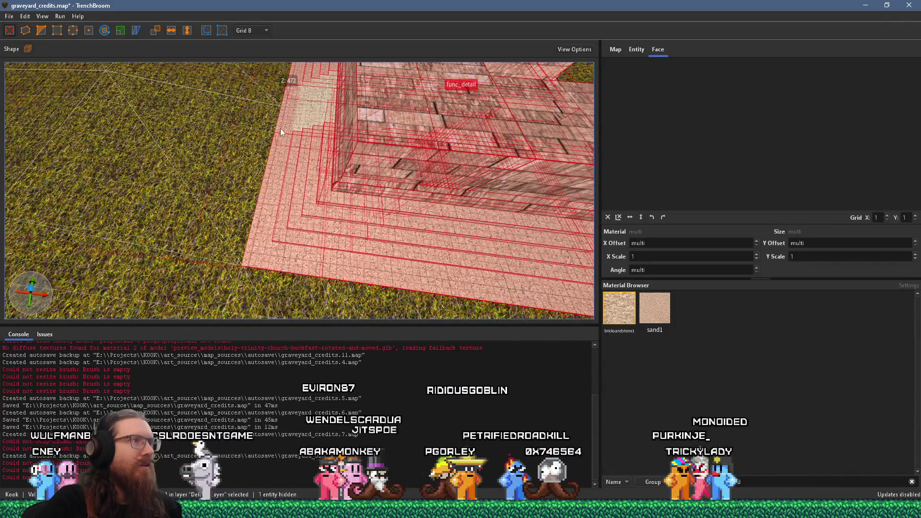
scroll(325, 166, "down", 5)
right_click(289, 193)
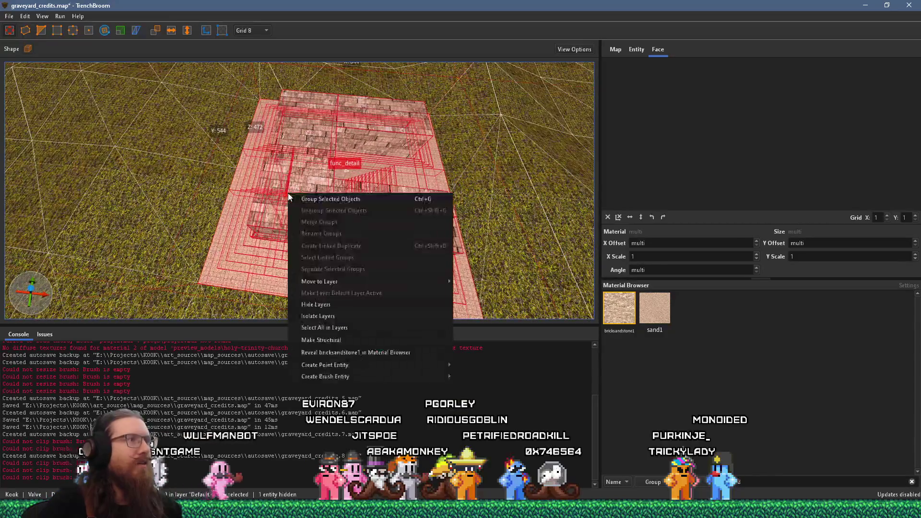
- Group the selection as 'Crypt Entrance 1', deselect, then reopen it to check a floor brush
left_click(326, 199)
type("Cry")
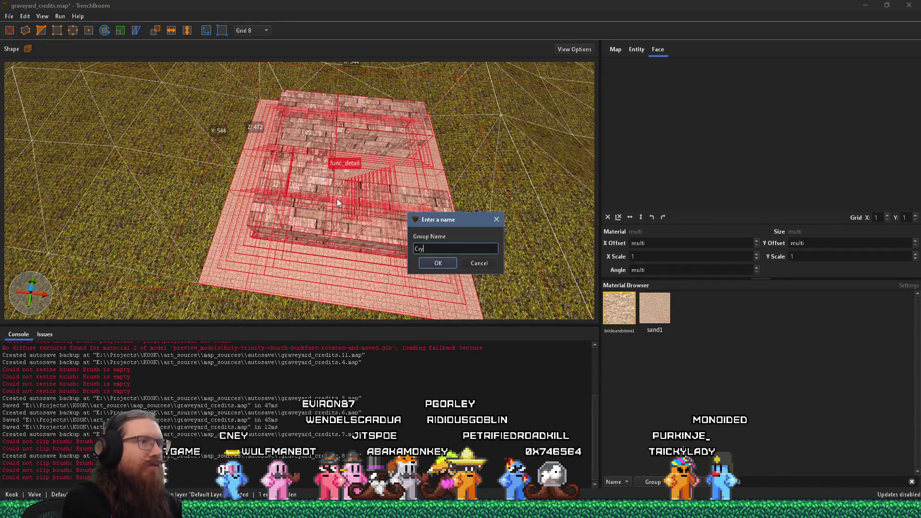
type("pt Entrance 1")
key("Return")
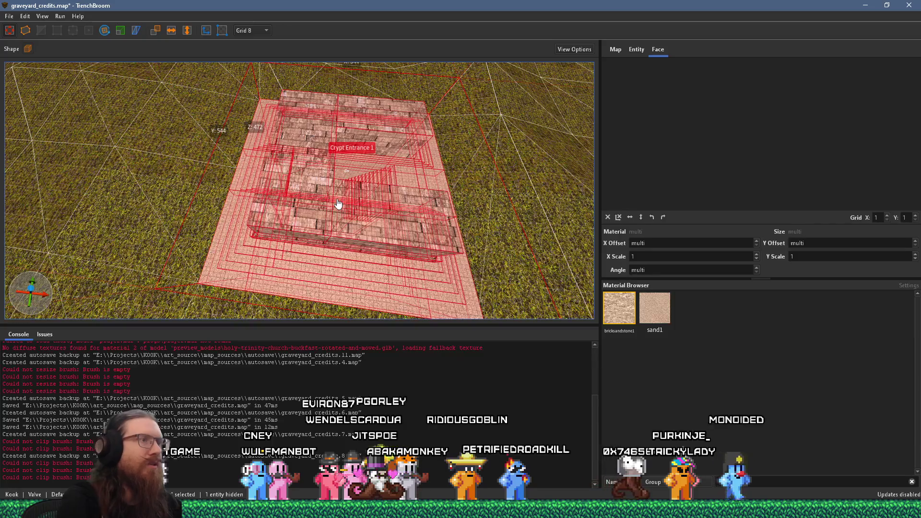
scroll(267, 222, "up", 5)
key("Escape")
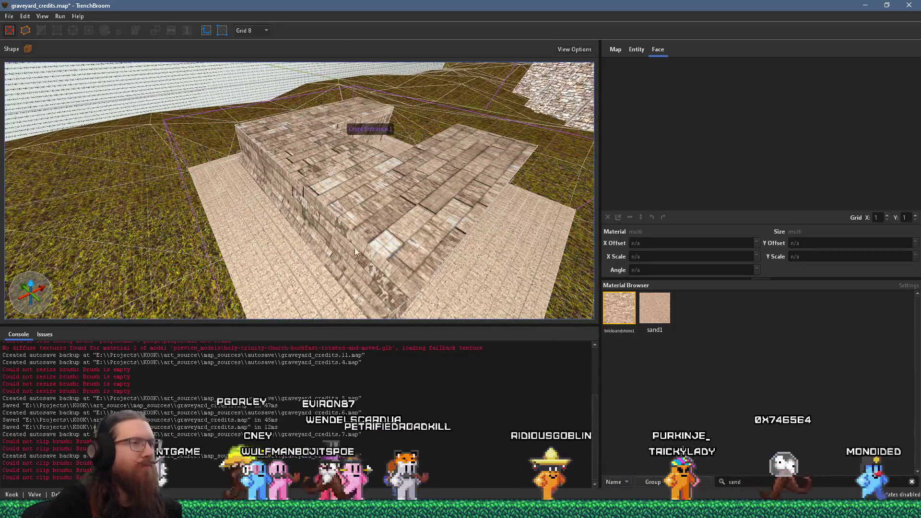
scroll(320, 205, "down", 3)
left_click(320, 206)
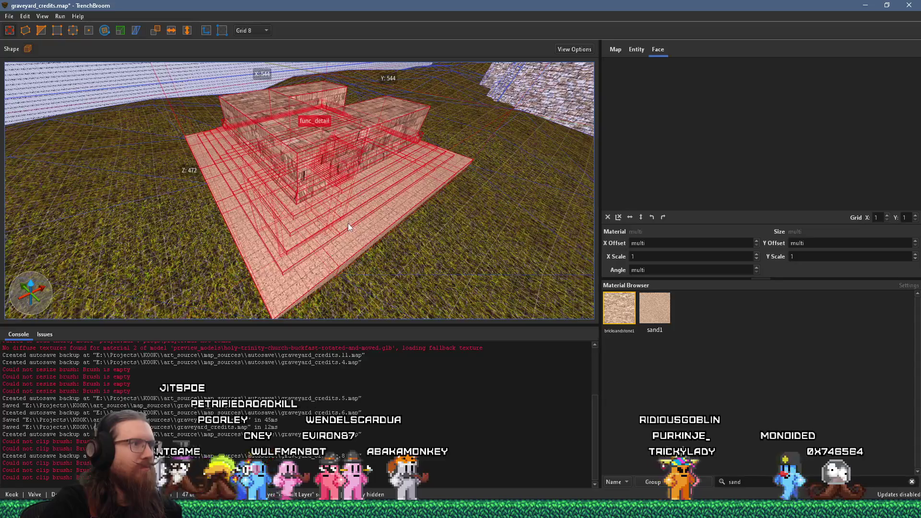
double_click(347, 223)
key("Escape")
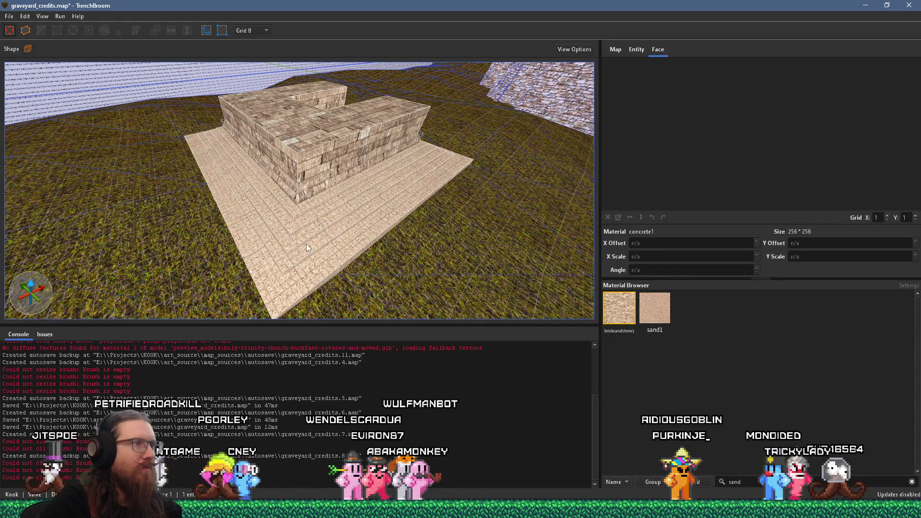
- Pick out the thin step strip at the wall base and slide it left along the wall
left_click(307, 246)
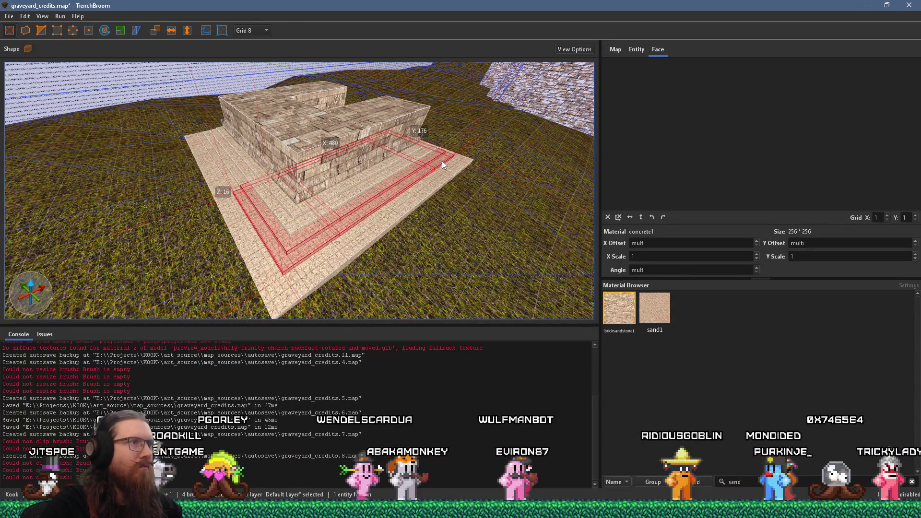
key("Escape")
left_click(426, 170)
key("Escape")
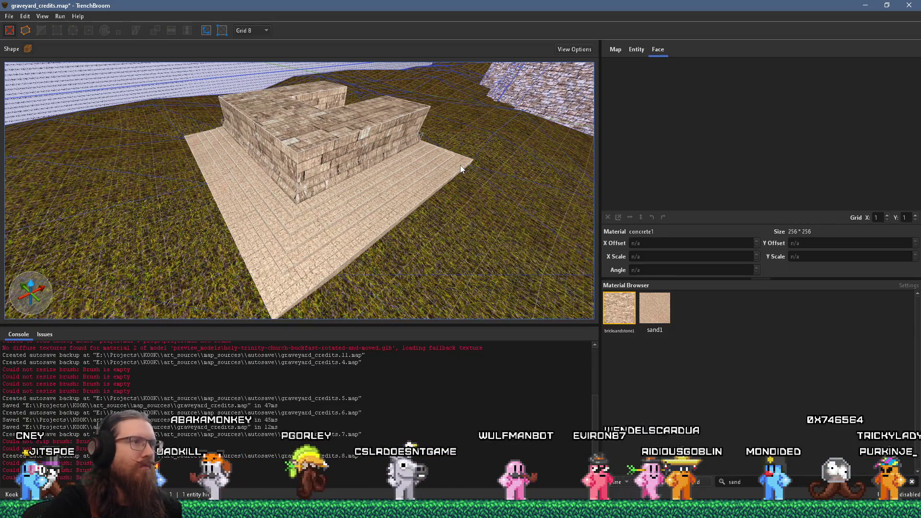
left_click(460, 165)
left_click(400, 162)
mouse_move(401, 162)
left_mouse_down()
mouse_move(327, 205)
mouse_move(377, 160)
mouse_move(403, 159)
left_mouse_up()
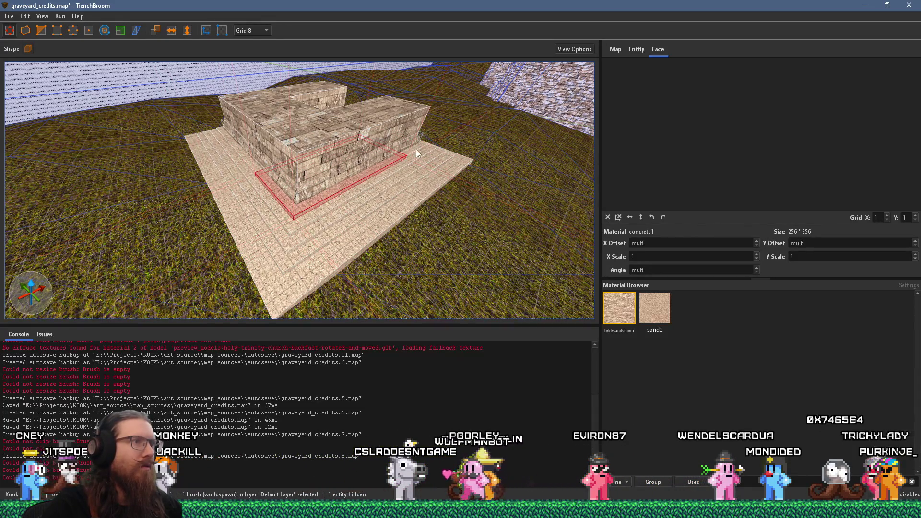
- Select the five stair-step brushes and inspect them, flying over the brick block
scroll(311, 182, "up", 5)
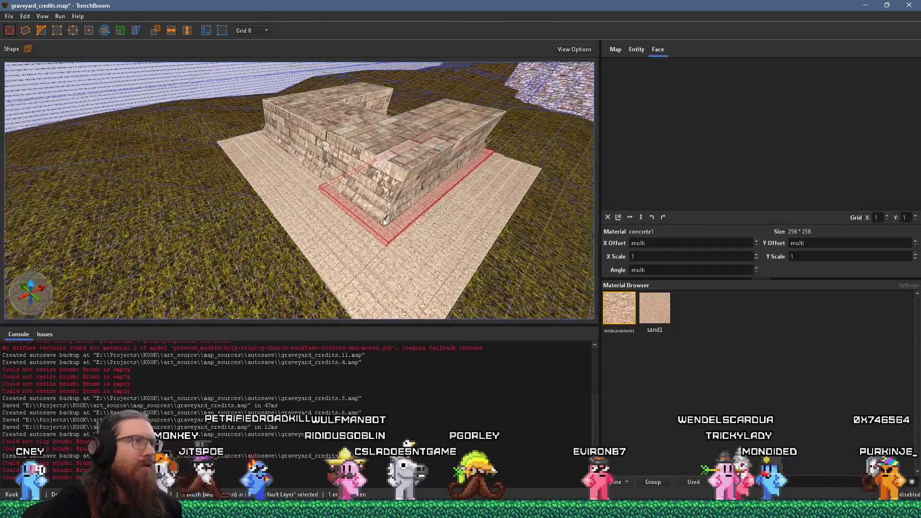
scroll(387, 215, "up", 4)
scroll(251, 127, "up", 3)
scroll(246, 118, "up", 2)
mouse_move(245, 119)
left_mouse_down()
mouse_move(208, 113)
mouse_move(218, 264)
mouse_move(308, 180)
mouse_move(461, 170)
mouse_move(238, 177)
mouse_move(207, 238)
mouse_move(109, 224)
mouse_move(64, 229)
mouse_move(28, 142)
mouse_move(61, 109)
mouse_move(433, 148)
mouse_move(341, 188)
mouse_move(337, 173)
mouse_move(365, 172)
left_mouse_up()
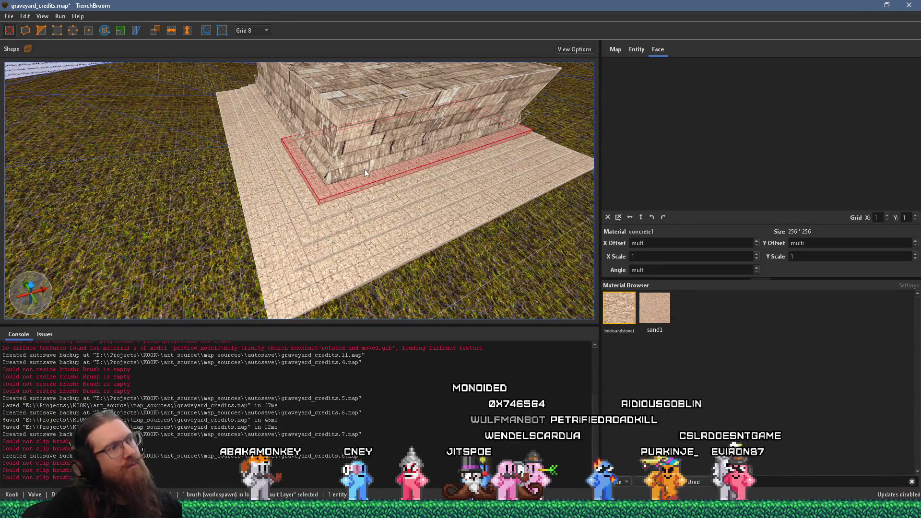
mouse_move(347, 196)
left_mouse_down()
mouse_move(357, 273)
mouse_move(307, 243)
mouse_move(379, 188)
left_mouse_up()
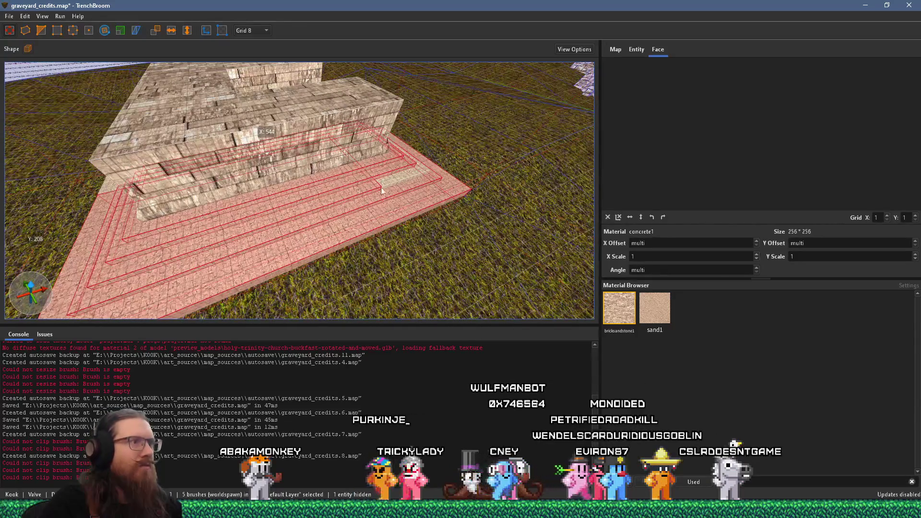
left_click(379, 188)
mouse_move(270, 187)
left_mouse_down()
mouse_move(417, 186)
mouse_move(313, 200)
mouse_move(455, 162)
left_mouse_up()
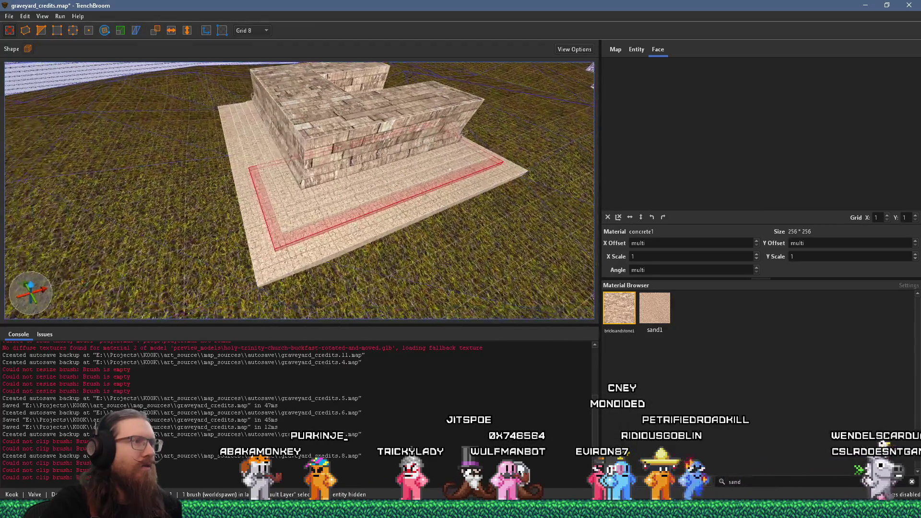
key("Escape")
left_click_drag(316, 188, 318, 236)
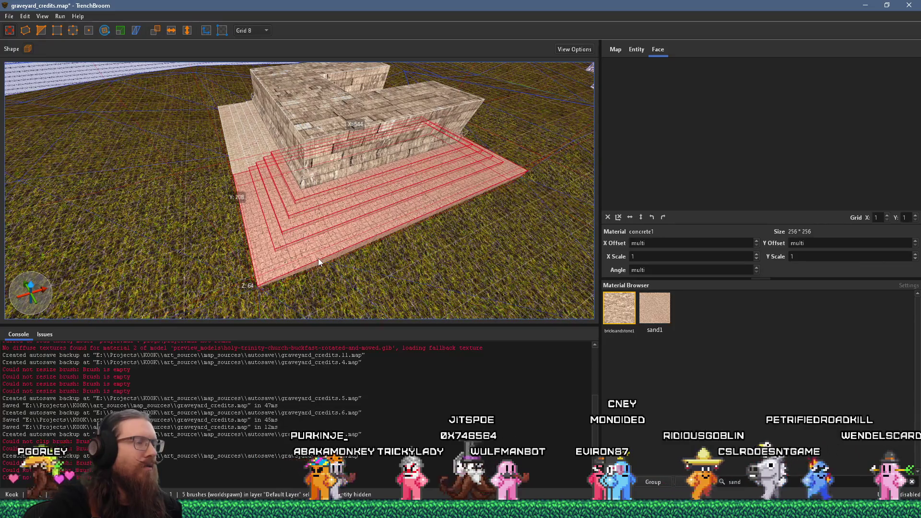
scroll(365, 239, "up", 4)
mouse_move(364, 182)
left_mouse_down()
mouse_move(163, 263)
mouse_move(139, 300)
mouse_move(235, 226)
mouse_move(160, 125)
mouse_move(215, 39)
mouse_move(248, 17)
mouse_move(186, 3)
left_mouse_up()
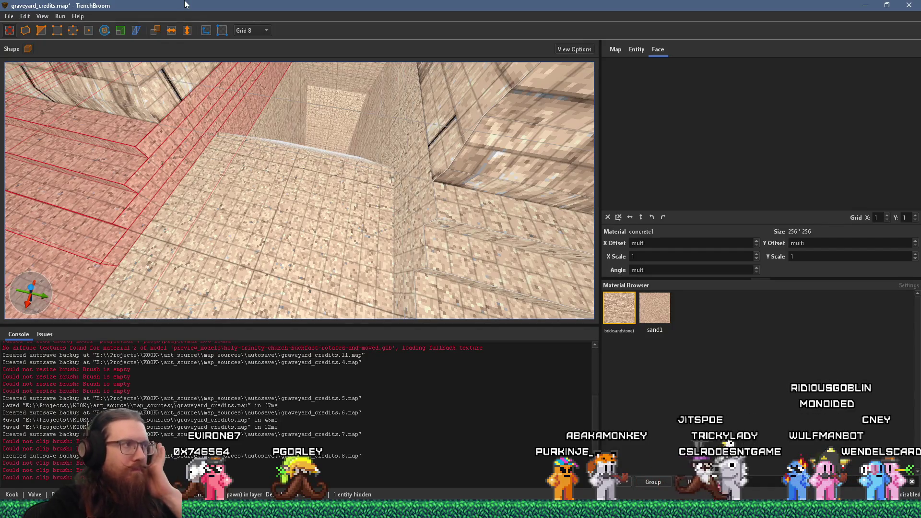
left_click_drag(243, 171, 194, 82)
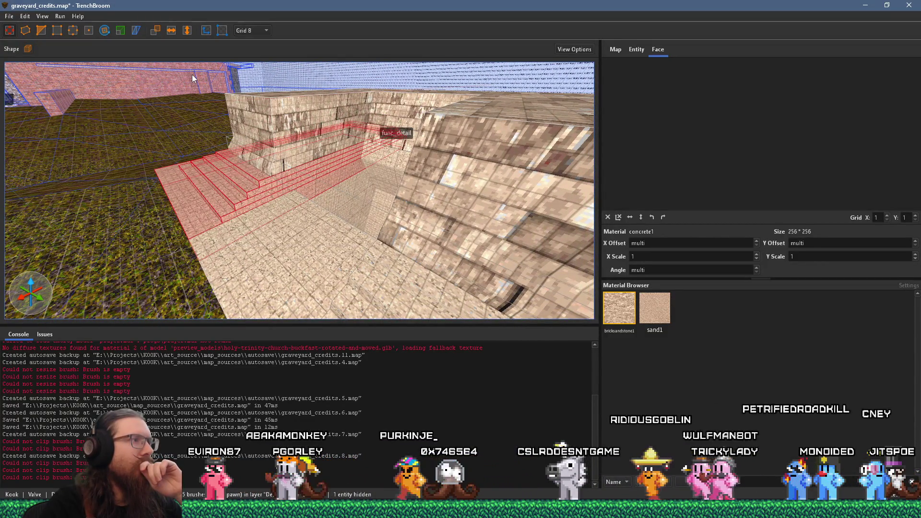
key("w")
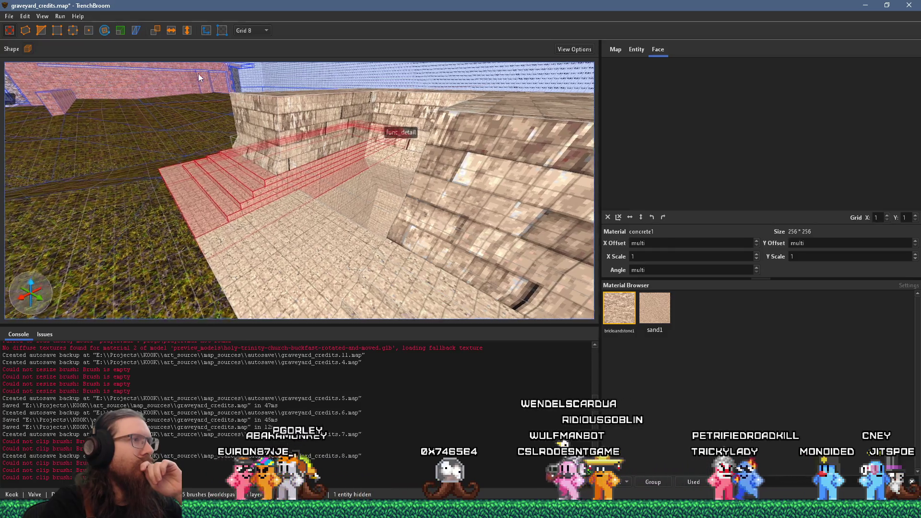
key("w")
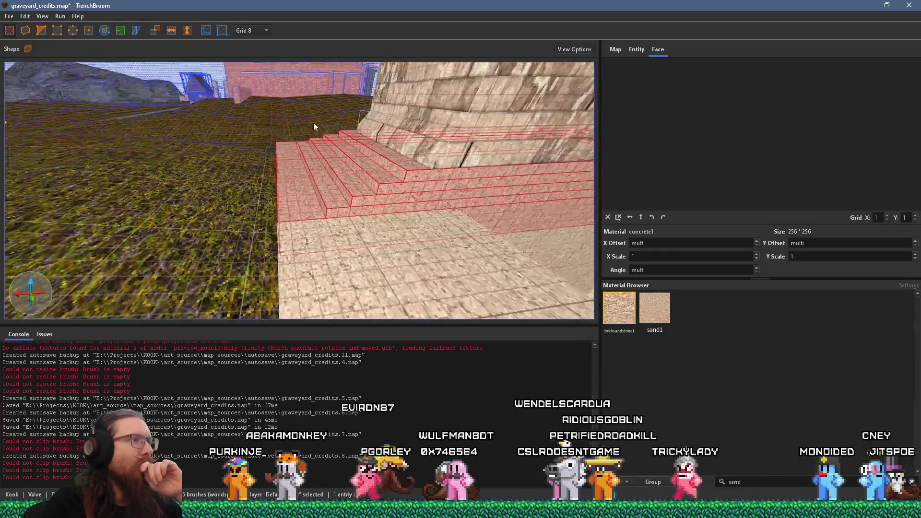
key("w")
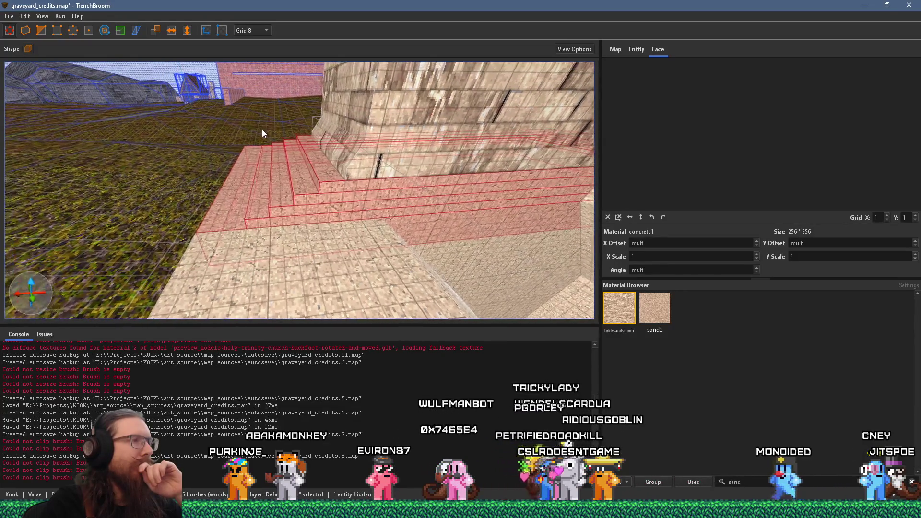
left_click_drag(308, 201, 331, 191)
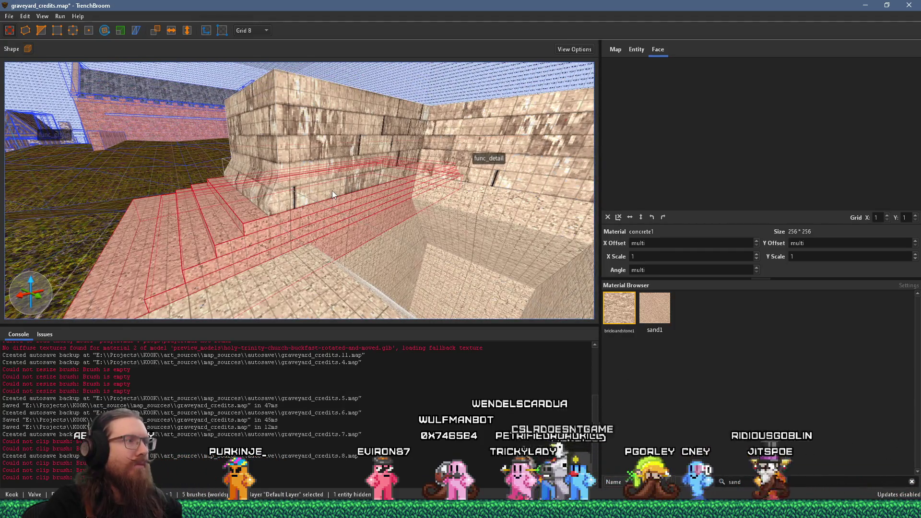
key("Escape")
scroll(308, 229, "down", 5)
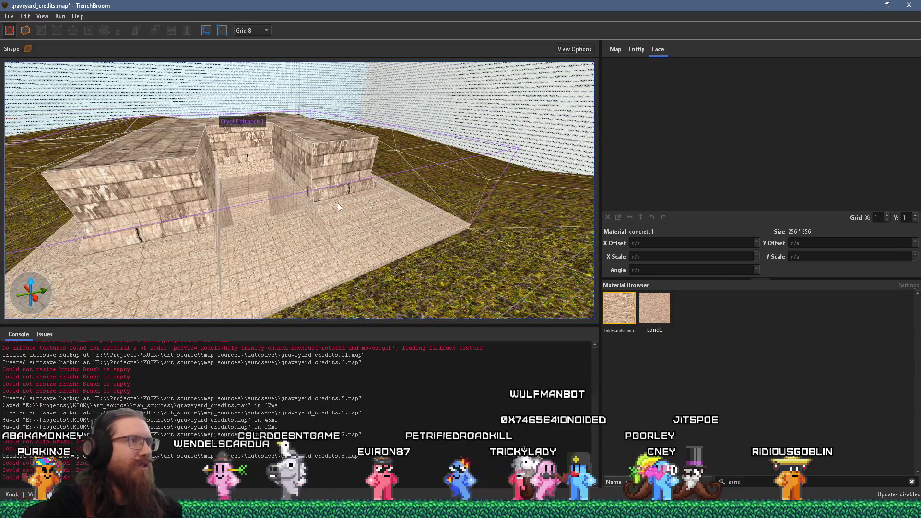
- Drag the Crypt Entrance 1 group forward and to the right on the grass
left_click(337, 203)
scroll(281, 205, "up", 4)
scroll(281, 204, "up", 6)
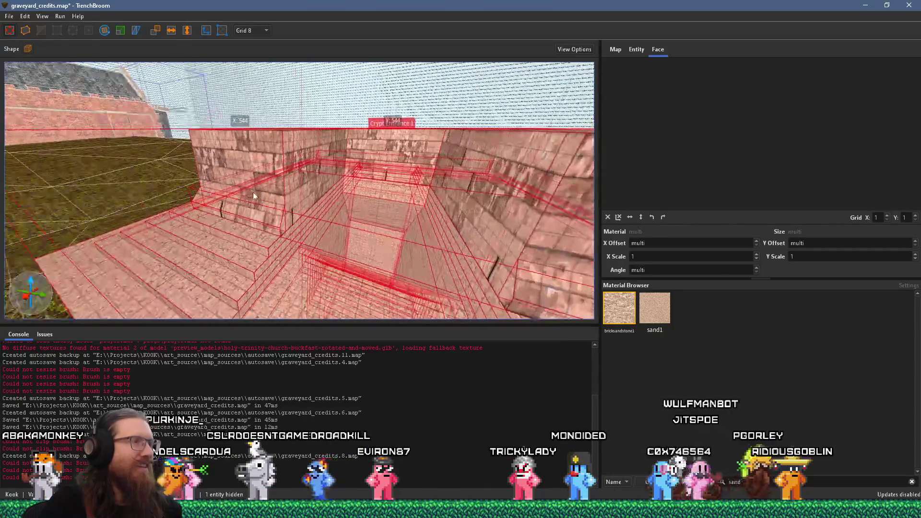
scroll(277, 212, "down", 8)
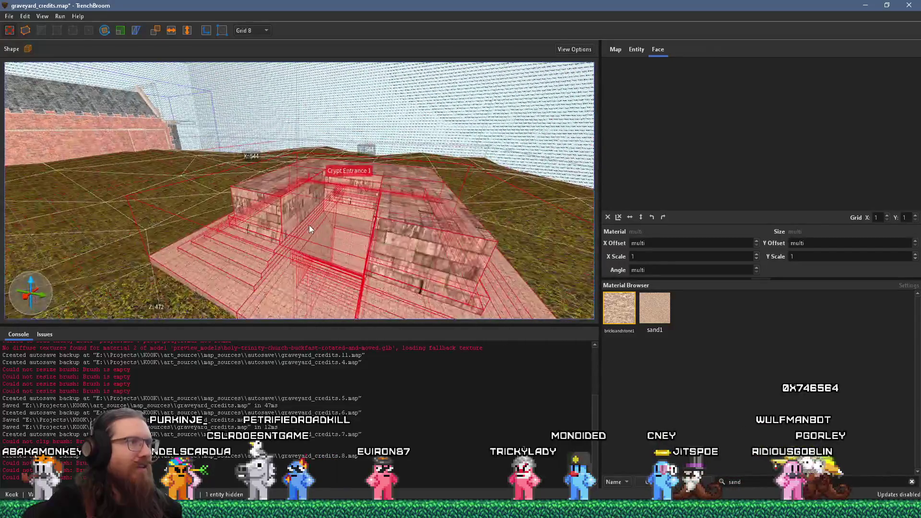
left_click_drag(309, 213, 375, 228)
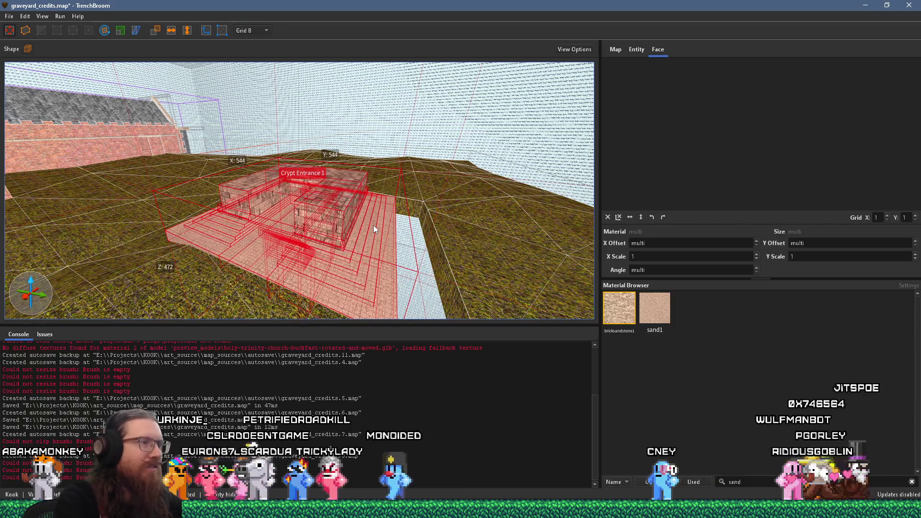
- Zoom the camera into the pit and select a concrete brush inside the crypt
scroll(374, 228, "up", 10)
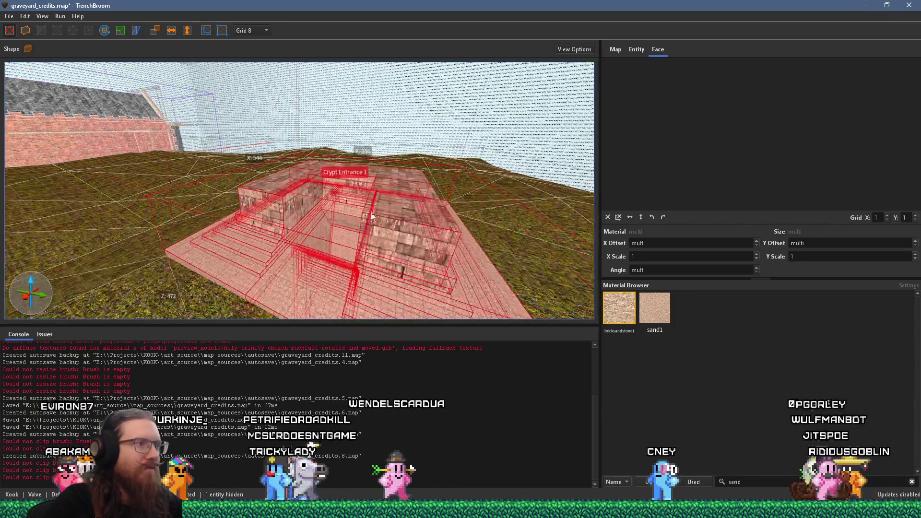
scroll(336, 247, "up", 5)
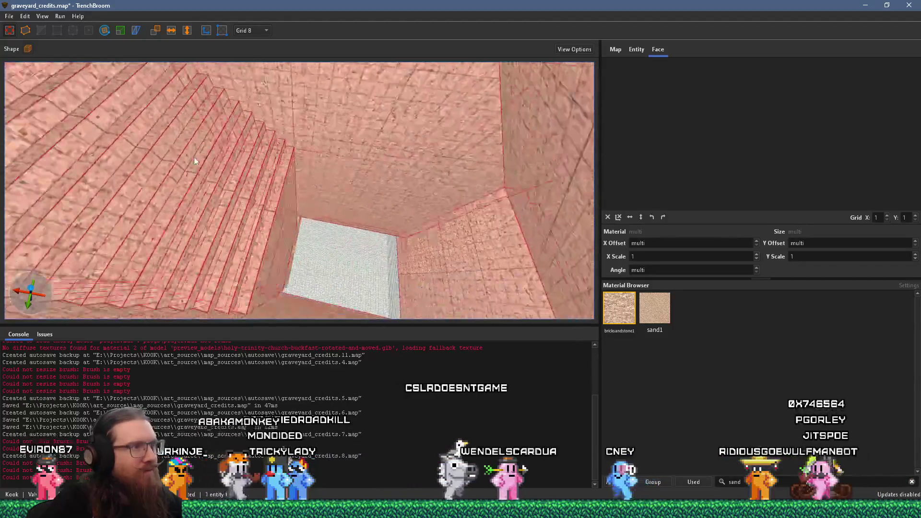
scroll(225, 105, "down", 10)
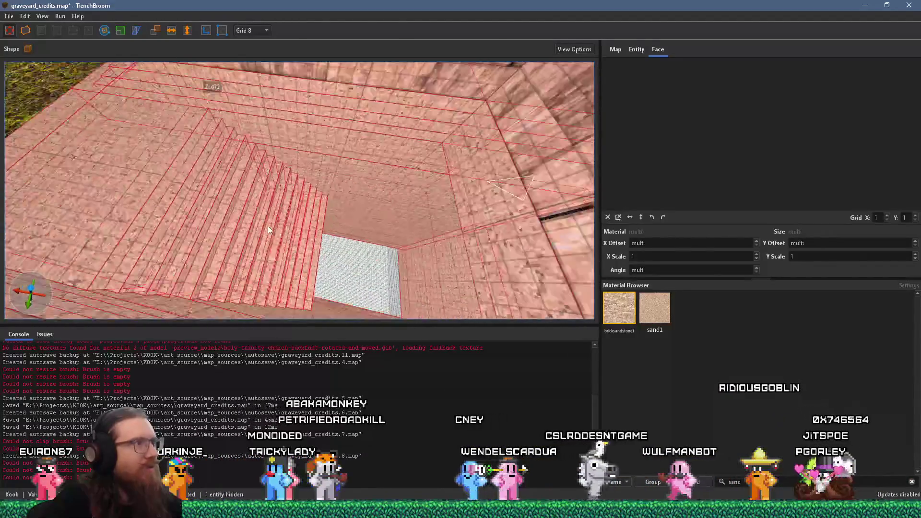
scroll(460, 148, "up", 8)
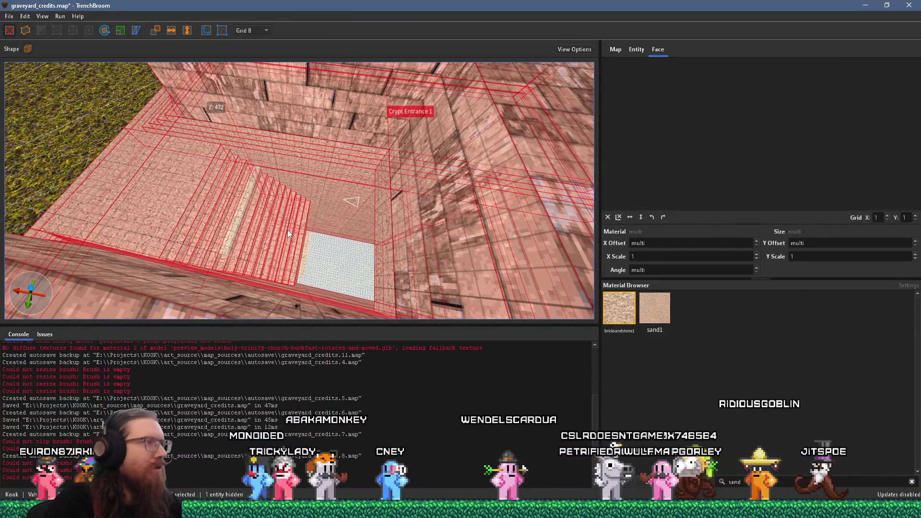
scroll(289, 234, "up", 2)
scroll(288, 234, "up", 6)
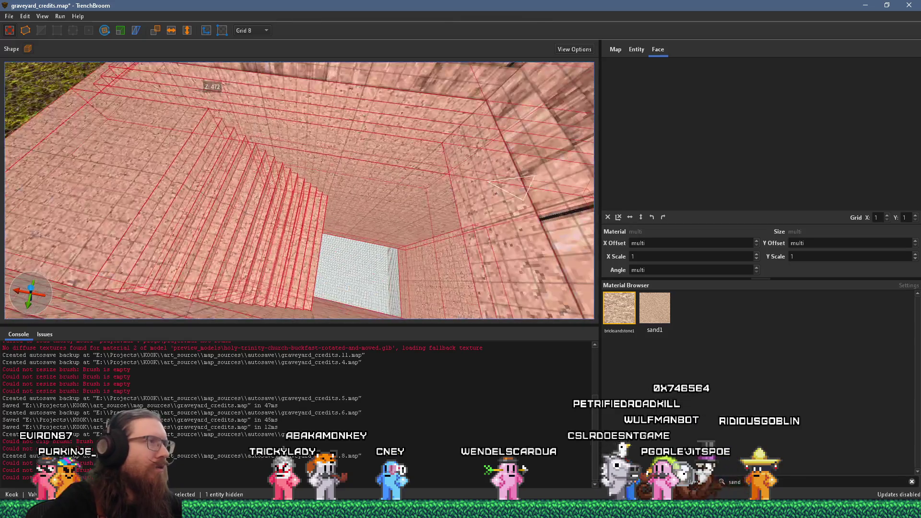
scroll(288, 217, "up", 10)
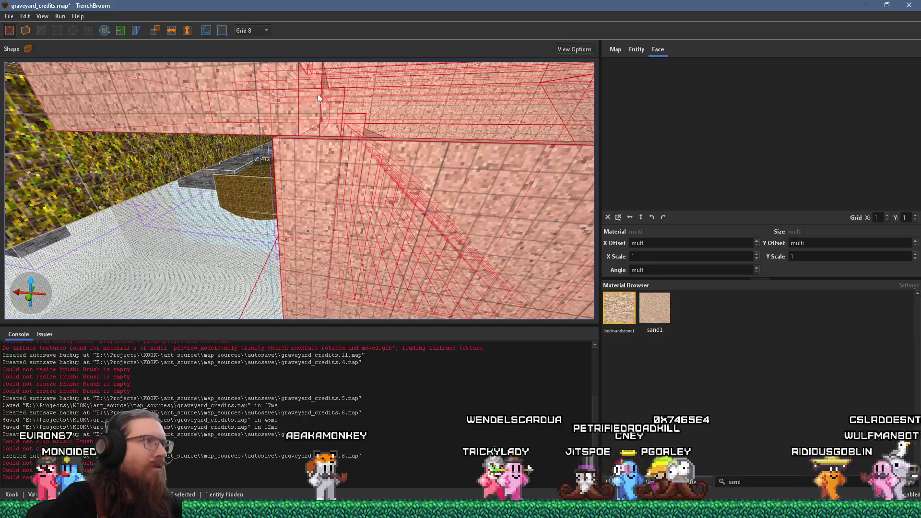
scroll(336, 103, "up", 8)
scroll(343, 113, "up", 8)
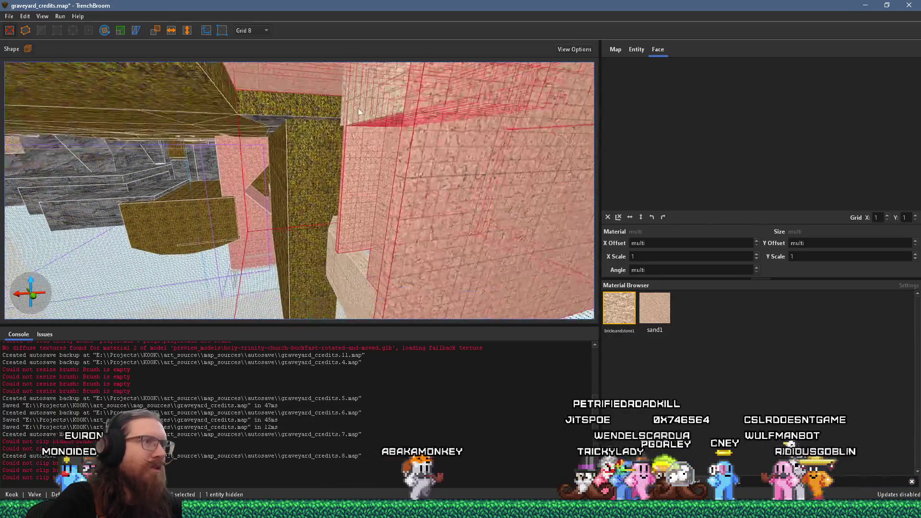
left_click(410, 117)
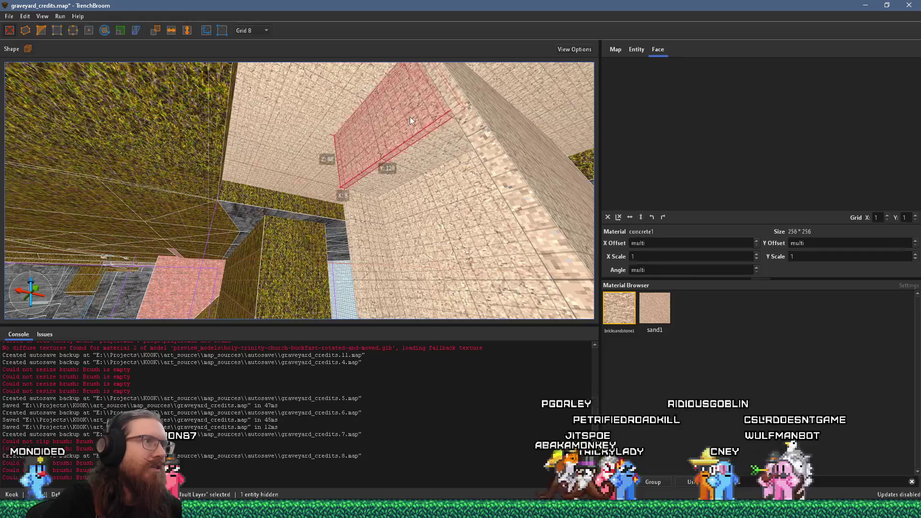
- Select the thin concrete strip brush lying along the crypt steps
key("Escape")
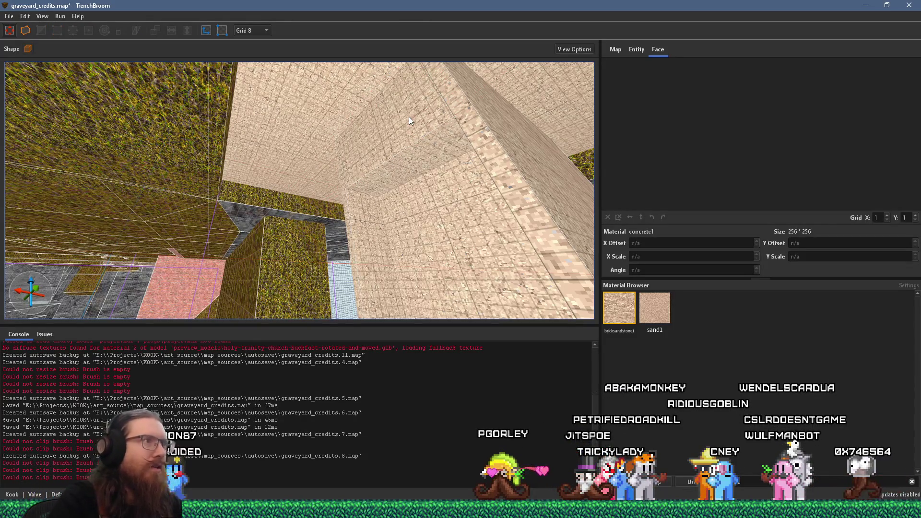
scroll(353, 161, "up", 5)
mouse_move(360, 204)
left_mouse_down()
mouse_move(332, 251)
mouse_move(296, 277)
mouse_move(283, 237)
mouse_move(260, 246)
mouse_move(255, 233)
mouse_move(184, 192)
mouse_move(246, 211)
mouse_move(172, 165)
mouse_move(143, 131)
mouse_move(188, 146)
left_mouse_up()
scroll(283, 236, "down", 3)
key("ctrl+a")
left_click(172, 165)
mouse_move(223, 171)
left_mouse_down()
mouse_move(281, 187)
mouse_move(226, 138)
mouse_move(198, 176)
mouse_move(205, 167)
mouse_move(208, 179)
mouse_move(244, 195)
left_mouse_up()
left_click(243, 193, "shift")
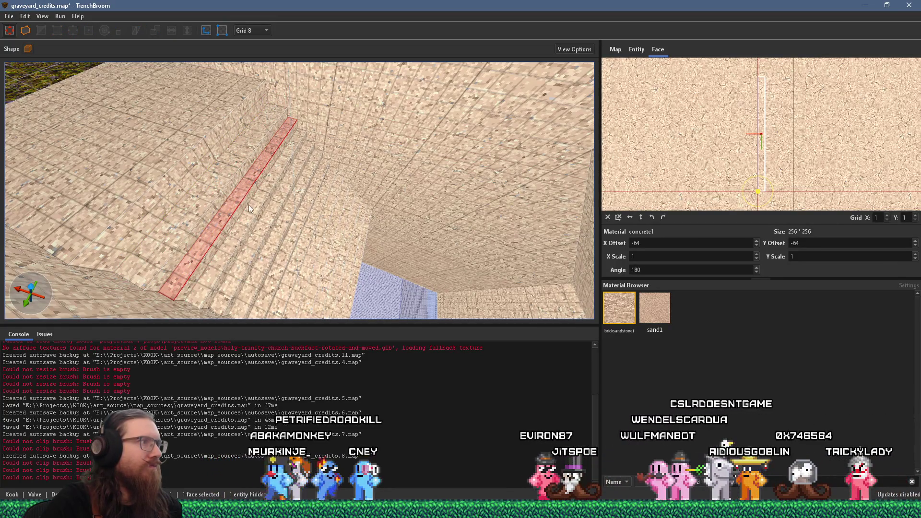
left_click(245, 195)
- Move the concrete strip down one step and back up onto the higher step, then deselect
mouse_move(239, 196)
left_mouse_down()
mouse_move(169, 131)
mouse_move(214, 176)
left_mouse_up()
mouse_move(235, 138)
left_mouse_down()
mouse_move(248, 179)
mouse_move(258, 179)
mouse_move(287, 226)
mouse_move(298, 229)
mouse_move(309, 195)
mouse_move(314, 208)
left_mouse_up()
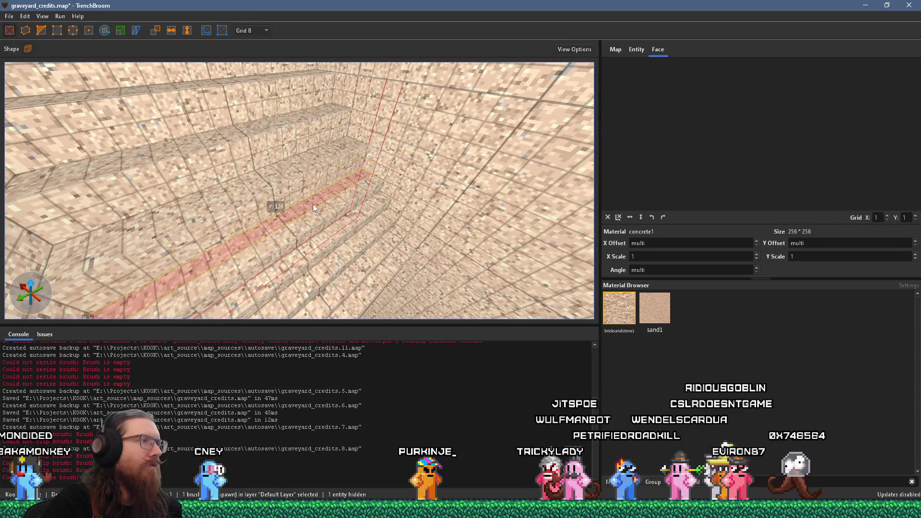
mouse_move(320, 239)
left_mouse_down()
mouse_move(338, 245)
mouse_move(339, 198)
mouse_move(341, 211)
mouse_move(275, 179)
left_mouse_up()
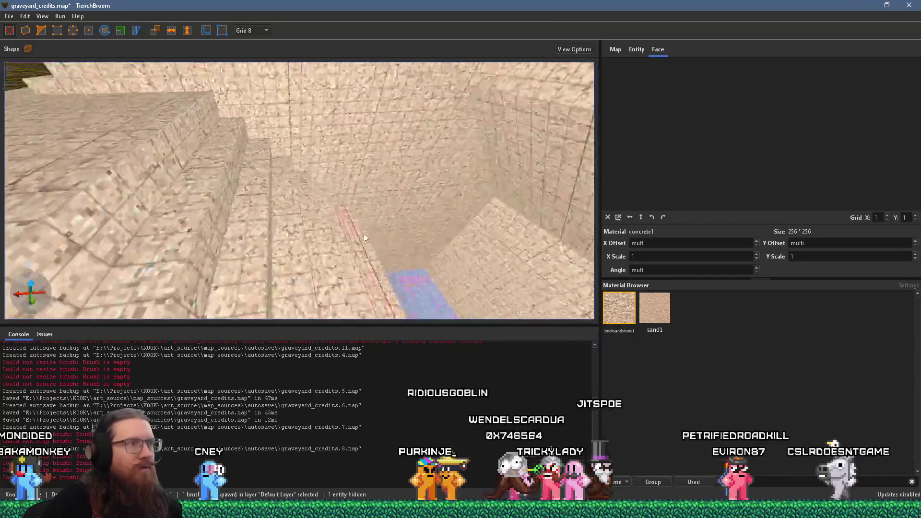
key("Escape")
key("w")
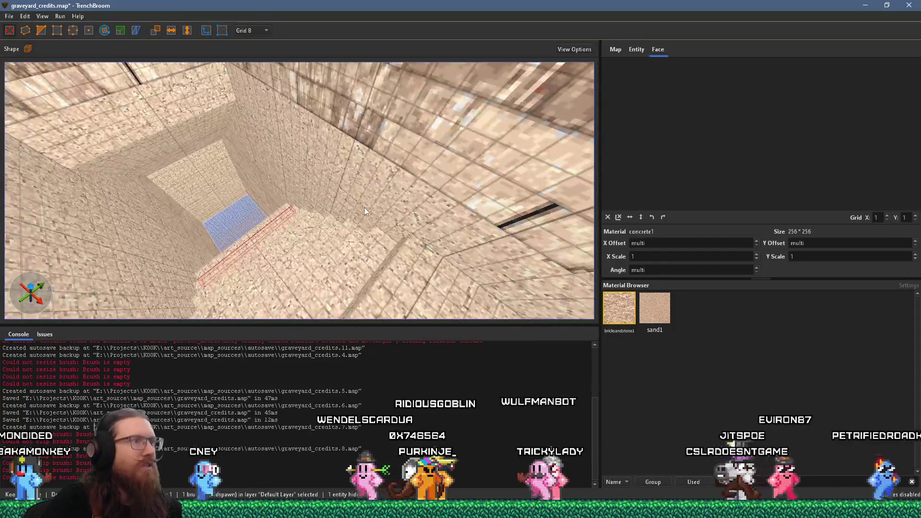
scroll(312, 224, "down", 3)
left_click(9, 17)
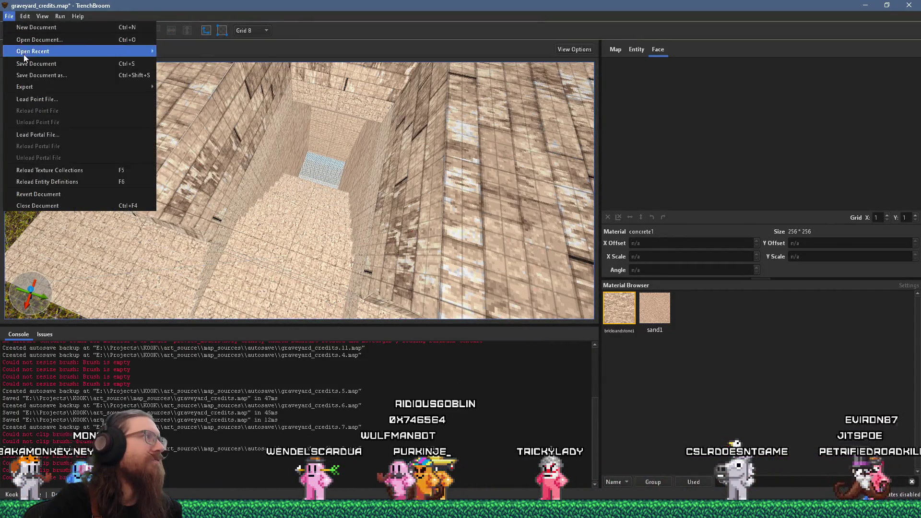
- Save graveyard_credits.map and compile it to BSP with the qbsp profile, exiting with code 0
left_click(43, 49)
left_click(60, 16)
left_click(82, 27)
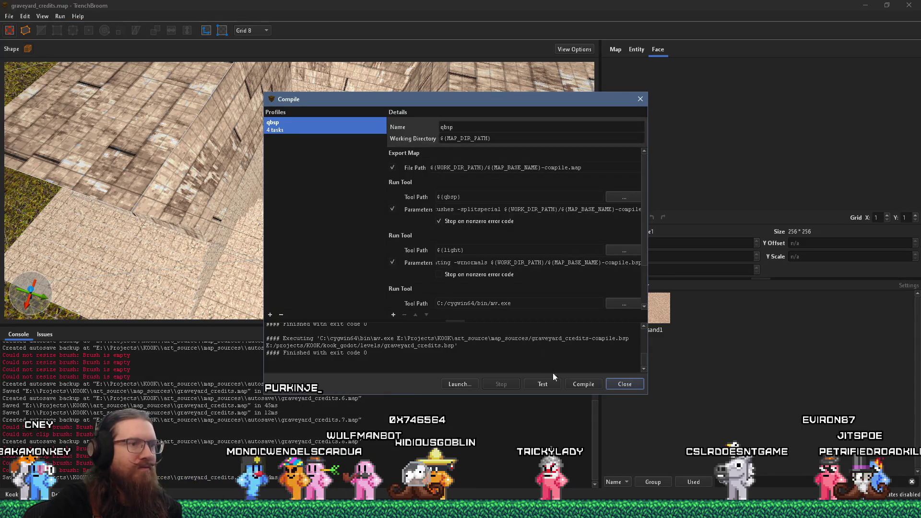
left_click(584, 386)
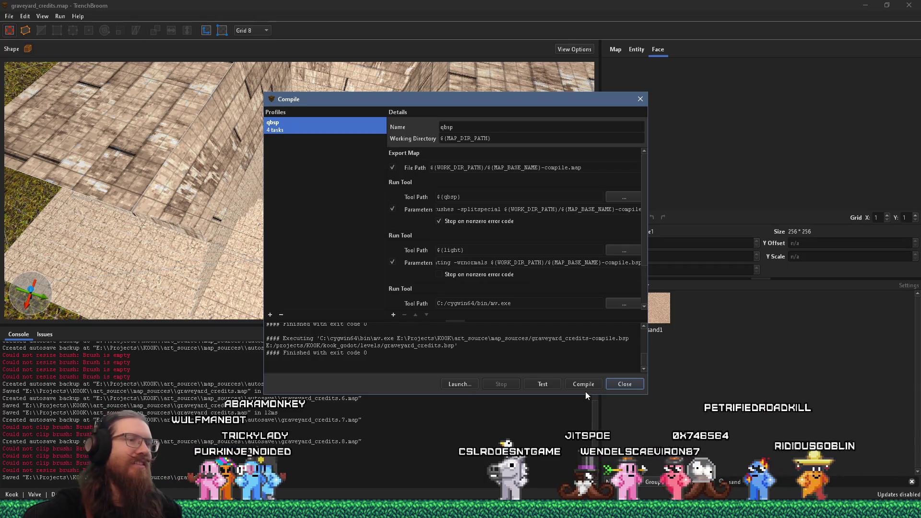
left_click(619, 382)
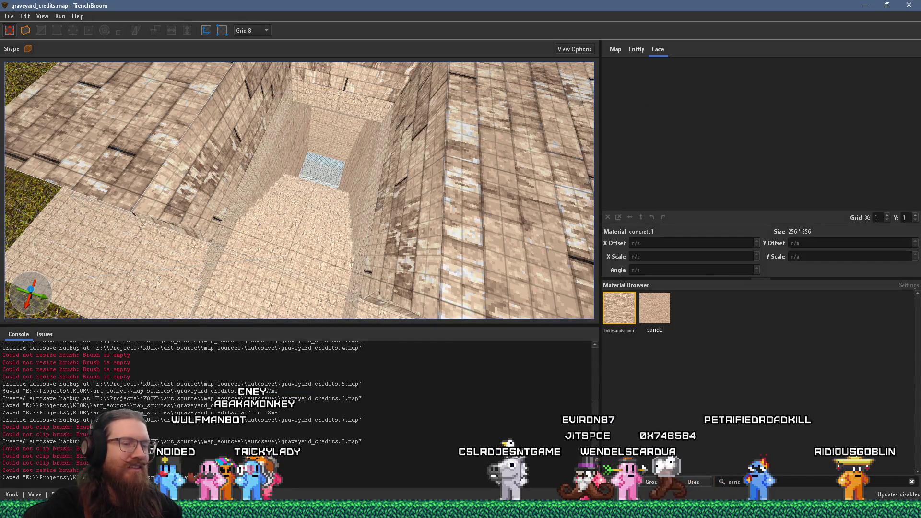
left_click(647, 513)
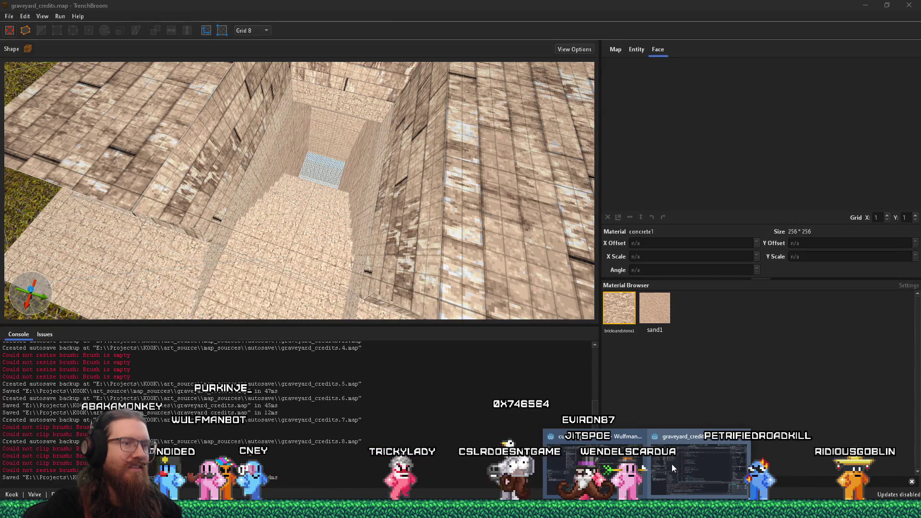
- Launch the KOOK project from Godot and walk across the grass up to the crypt's lit doorway
left_click(671, 463)
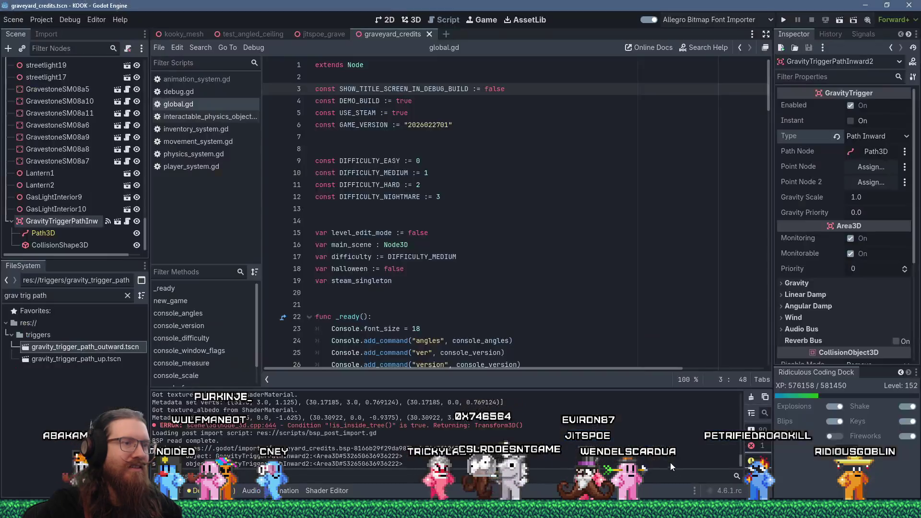
left_click(786, 22)
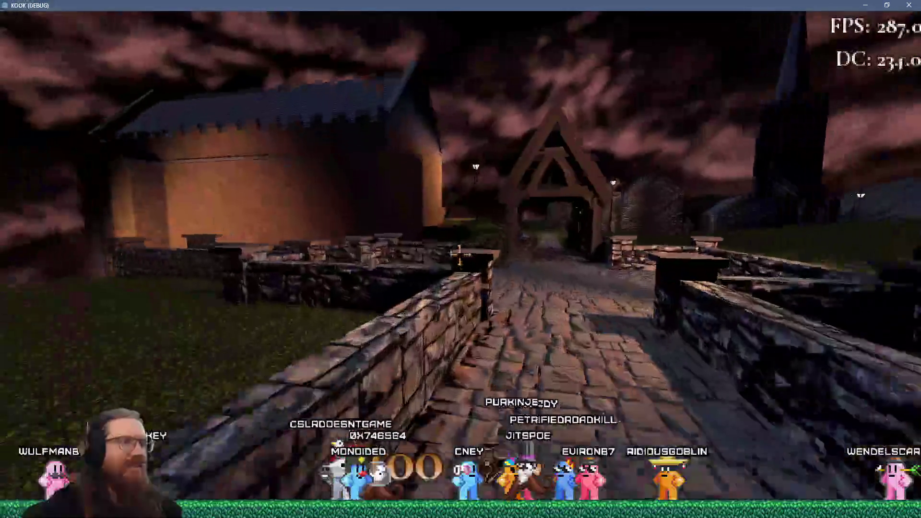
key("w")
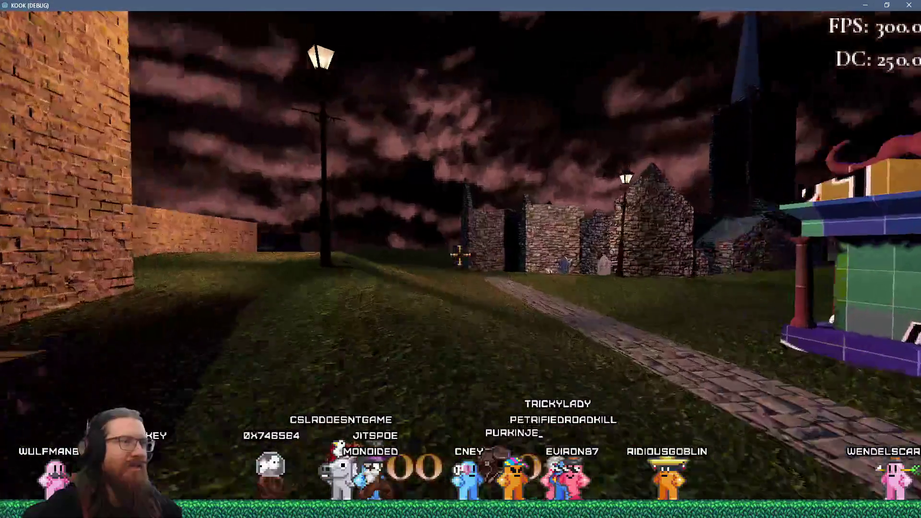
key("w")
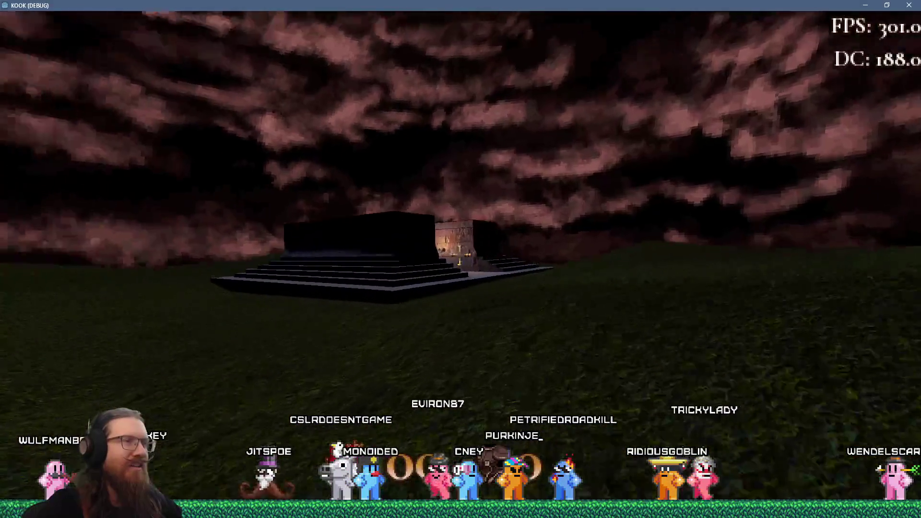
key("w")
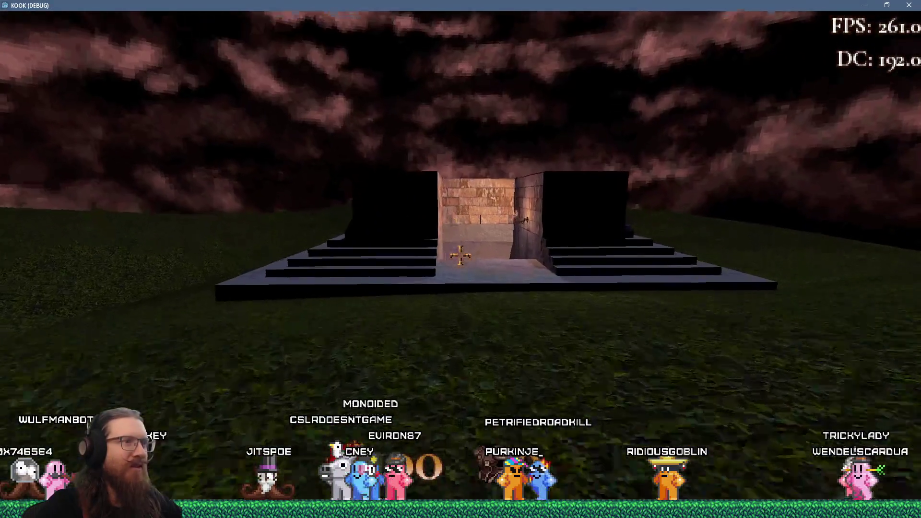
key("w")
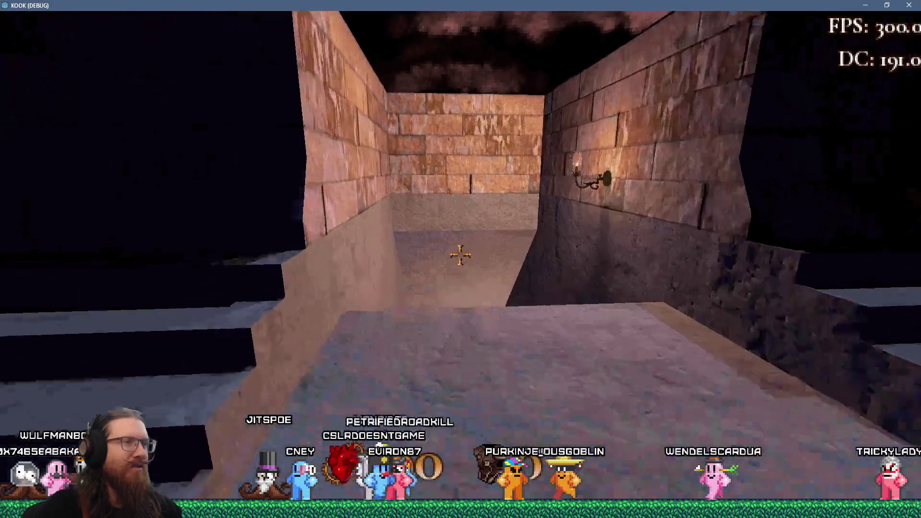
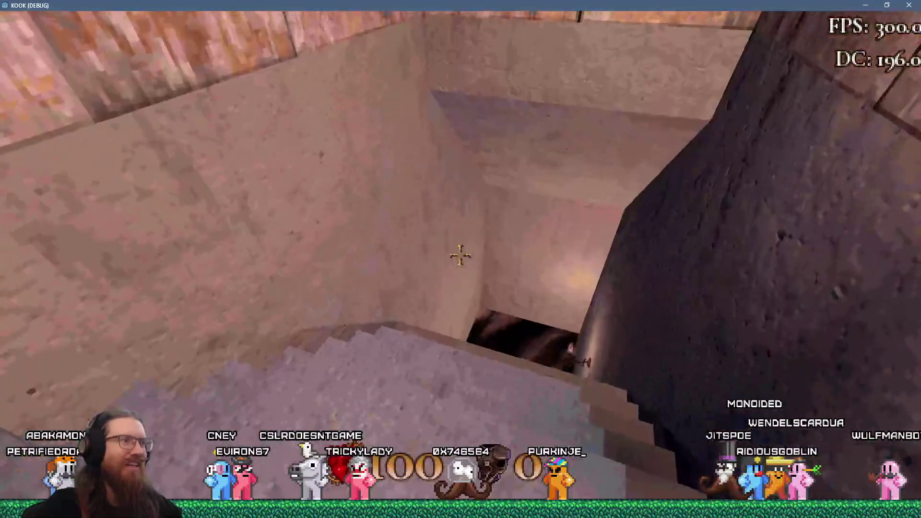
- Walk down the tomb stairway to the lower stairs, then climb back out toward the rocks
key("w")
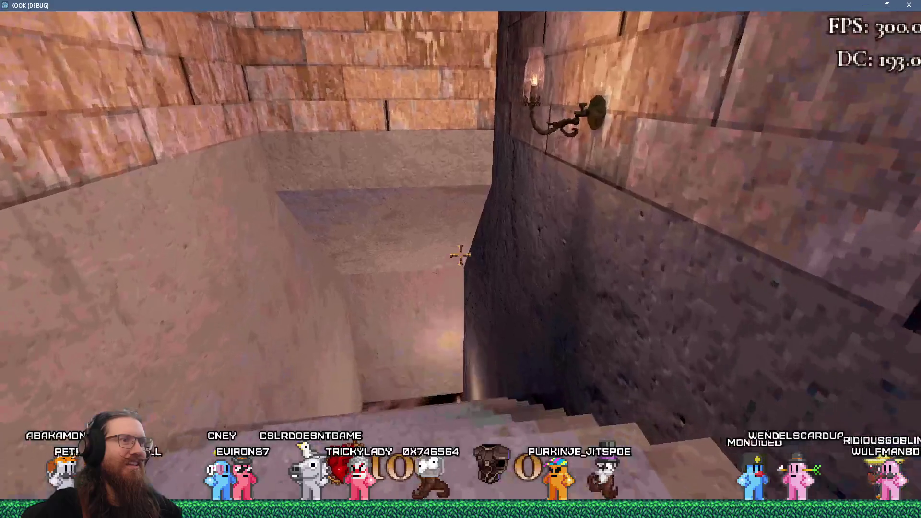
key("w")
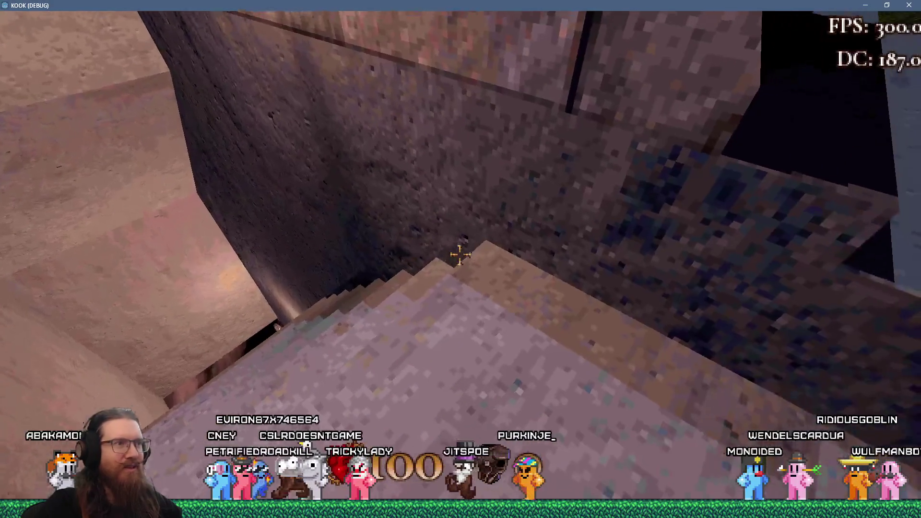
key("w")
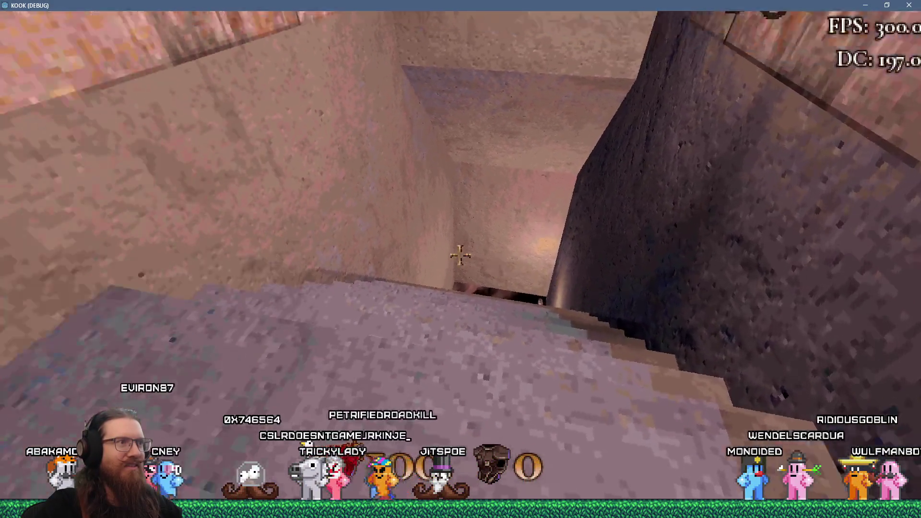
key("w")
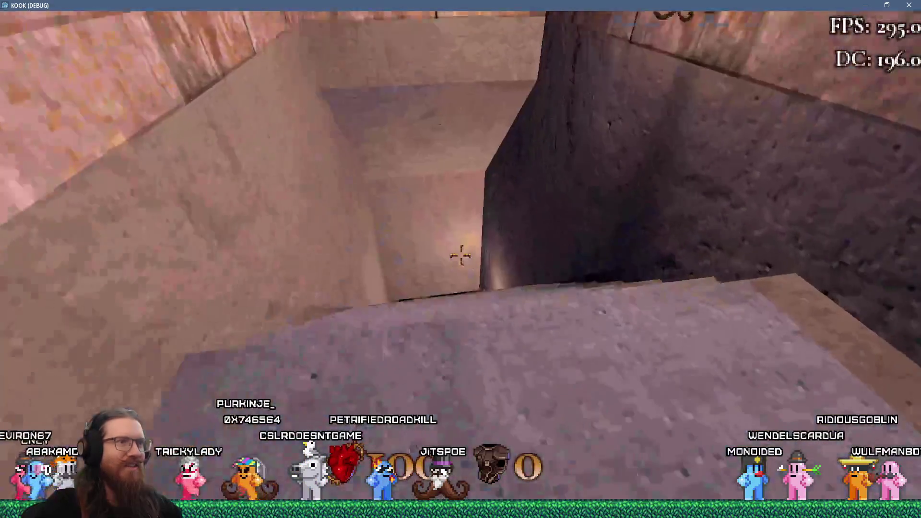
key("w")
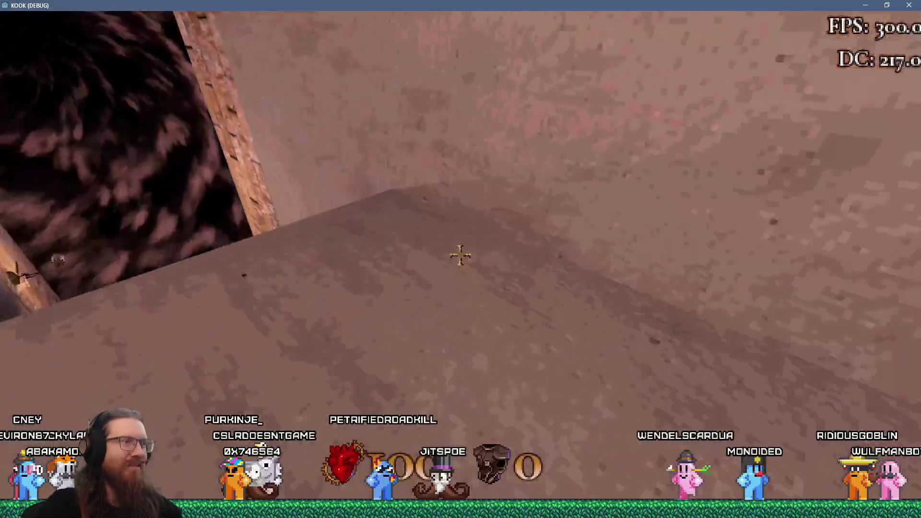
key("w")
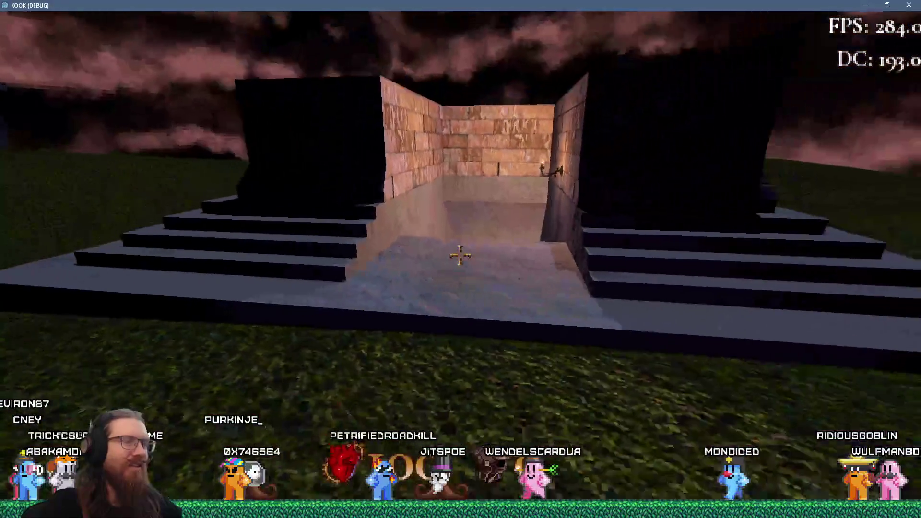
key("w")
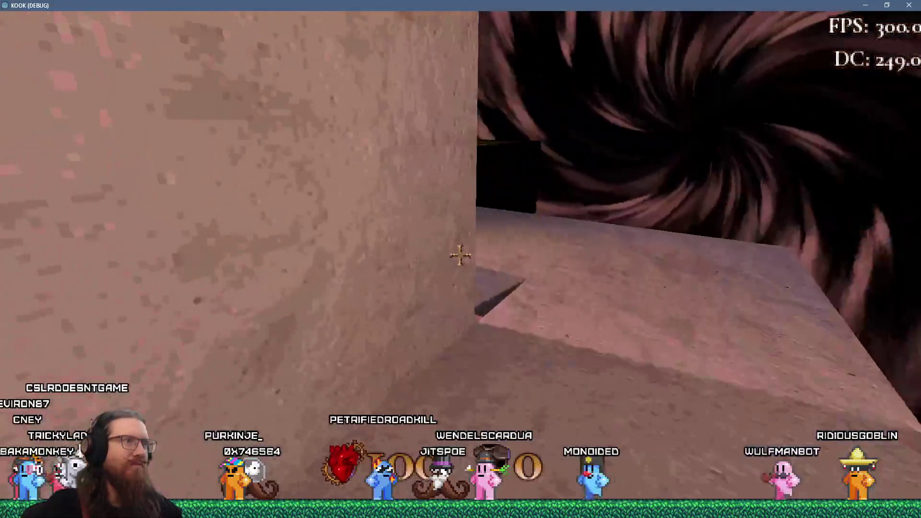
- Walk through the lit castle gateway, past the chapel and along the stone bridge path
key("w")
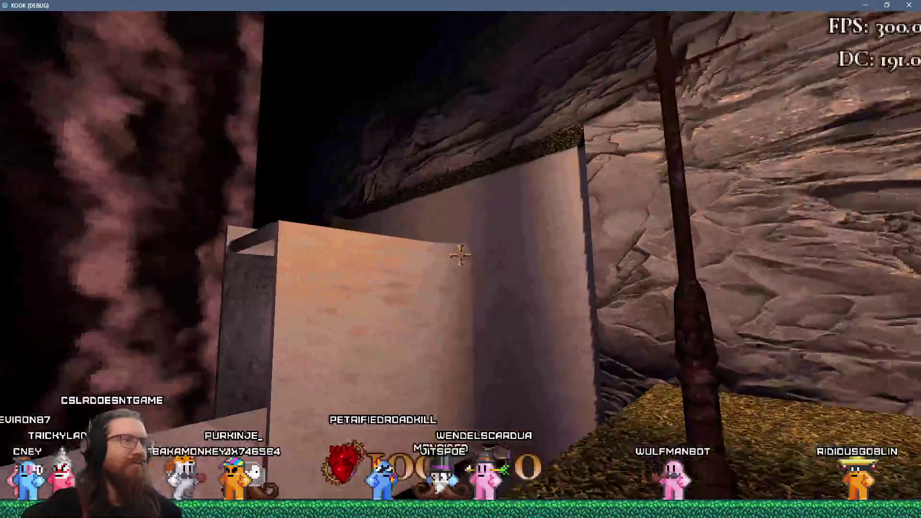
key("w")
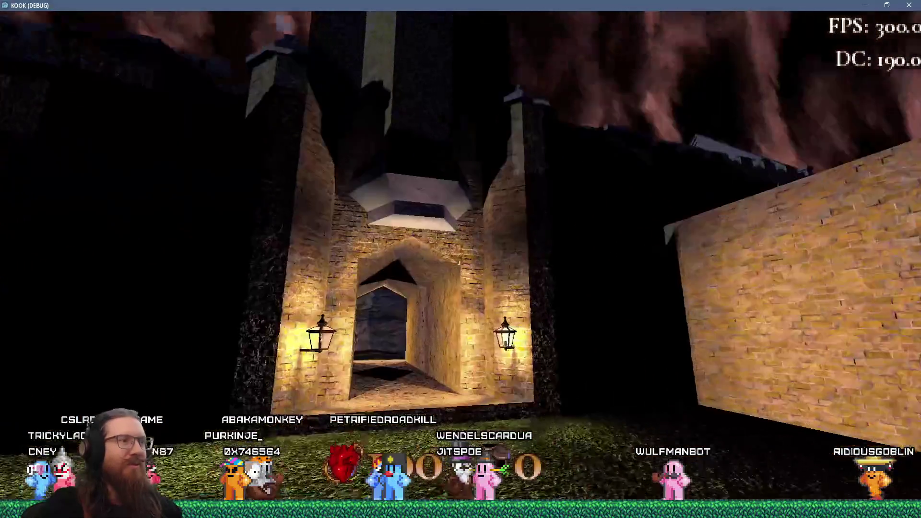
key("w")
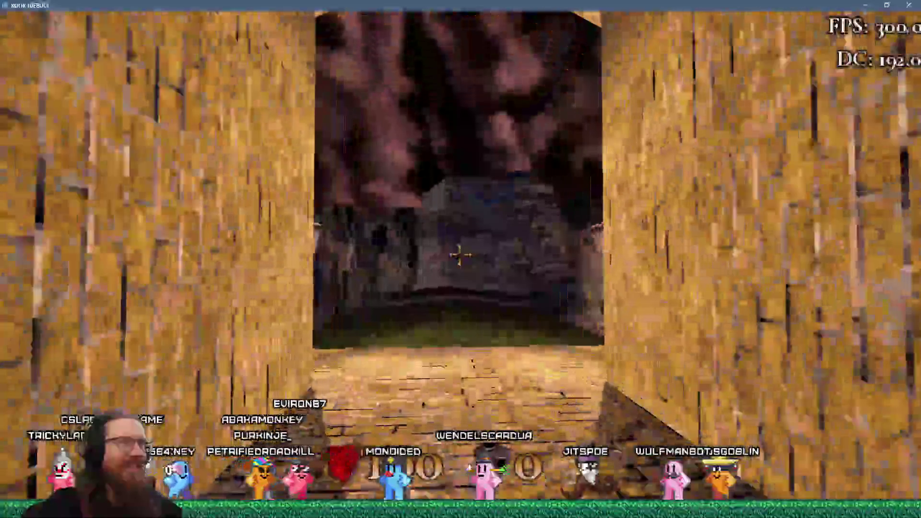
key("w")
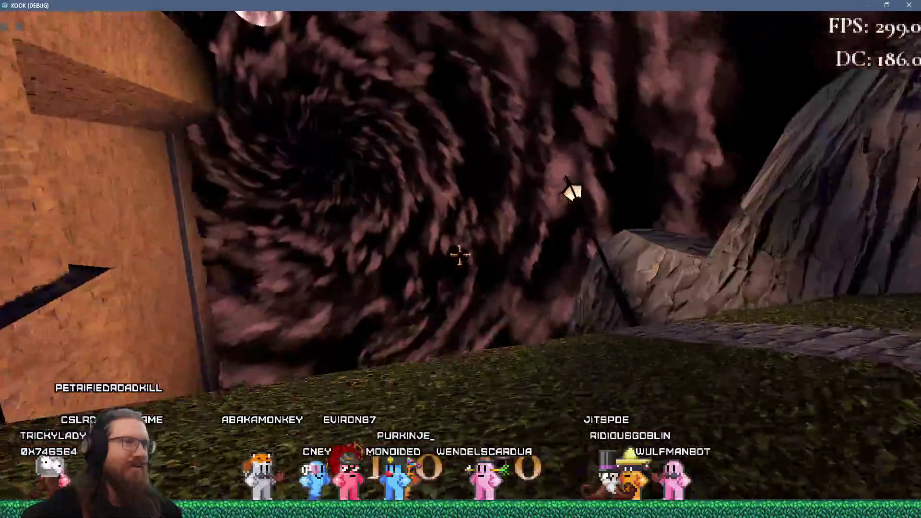
key("w")
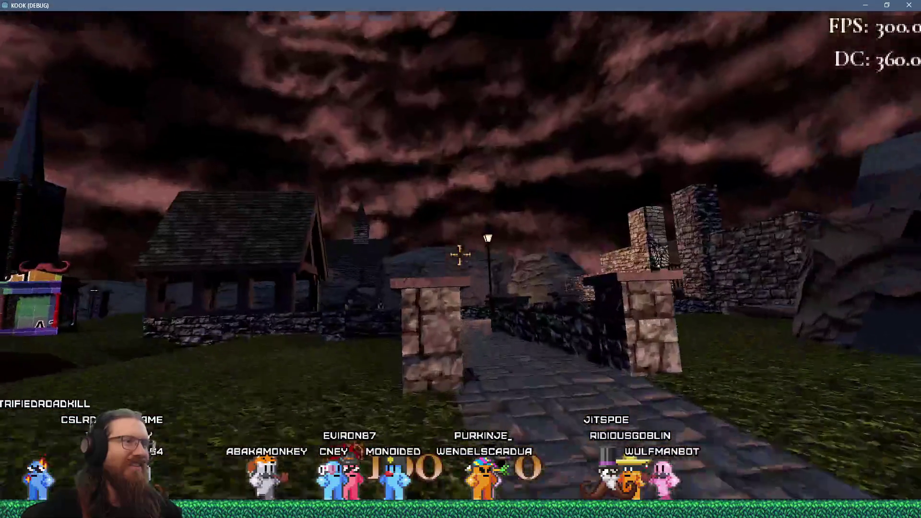
key("w")
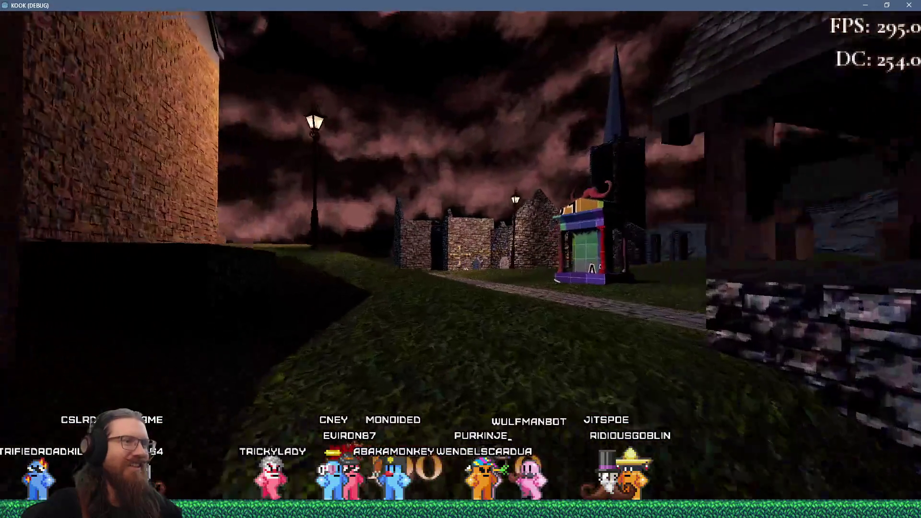
key("w")
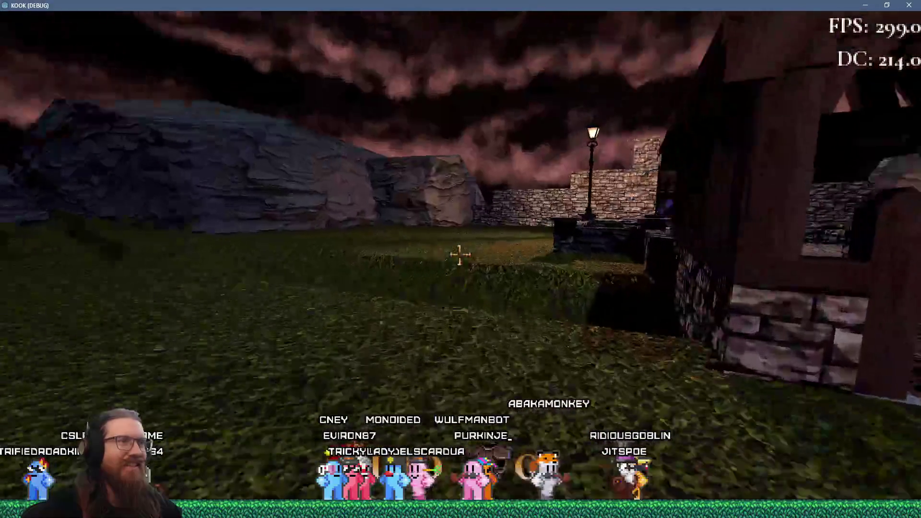
key("w")
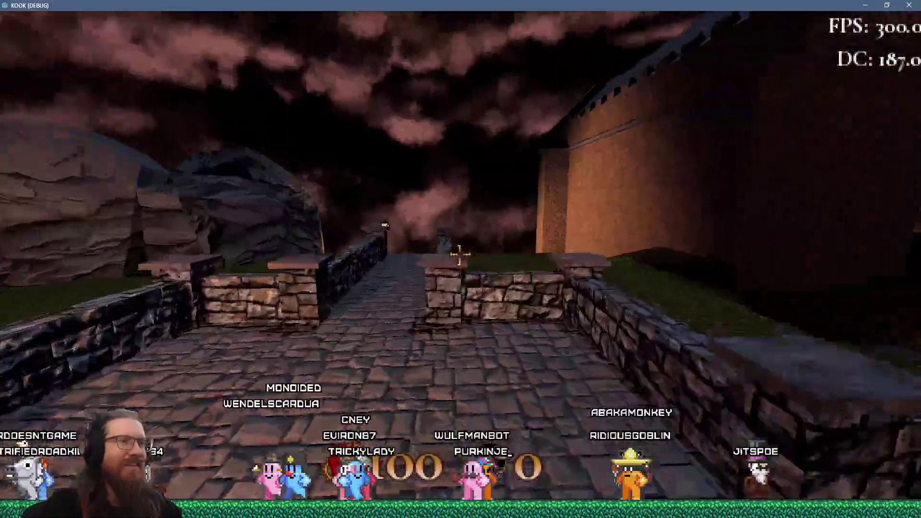
key("w")
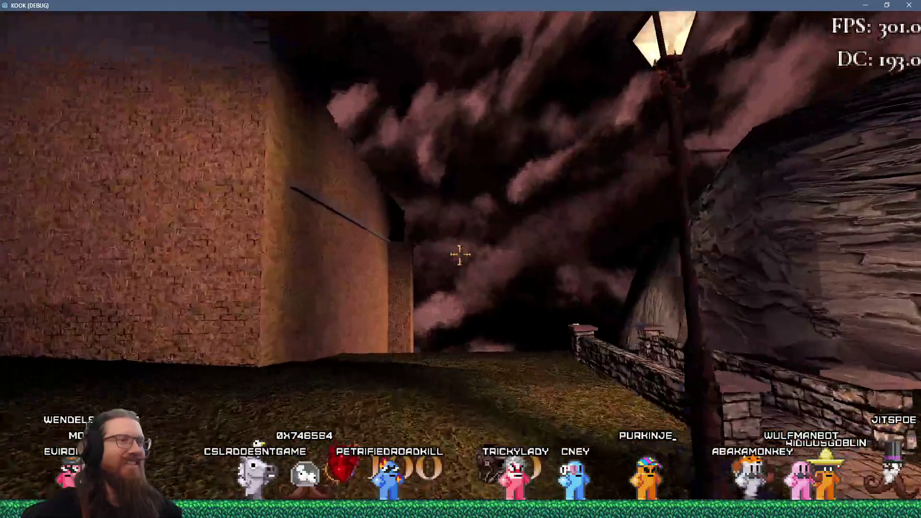
- Go through the brick corridor, climb over the pale block and exit the passage facing the church
key("w")
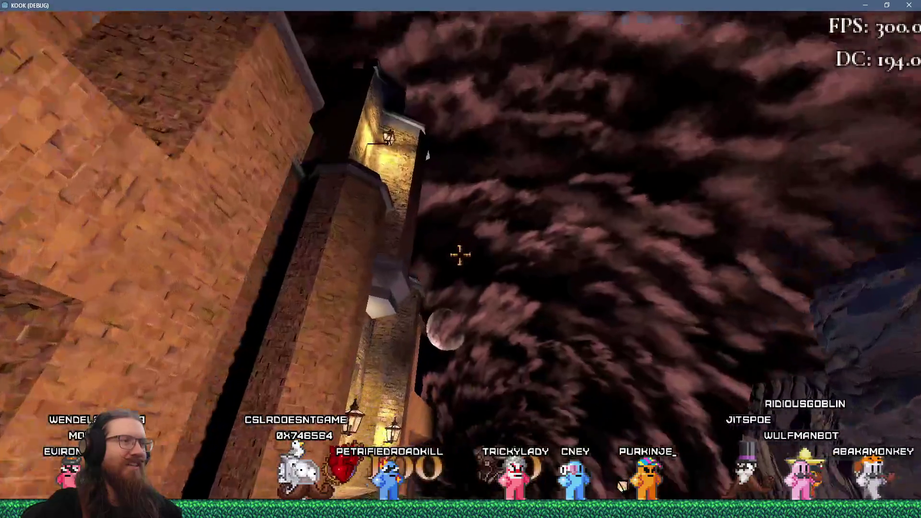
key("w")
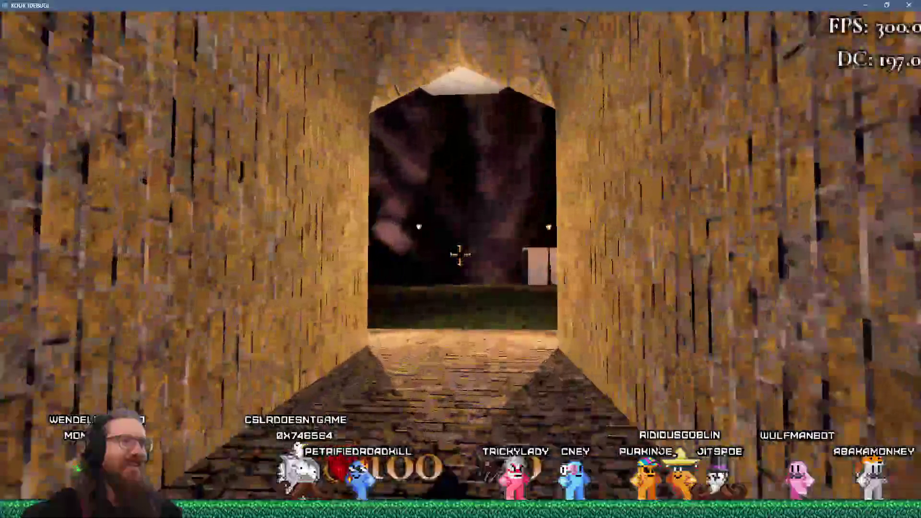
key("w")
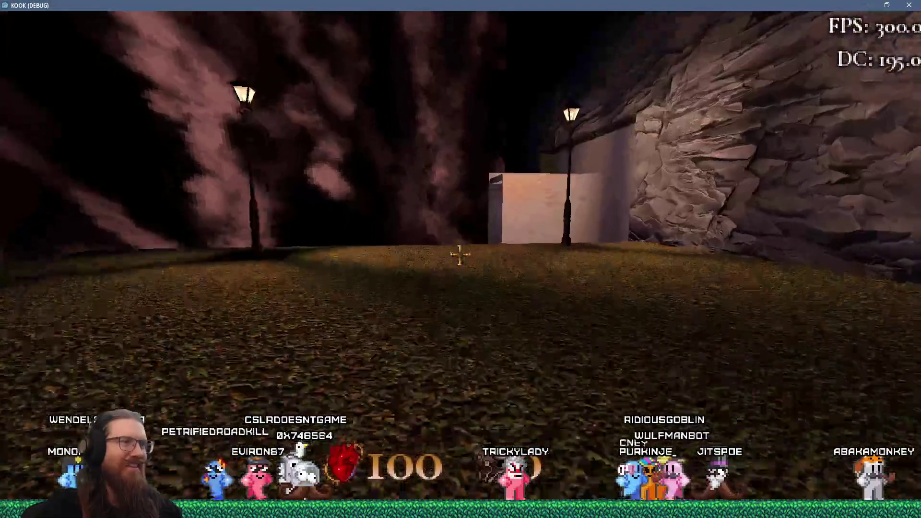
key("w")
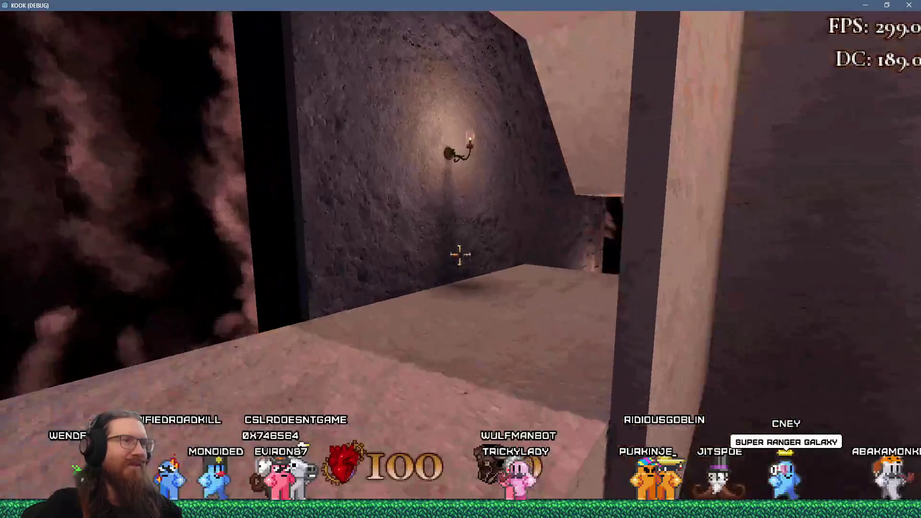
key("w")
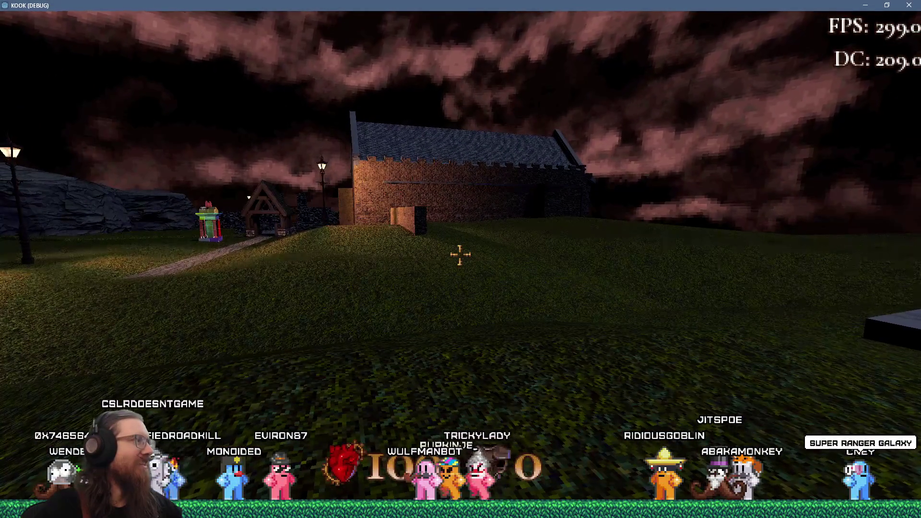
- Cross the churchyard past the stepped stage, gravestones and lamp post to the wooden gate
key("s")
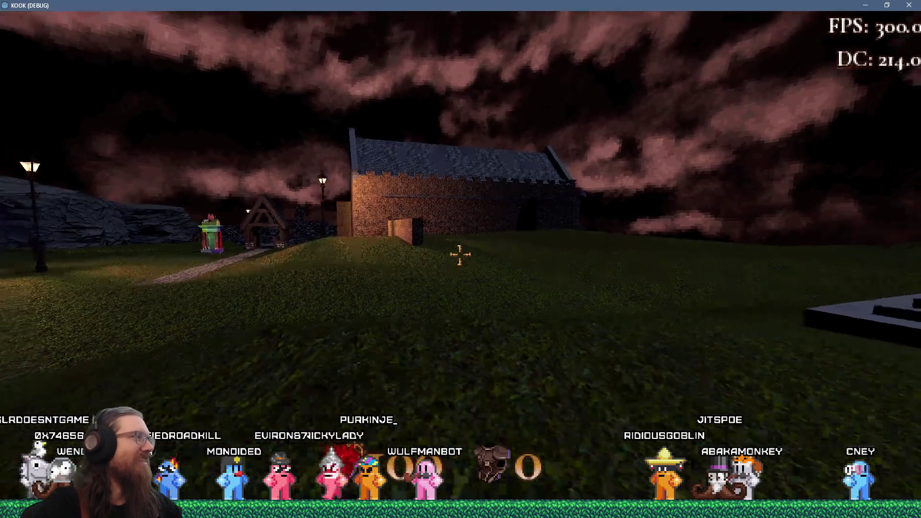
key("w")
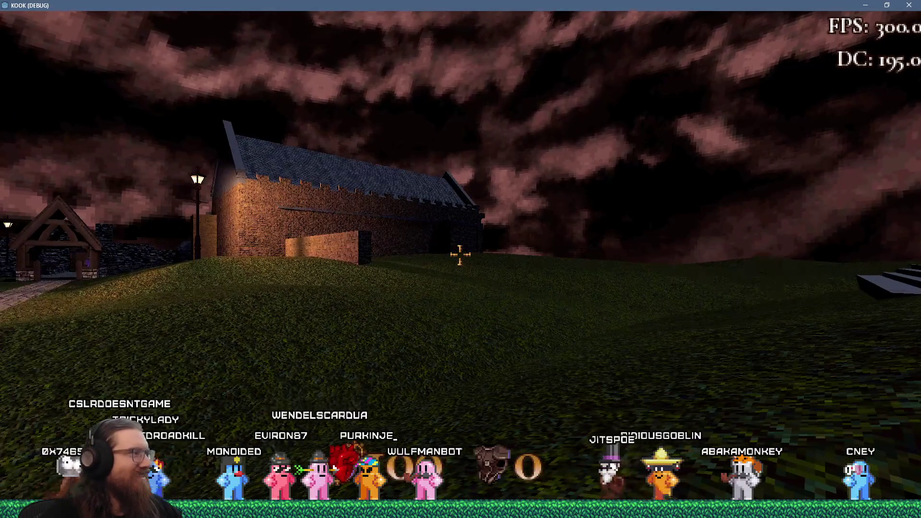
key("w")
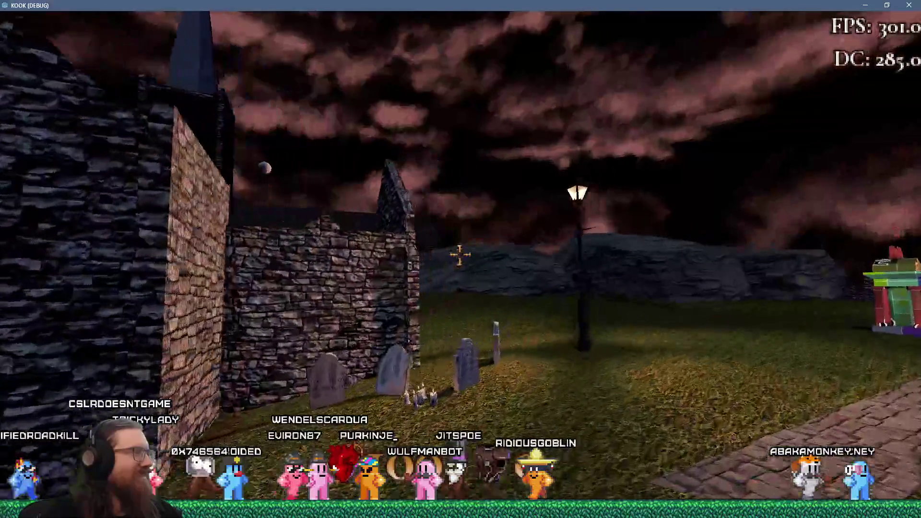
key("w")
key("w")
key("w")
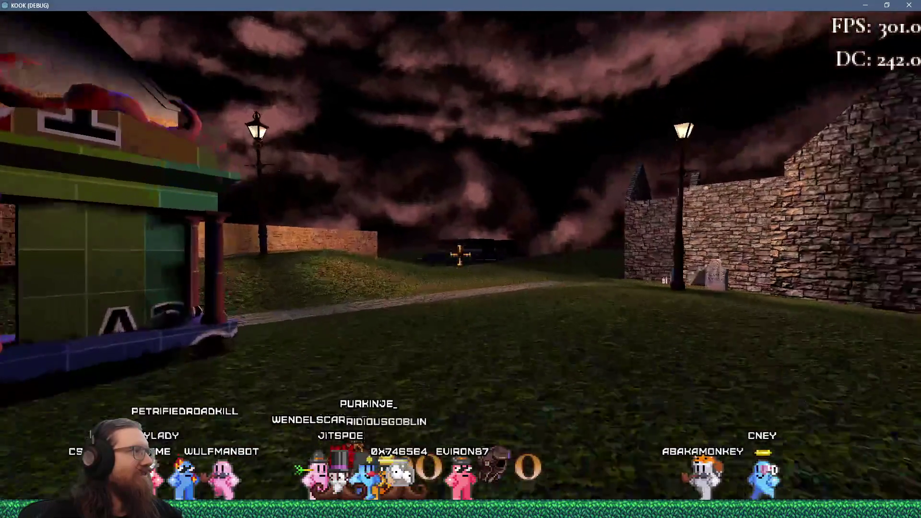
key("w")
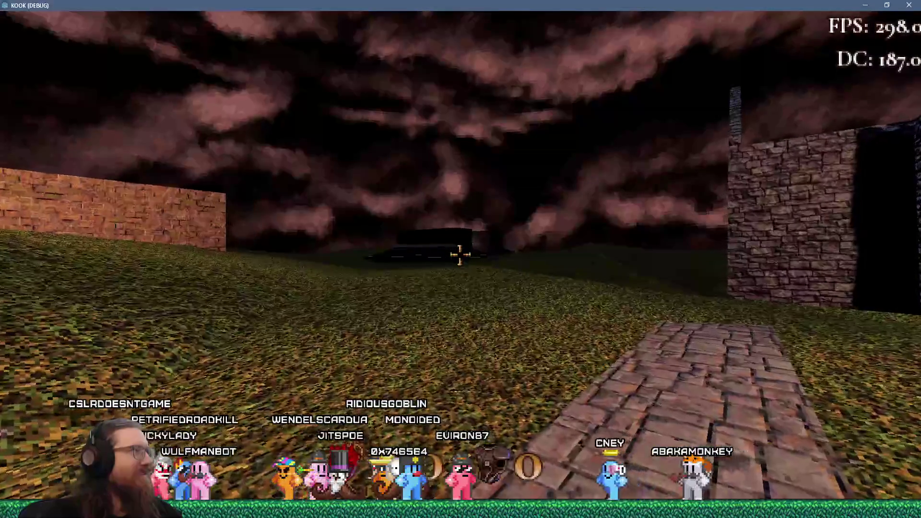
key("w")
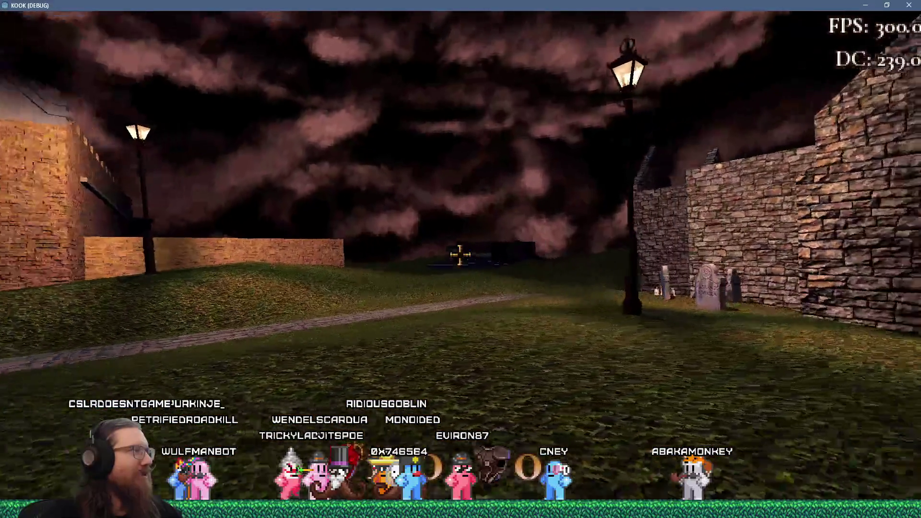
key("w")
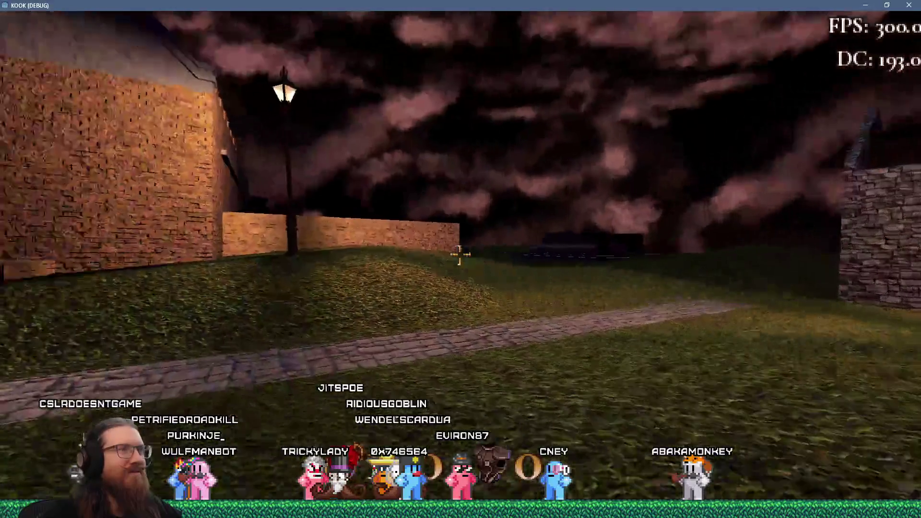
key("w")
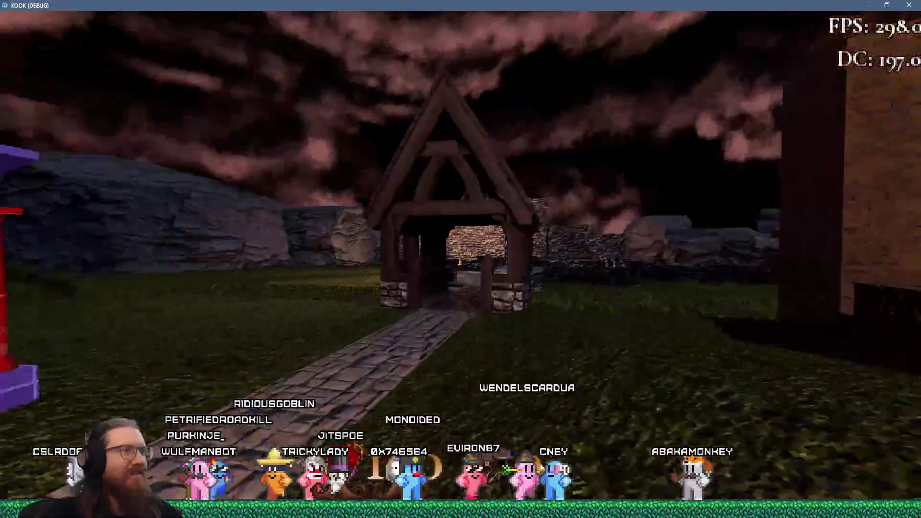
- Walk along the brick wall past the stepped shrine and church to the graveyard gate
key("w")
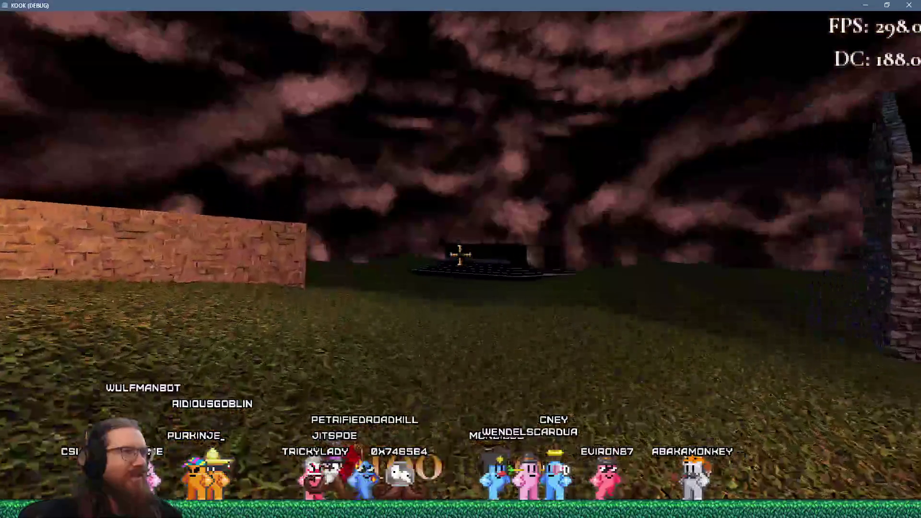
key("w")
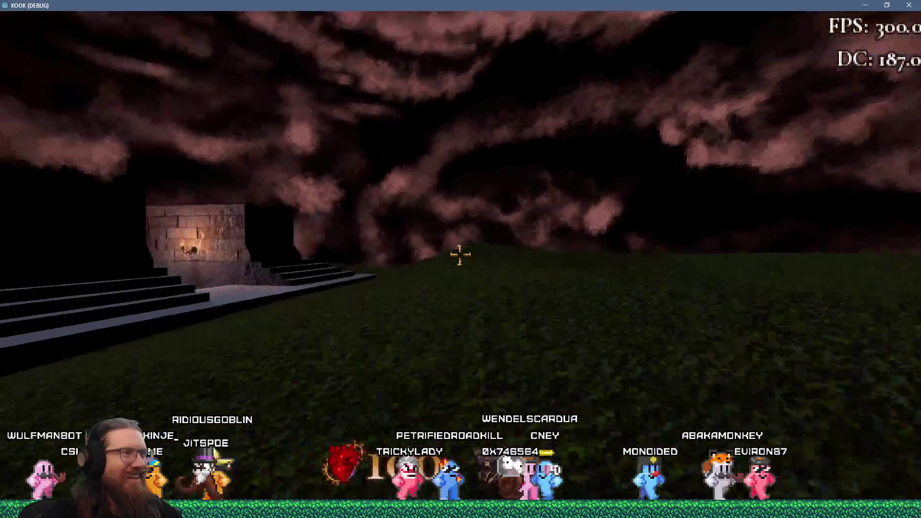
key("w")
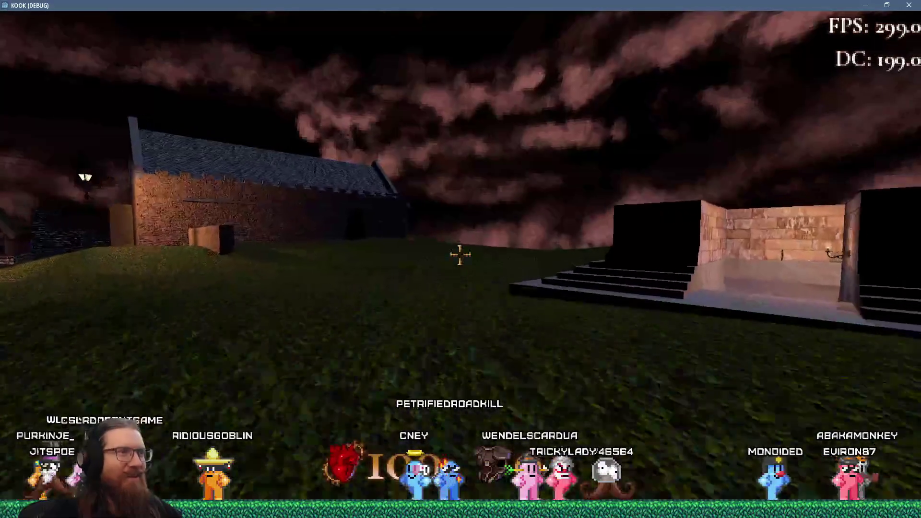
key("w")
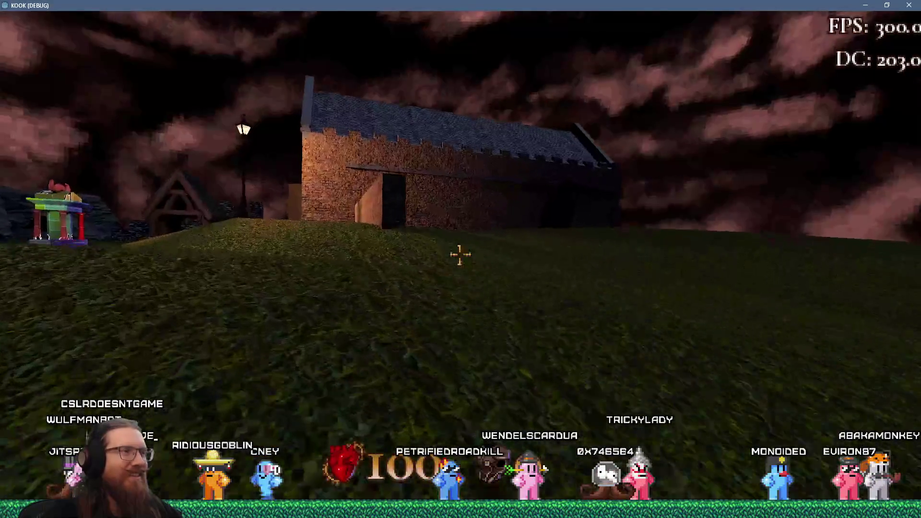
key("w")
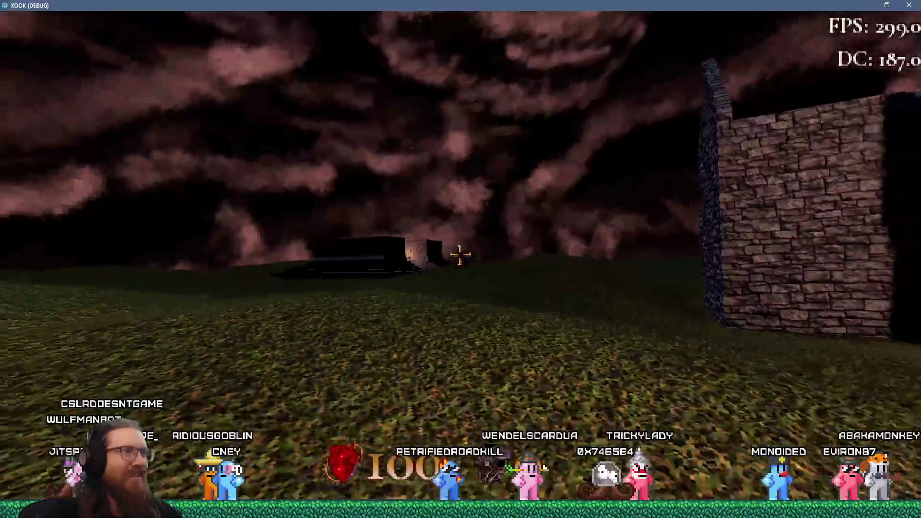
key("w")
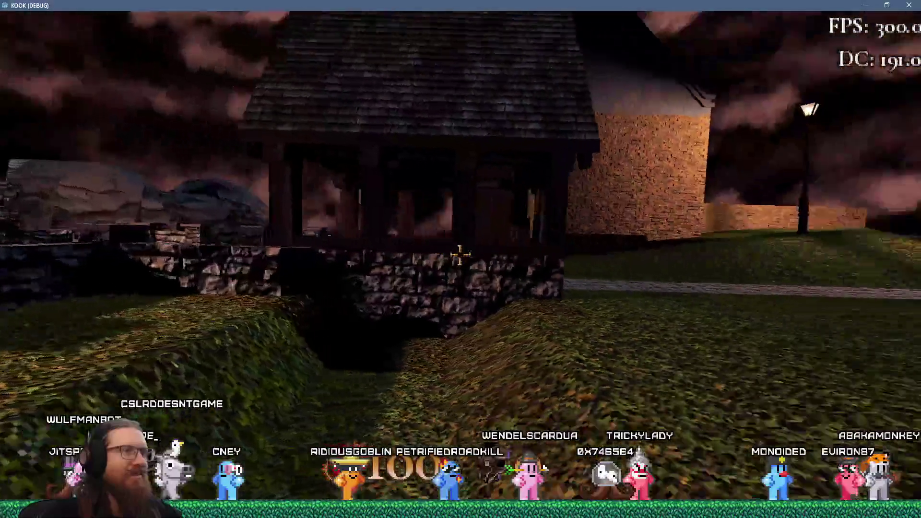
key("w")
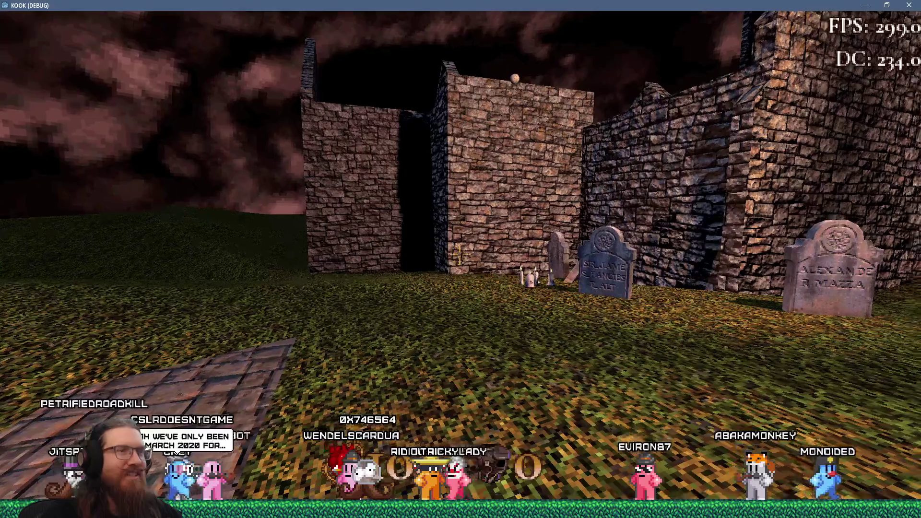
- Inspect the tombstones and candles by the graveyard walls up close
key("w")
key("w")
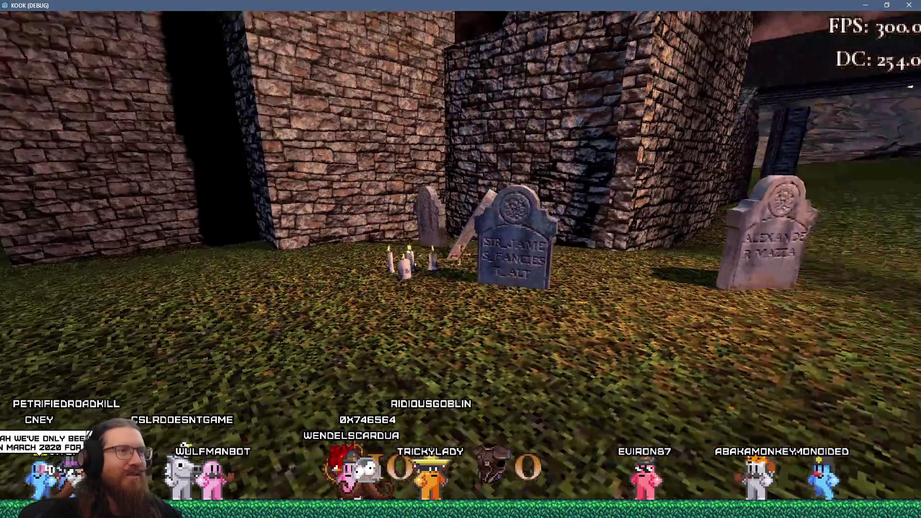
key("s")
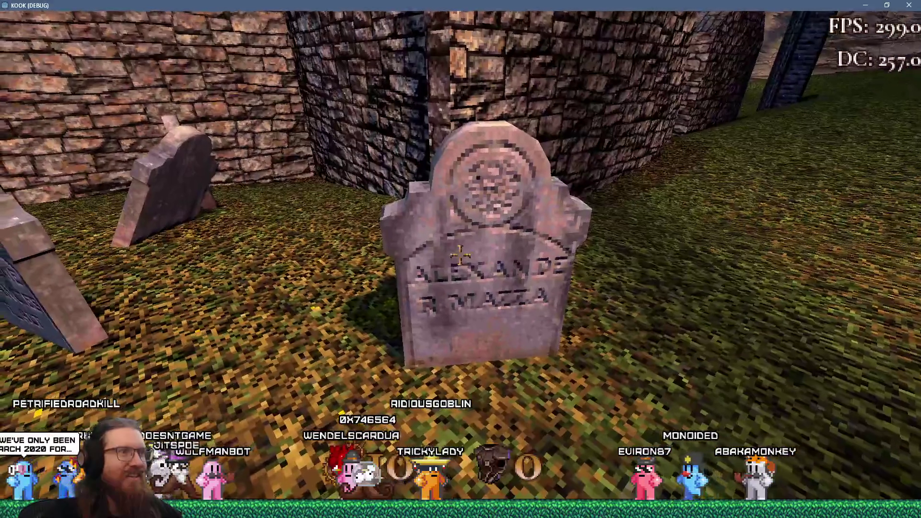
key("w")
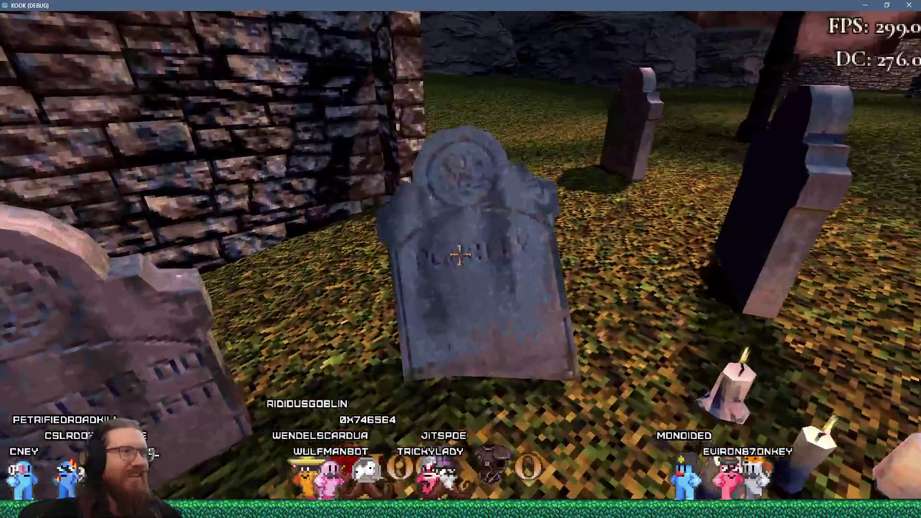
key("w")
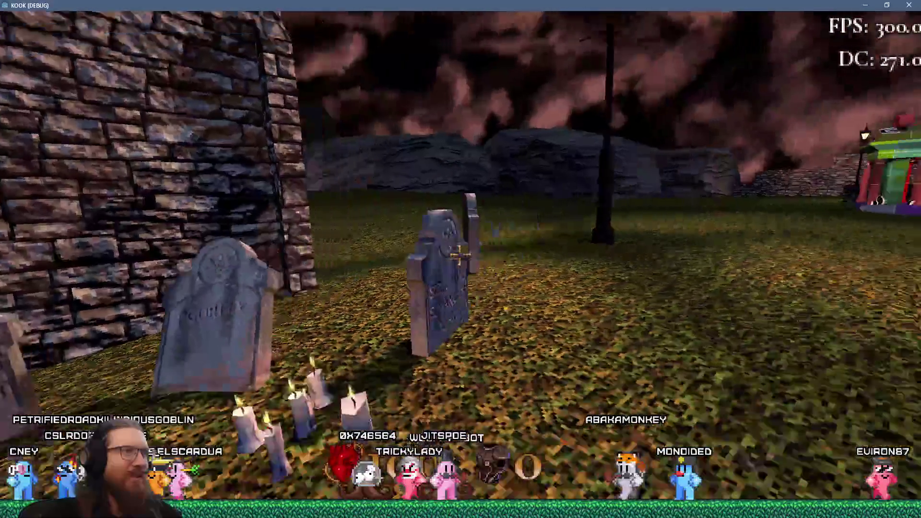
key("w")
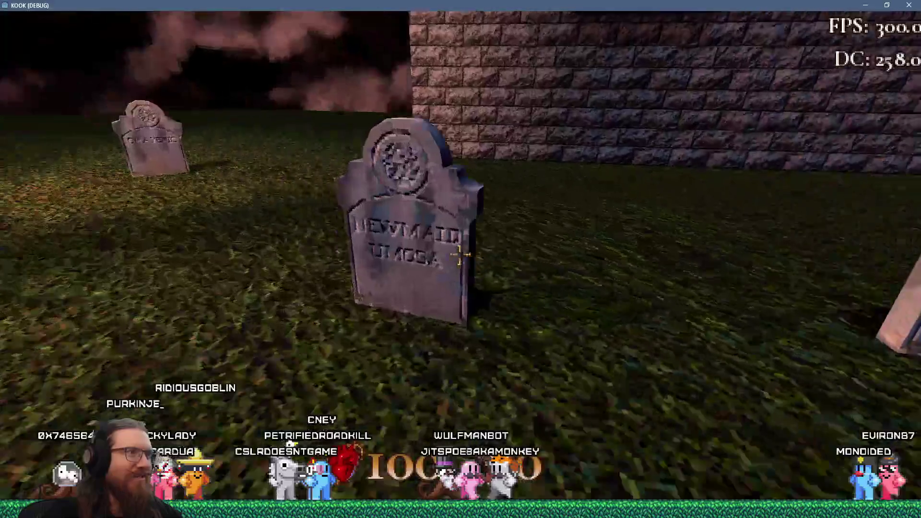
- Examine the farther gravestones by the brick wall and advance toward the church corner
key("w")
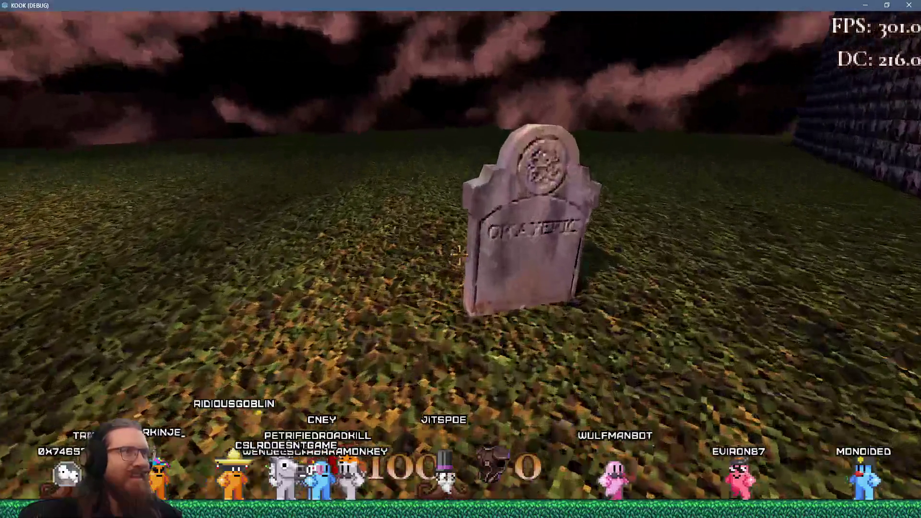
key("w")
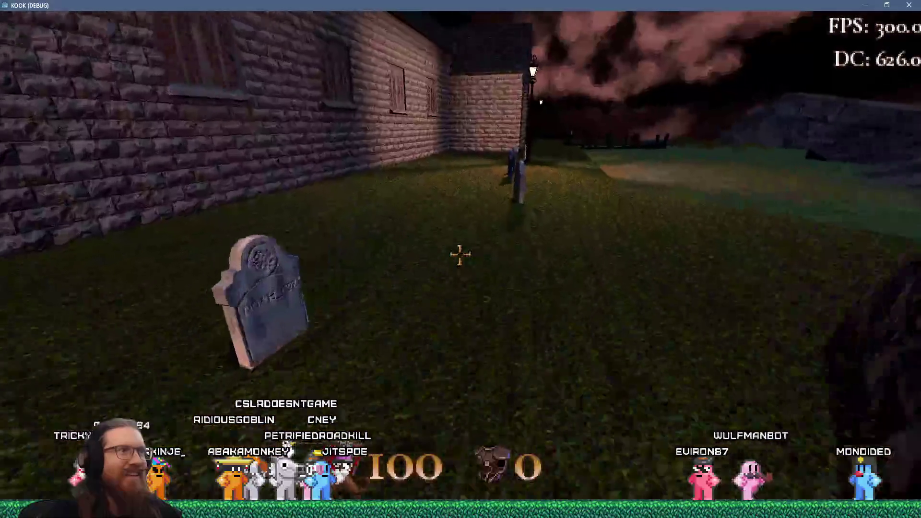
key("w")
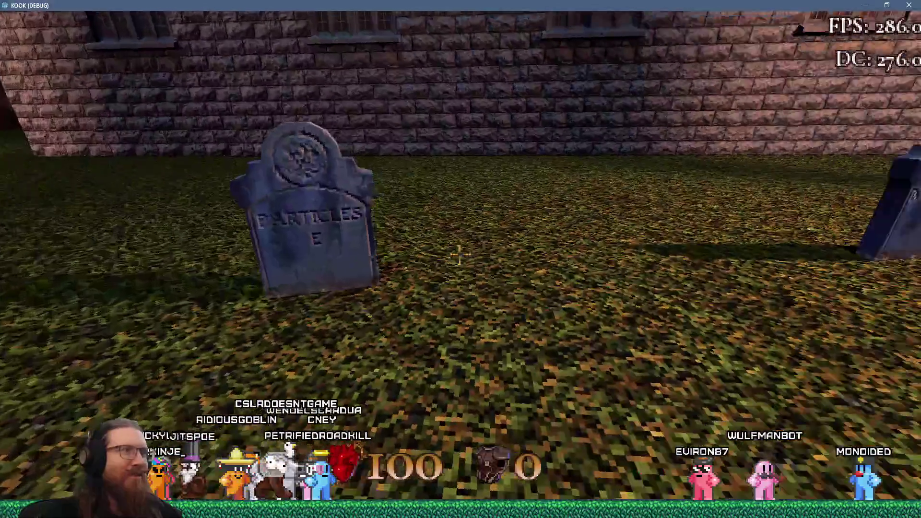
key("w")
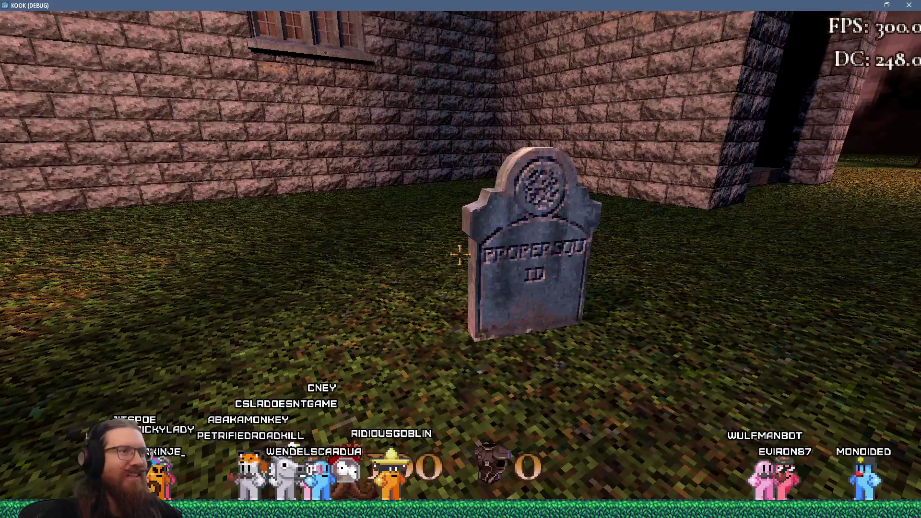
- Step onto the wooden dock and walk along the pier to the lamp post
key("w")
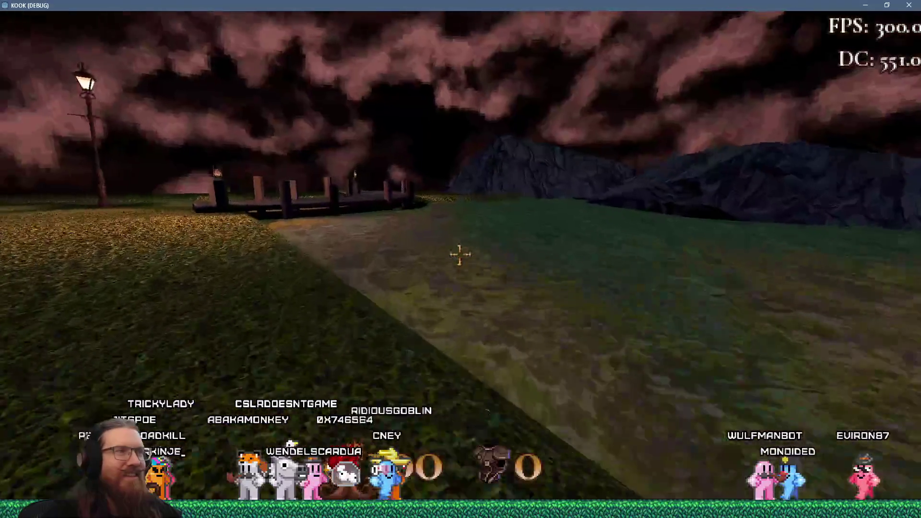
key("w")
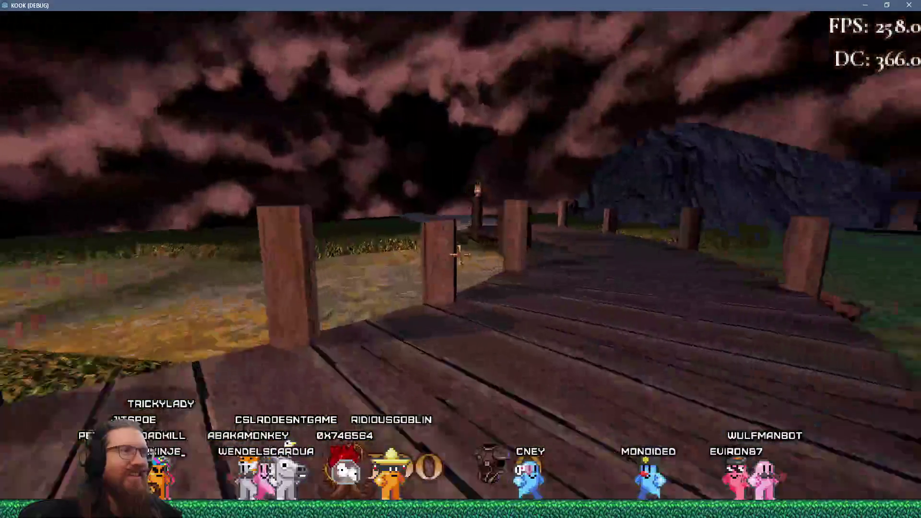
key("w")
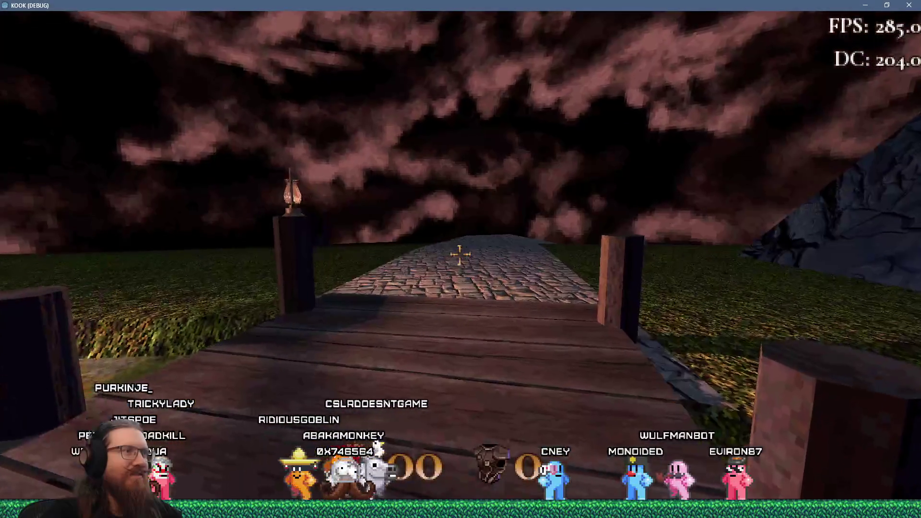
key("w")
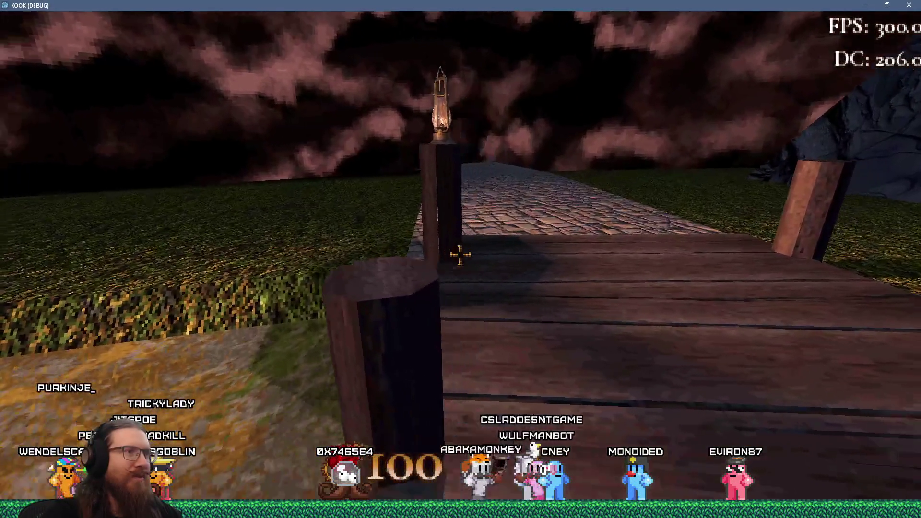
key("w")
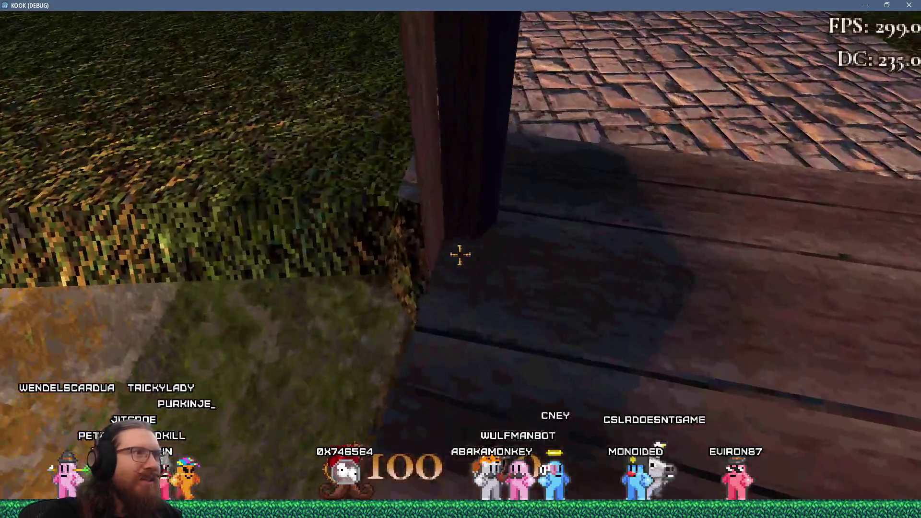
- Inspect the lamp post from its lantern top down to its base on the planks
key("s")
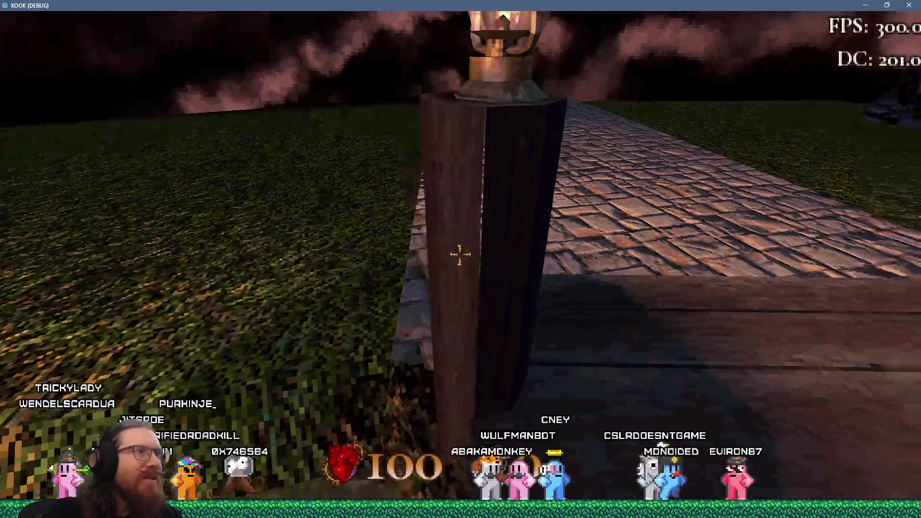
key("s")
key("w")
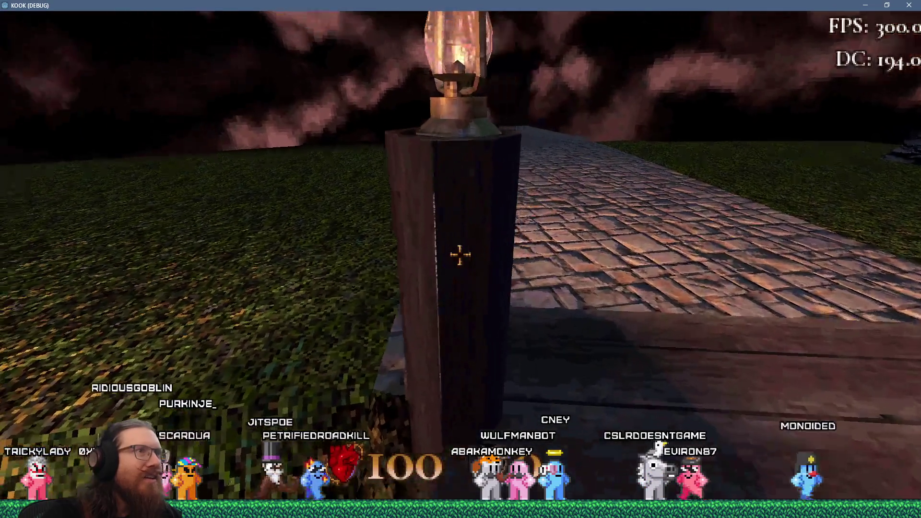
key("s")
key("w")
- Circle closely around the wooden post and mossy block, ending beside the planks
key("d")
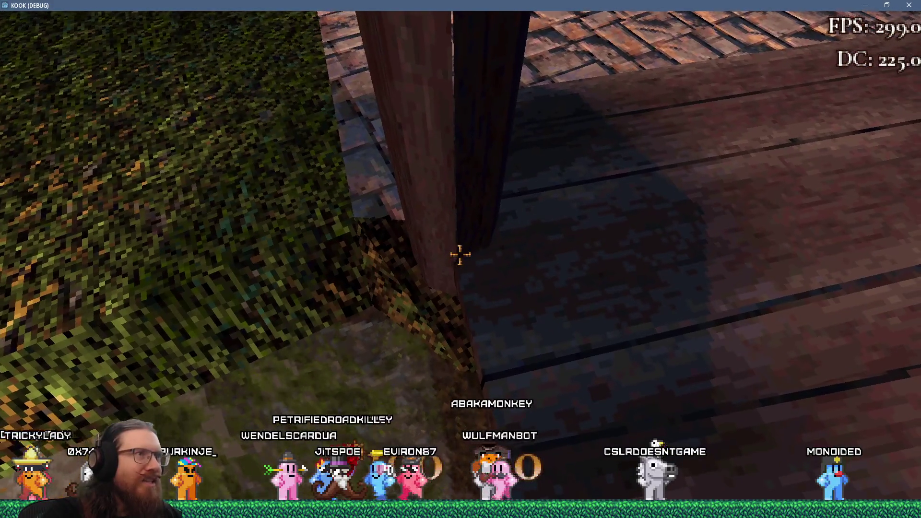
key("d")
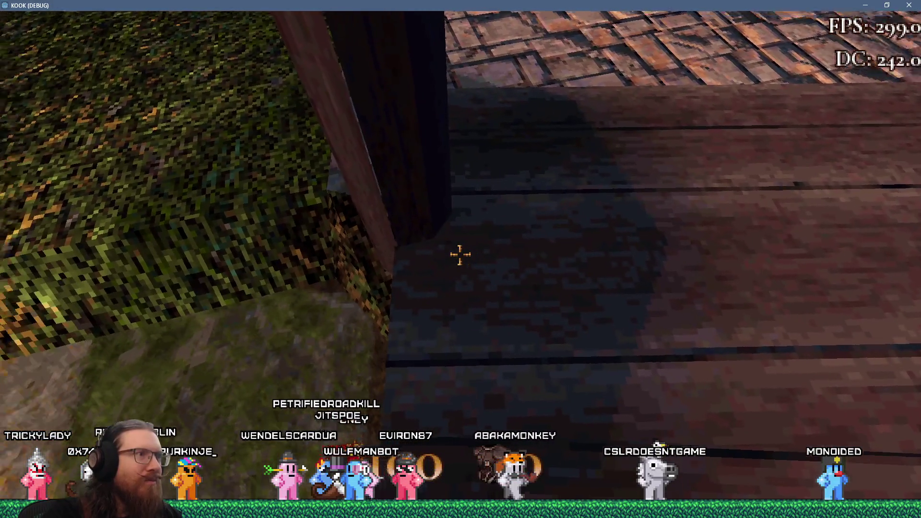
key("a")
key("s")
key("w")
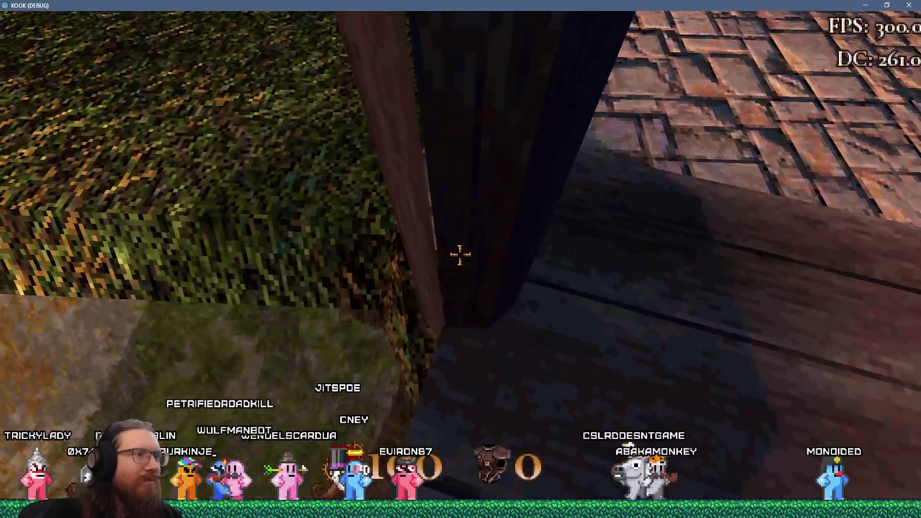
key("a")
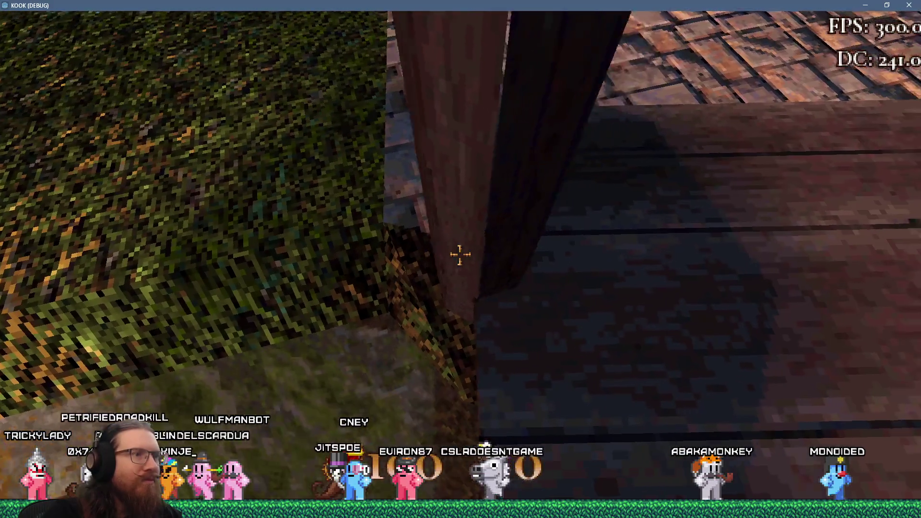
key("s")
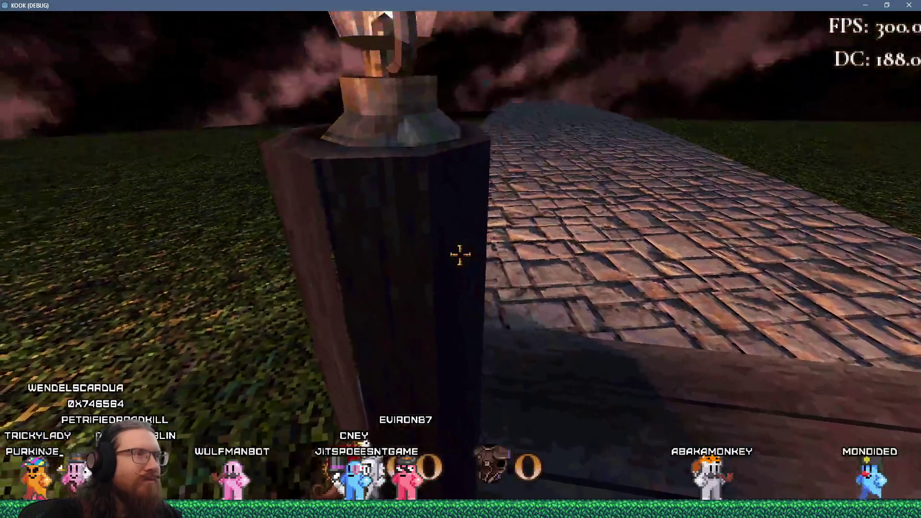
key("w")
key("w")
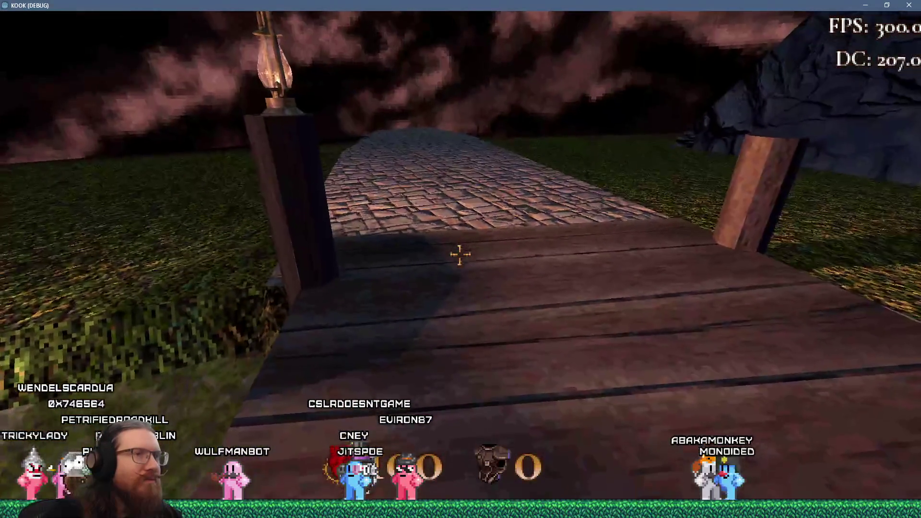
- Cross the bridge to the church and walk along its wall past a gravestone
key("a")
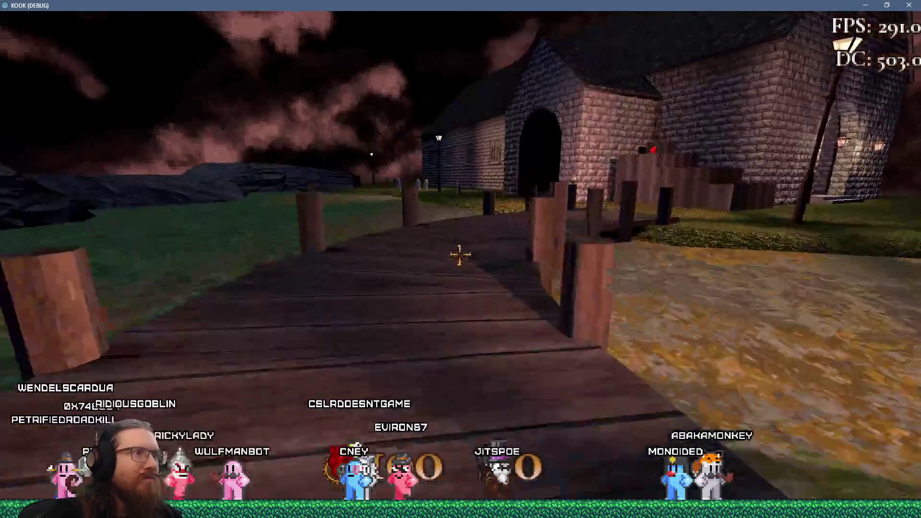
key("w")
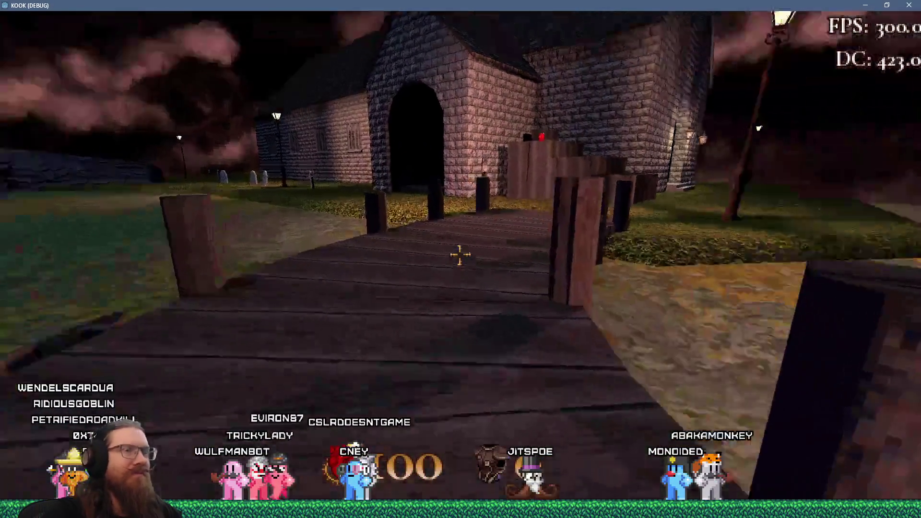
key("w")
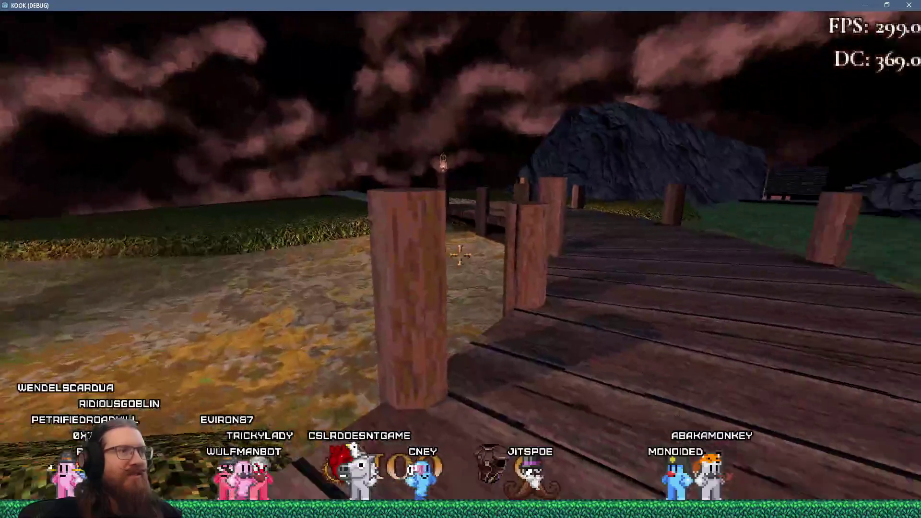
key("w")
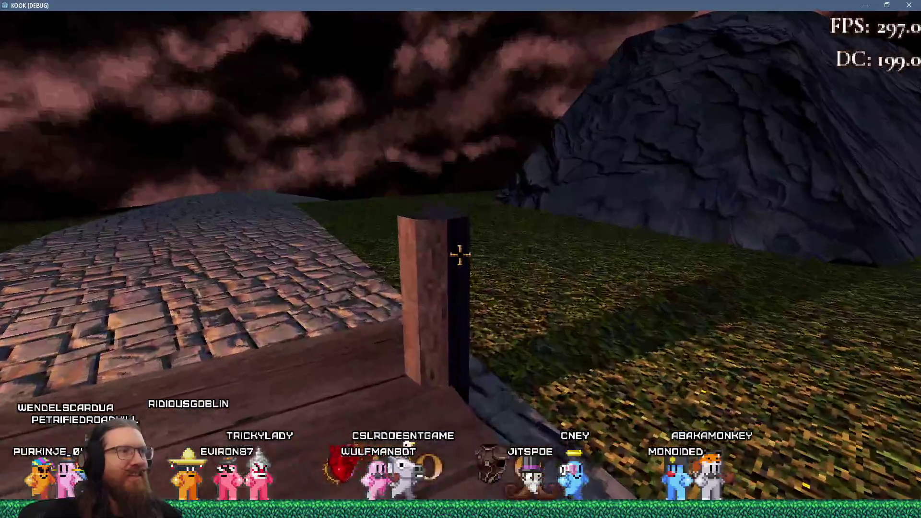
key("w")
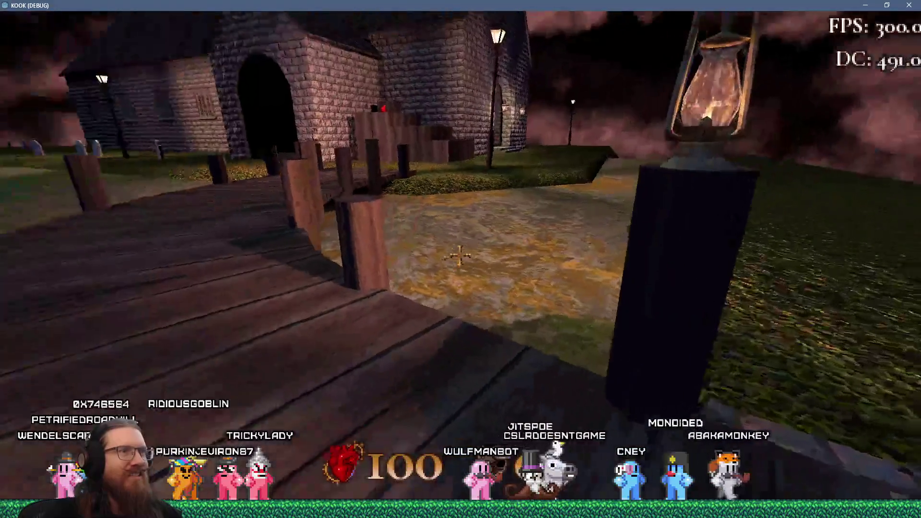
key("w")
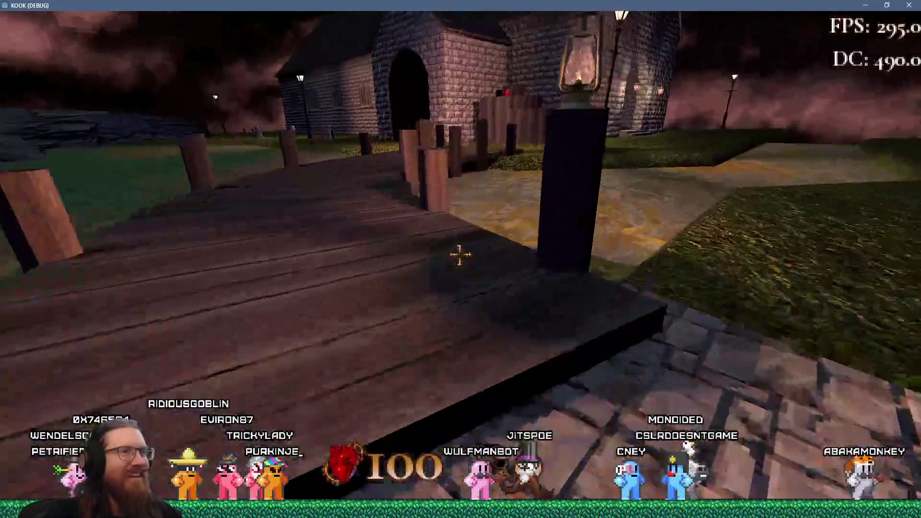
key("w")
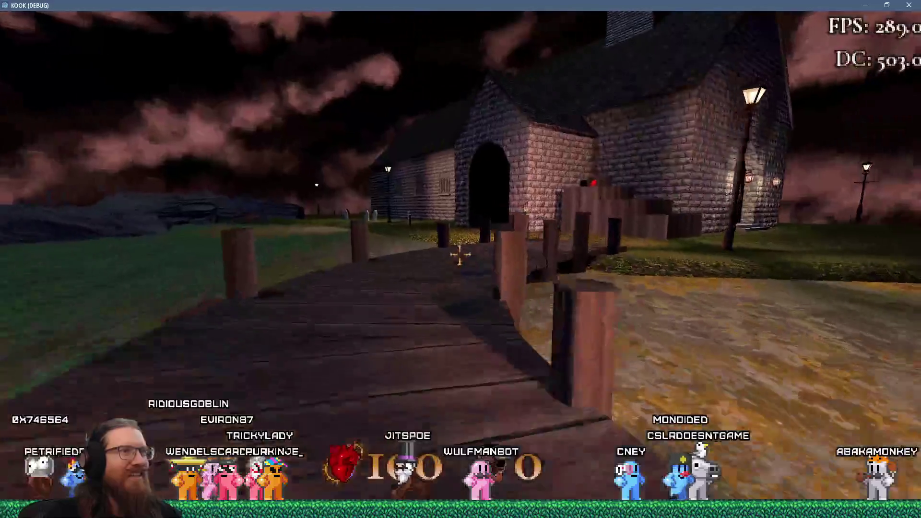
key("w")
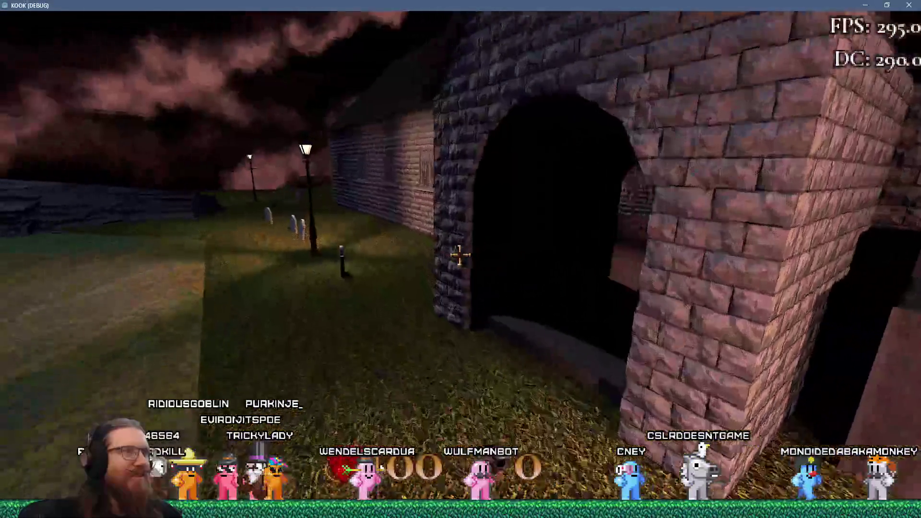
key("w")
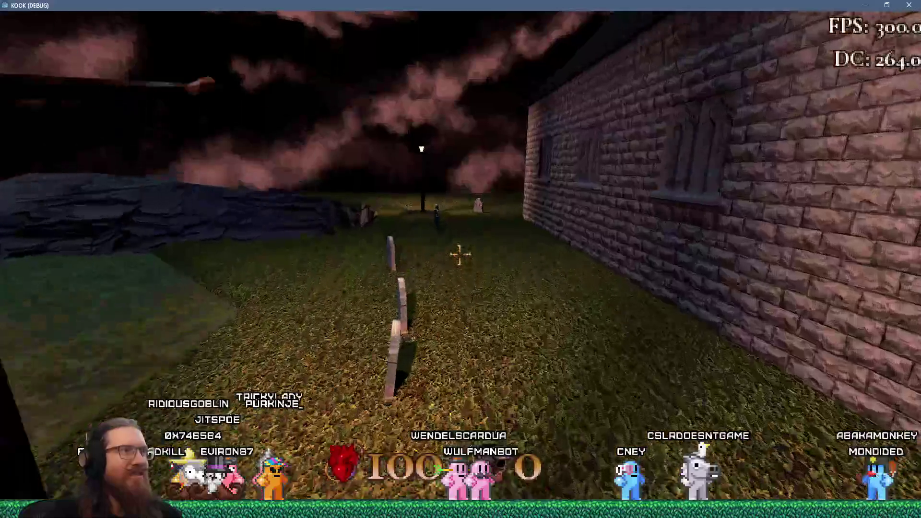
- Climb the rock ridge over the graveyard, then descend past the lamp post to the cobbled path
key("w")
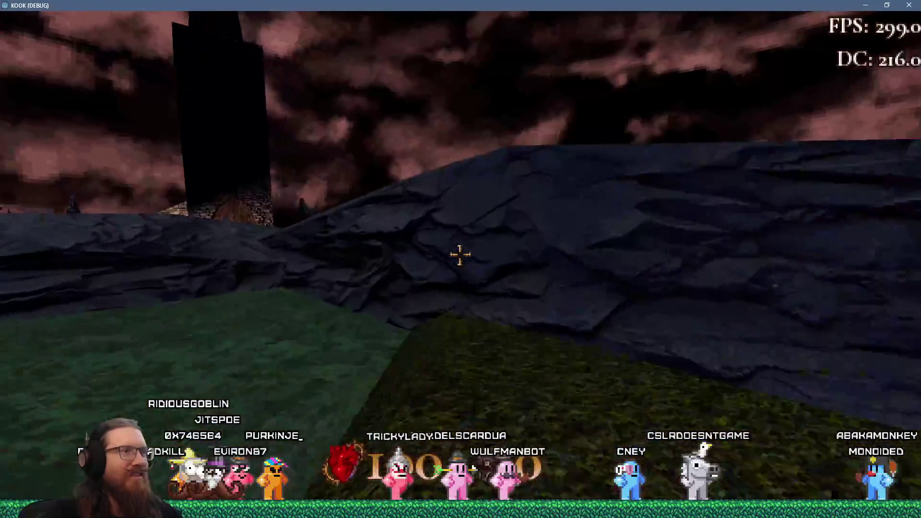
key("w")
key("w")
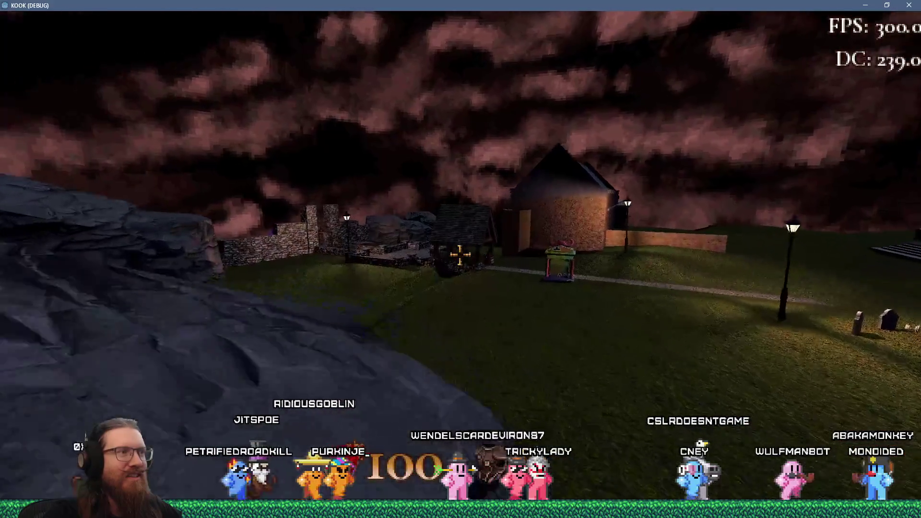
key("w")
key("w")
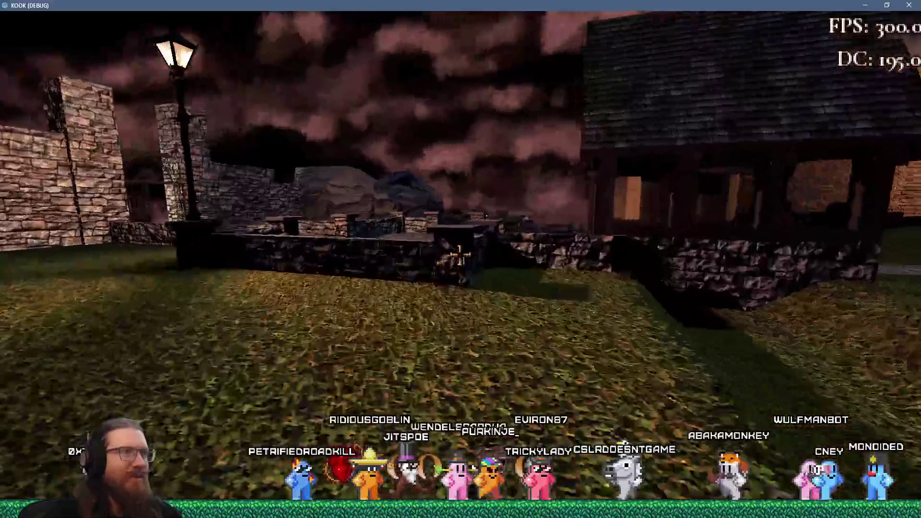
key("w")
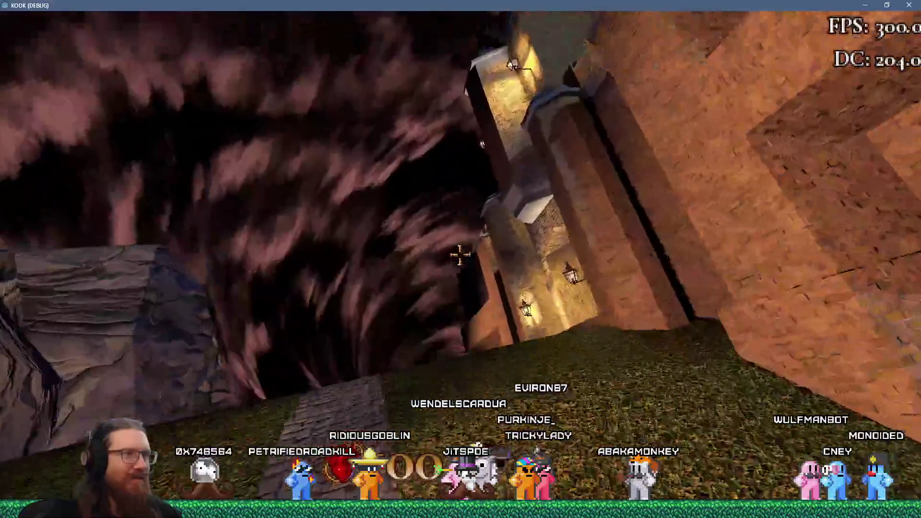
- Follow the stone and cobblestone paths between the walls onto the grass by the brick wall
key("w")
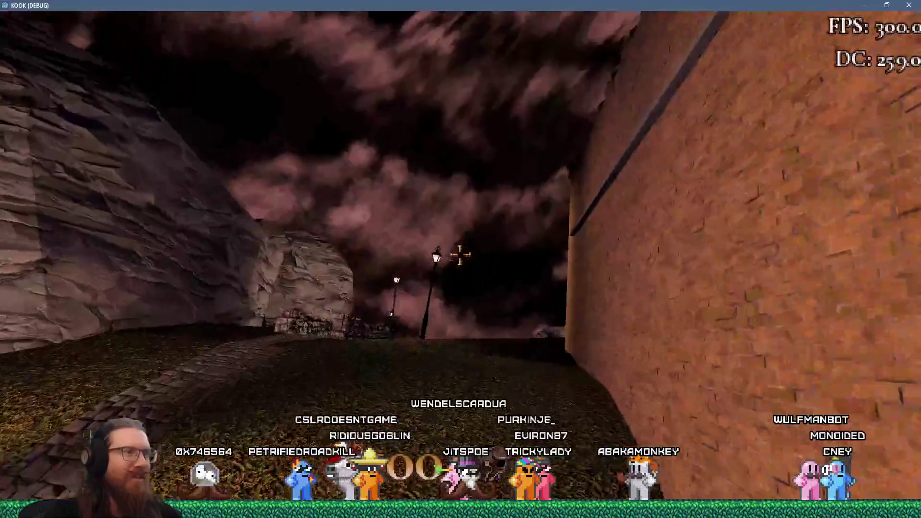
key("w")
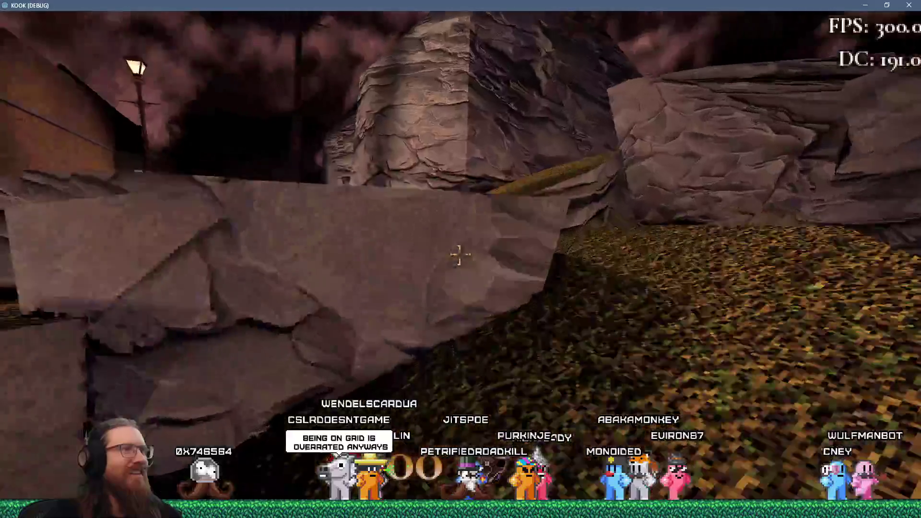
key("w")
key("w")
key("w")
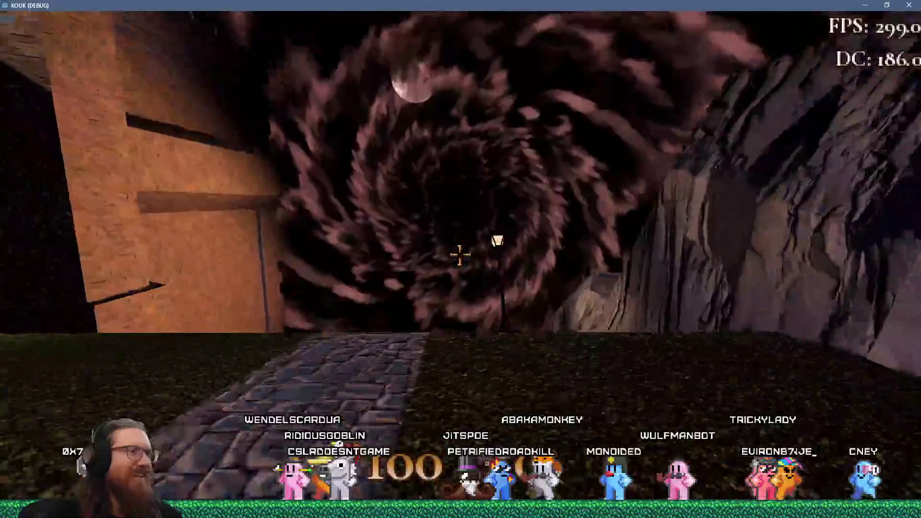
key("w")
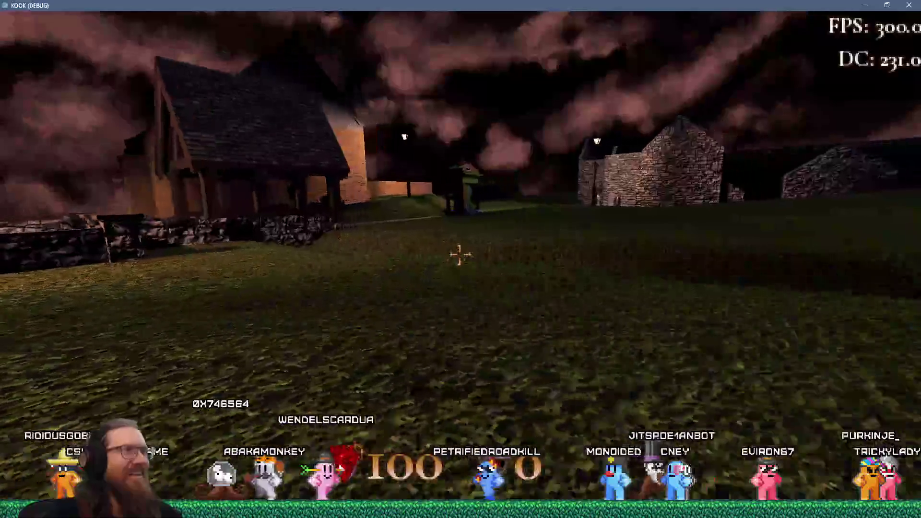
key("w")
key("w")
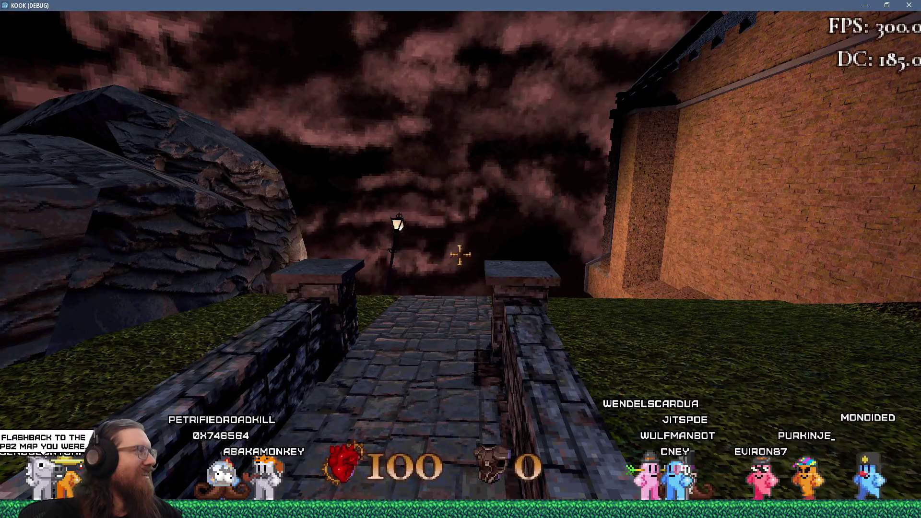
key("w")
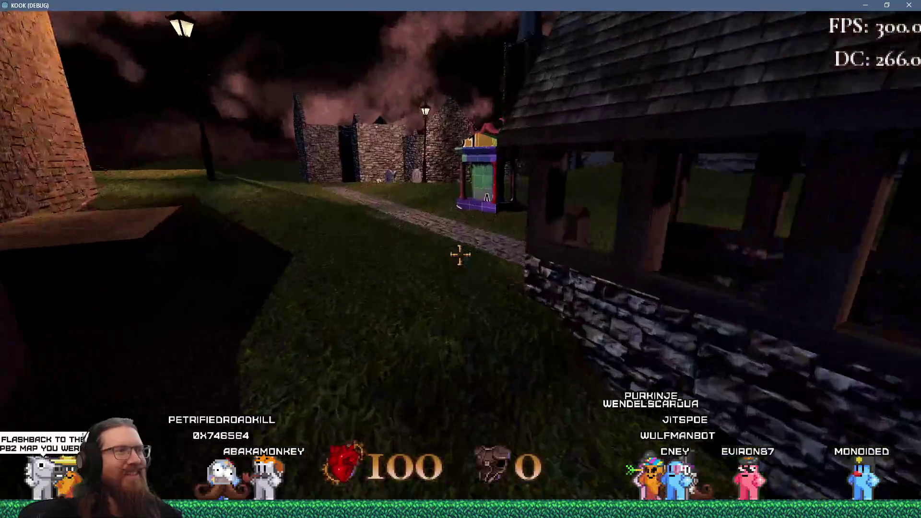
- Walk past the stepped tomb platform over the grassy hill to the church's colourful booth
key("w")
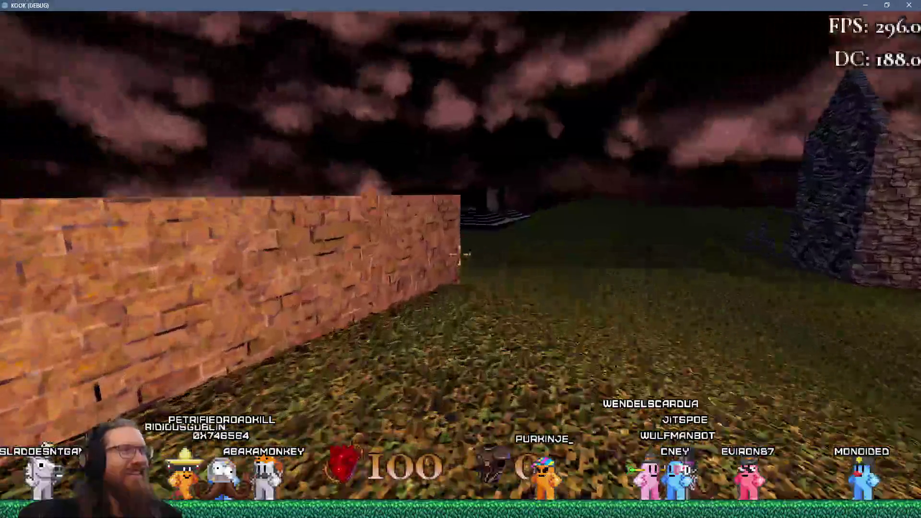
key("w")
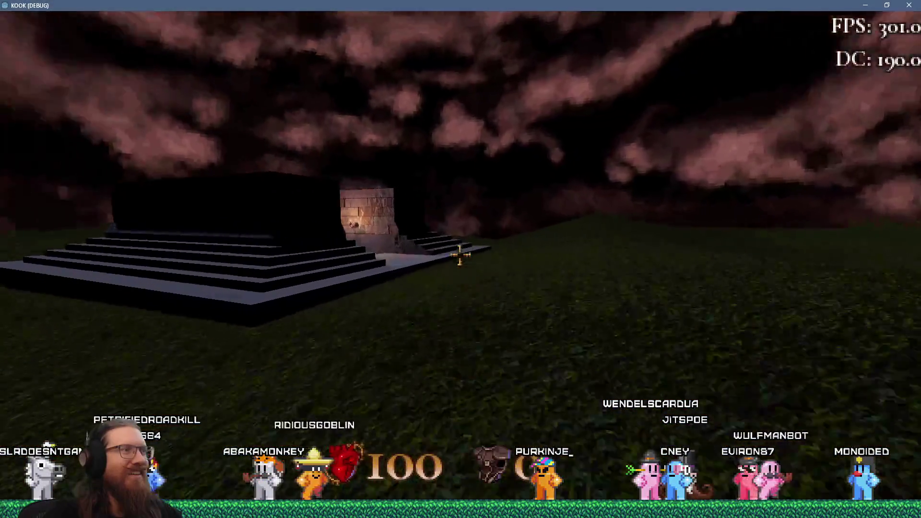
key("w")
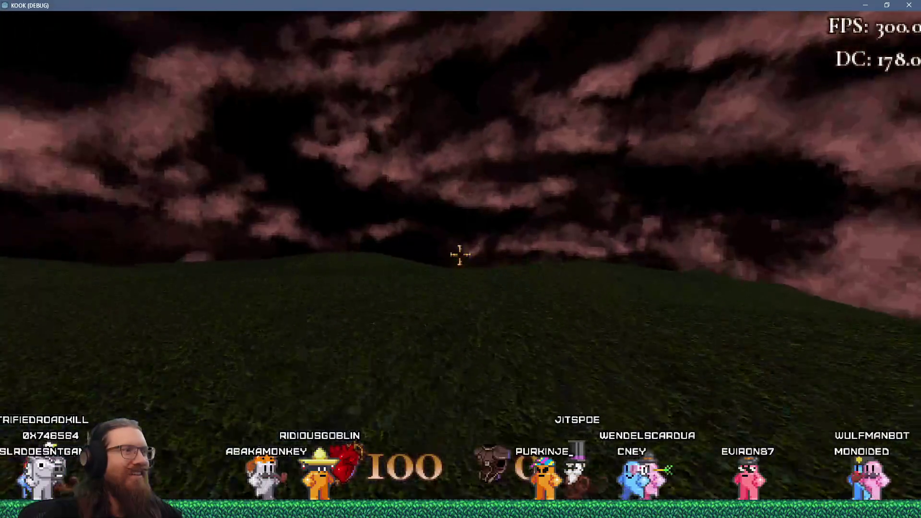
key("w")
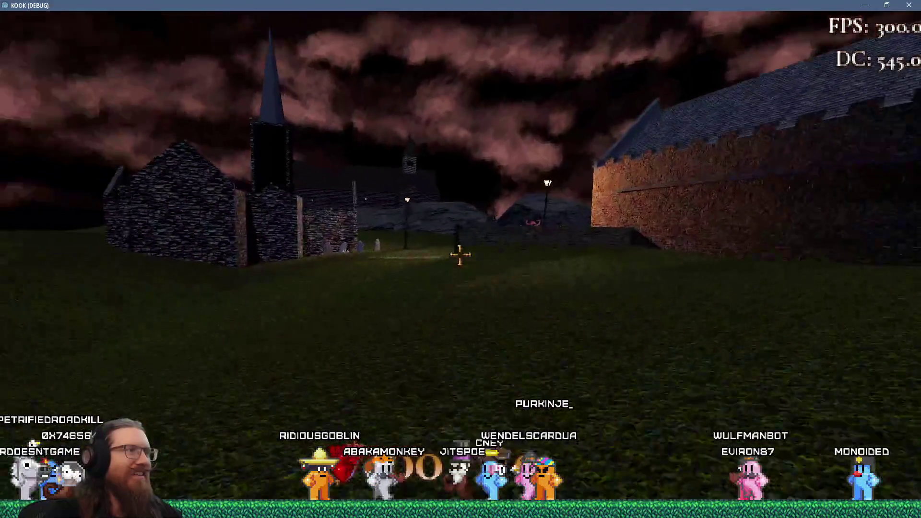
key("w")
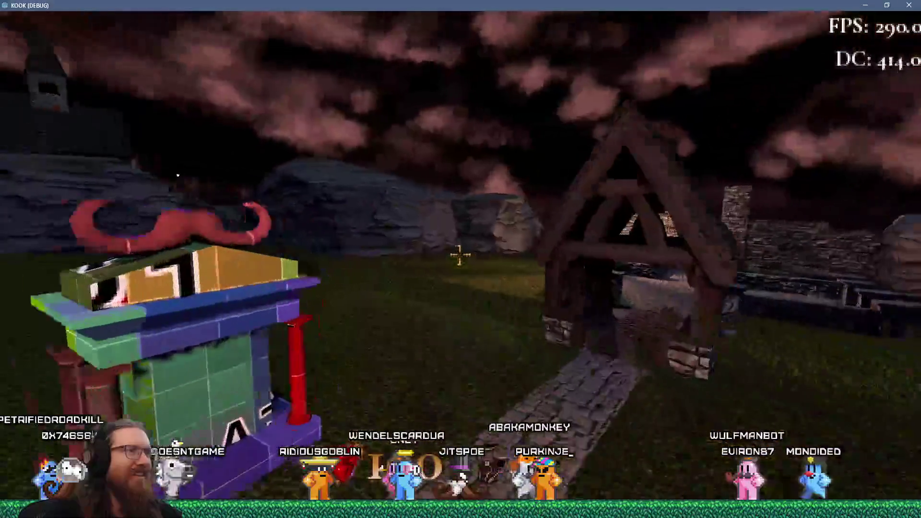
- Climb the slope up to the castle wall, then head back through the village toward the ruins
key("w")
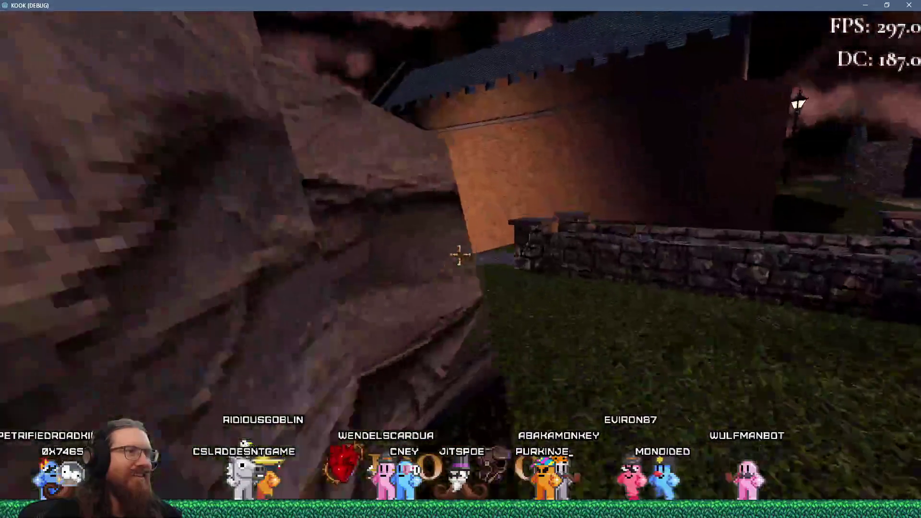
key("w")
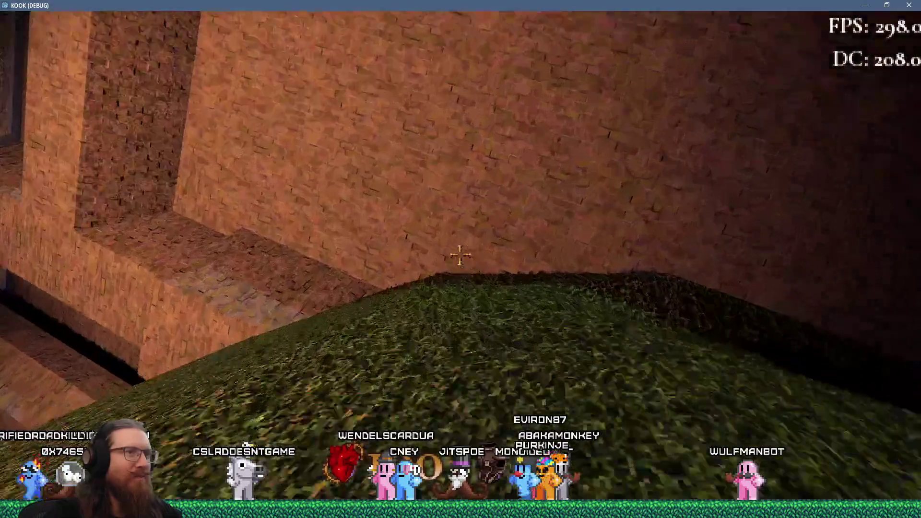
key("w")
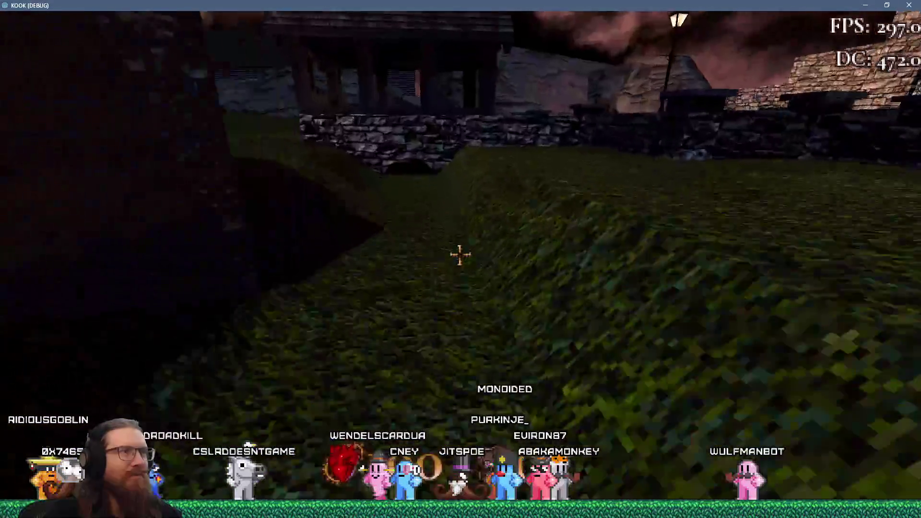
key("w")
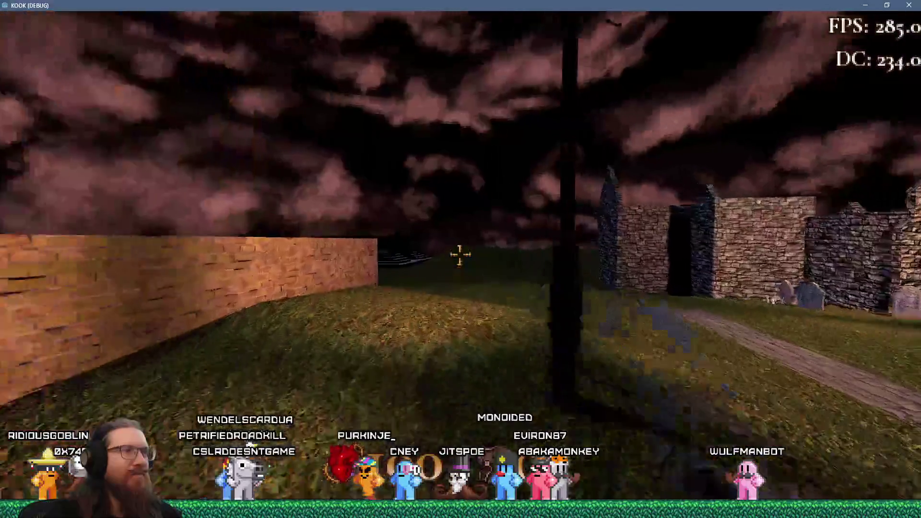
key("w")
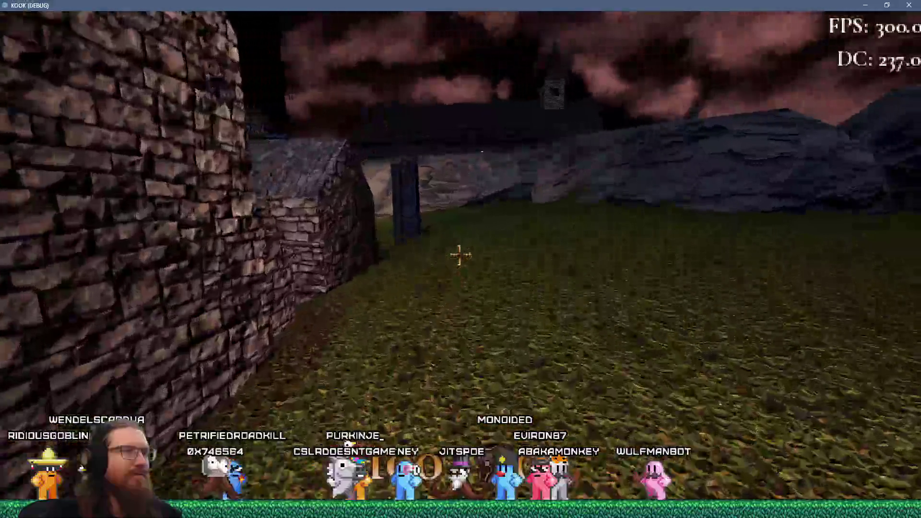
- Walk past the stone tower across the grass to the stepped tomb and climb its stairs
key("w")
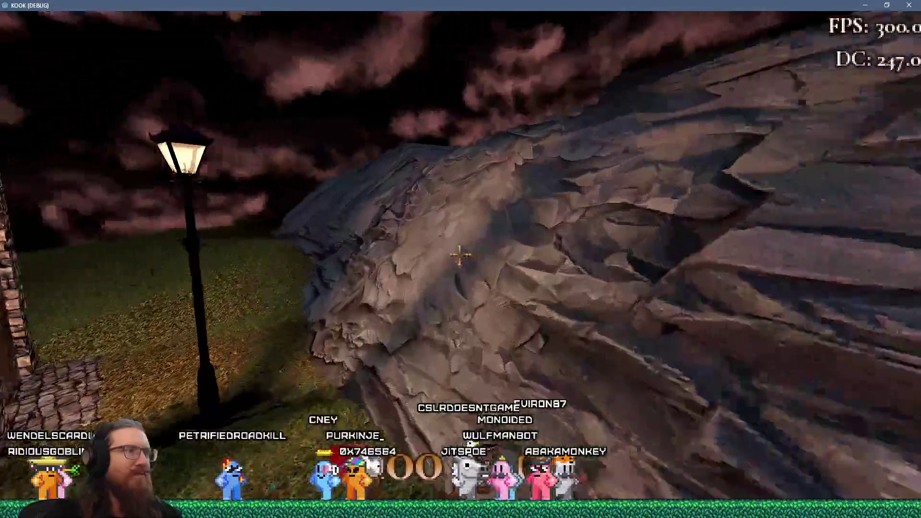
key("w")
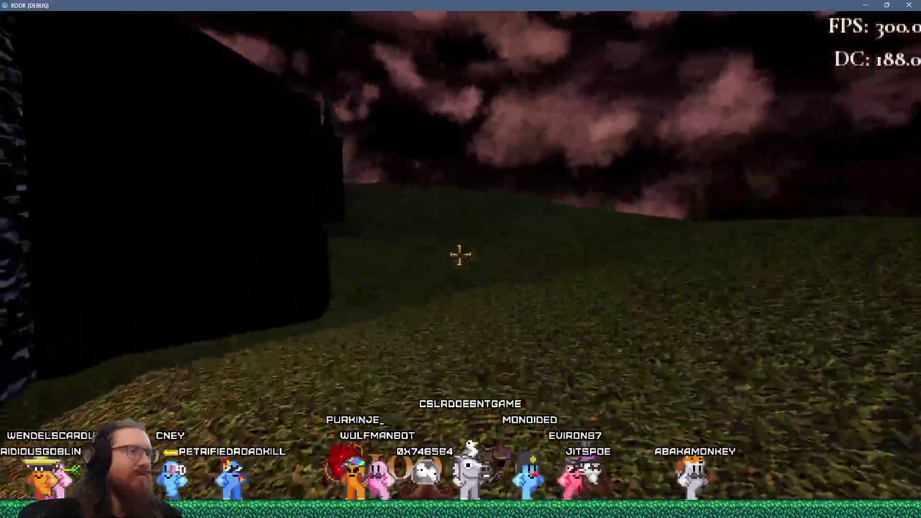
key("w")
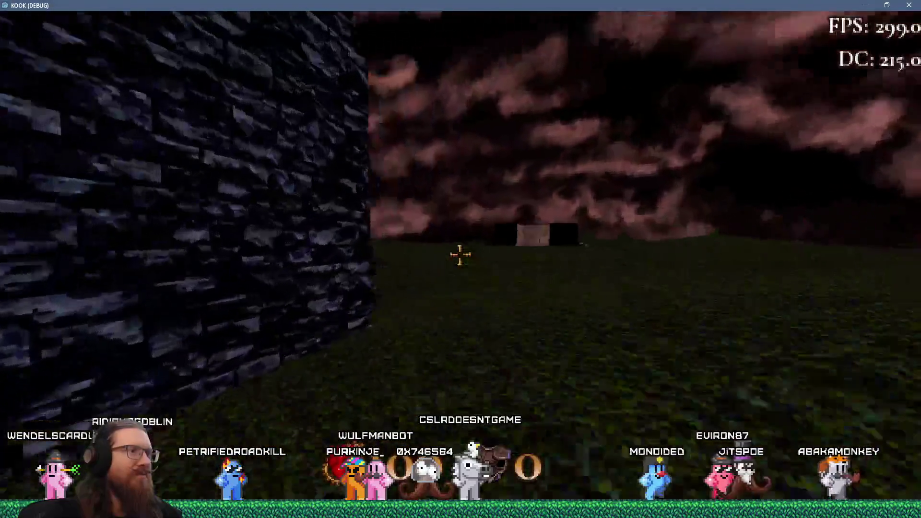
key("w")
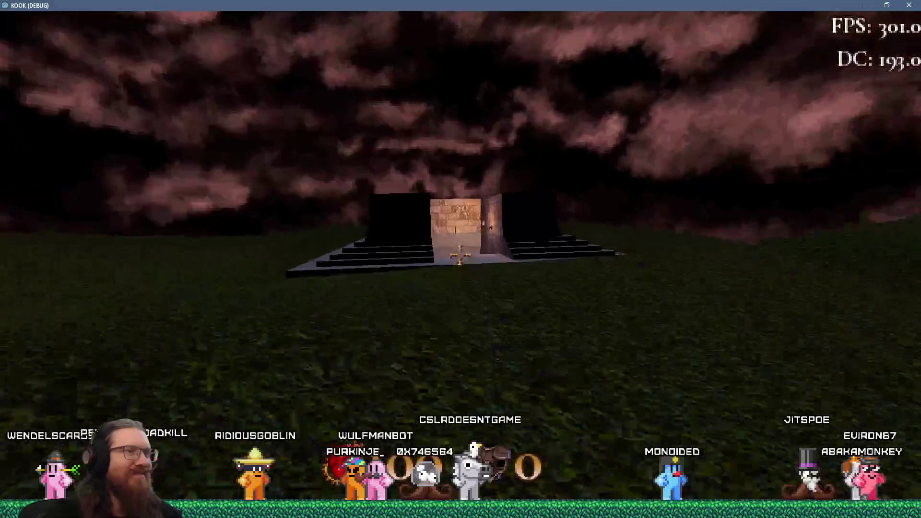
key("w")
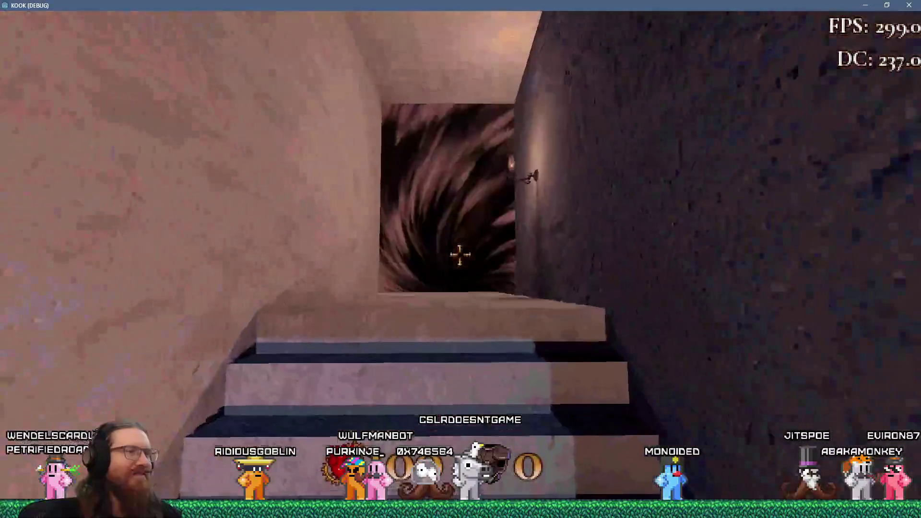
- Follow the walkway through the dark doorway and down the stone path to the lit church archway
key("w")
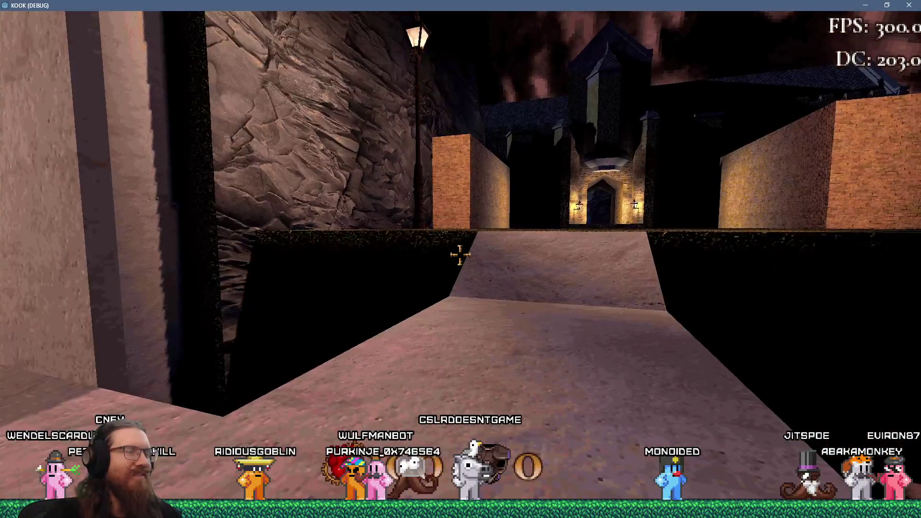
key("w")
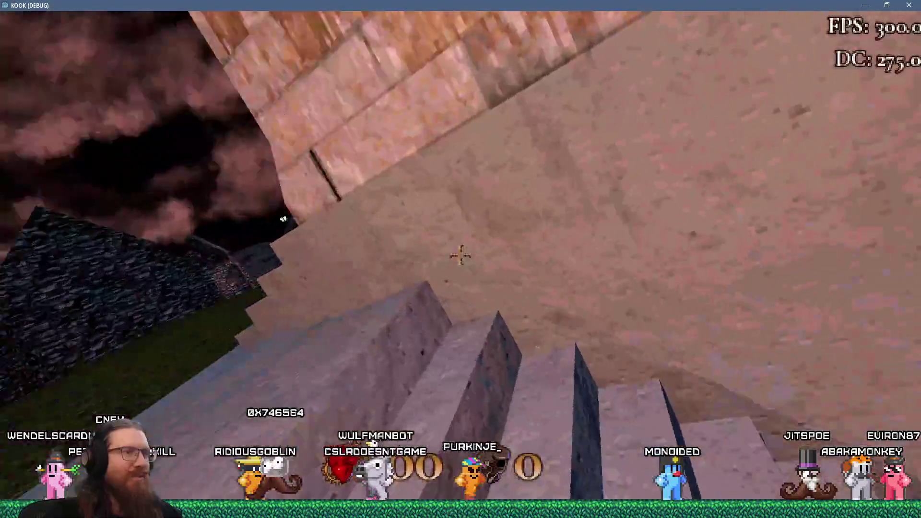
key("w")
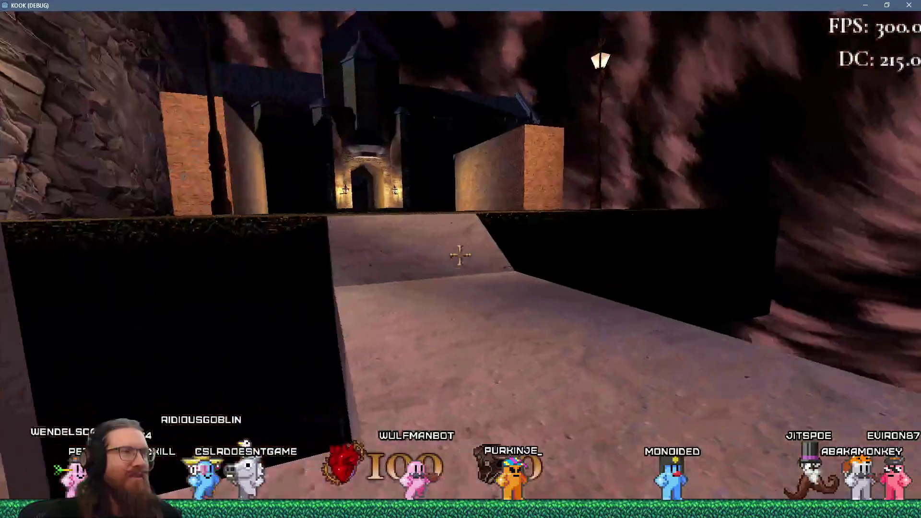
key("w")
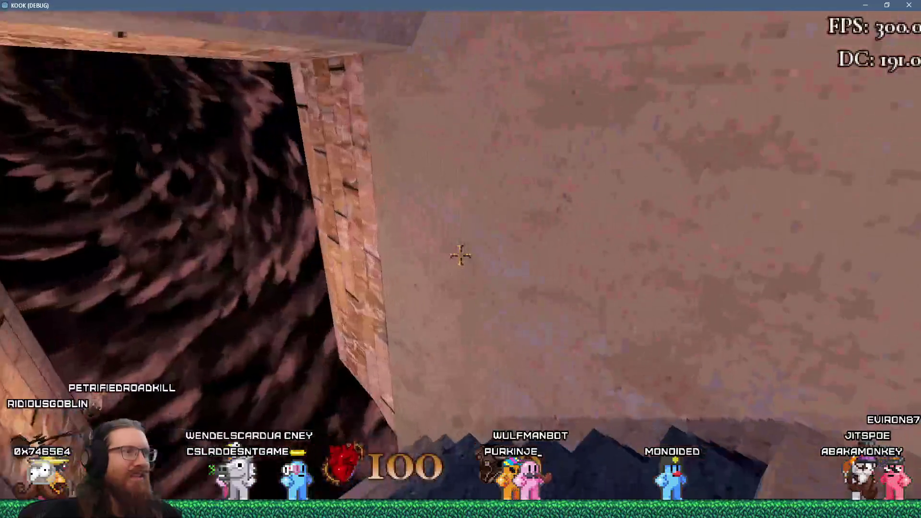
key("w")
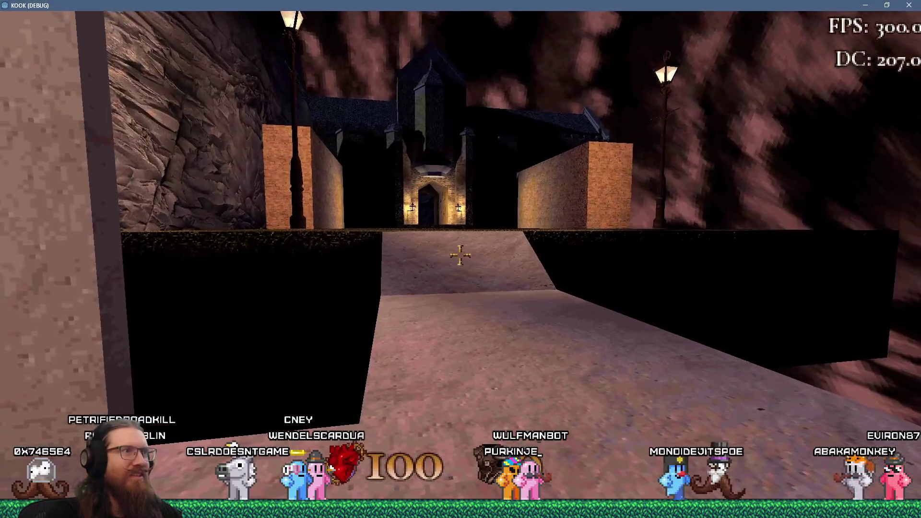
key("w")
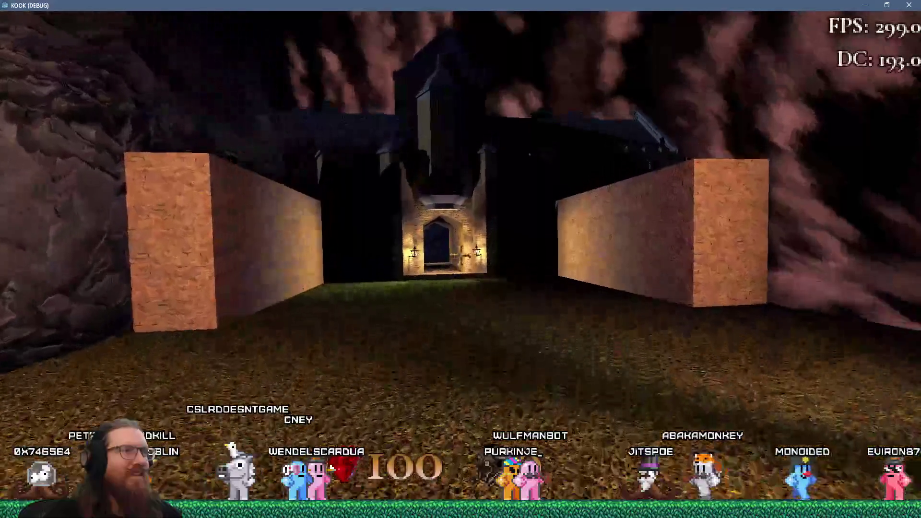
key("w")
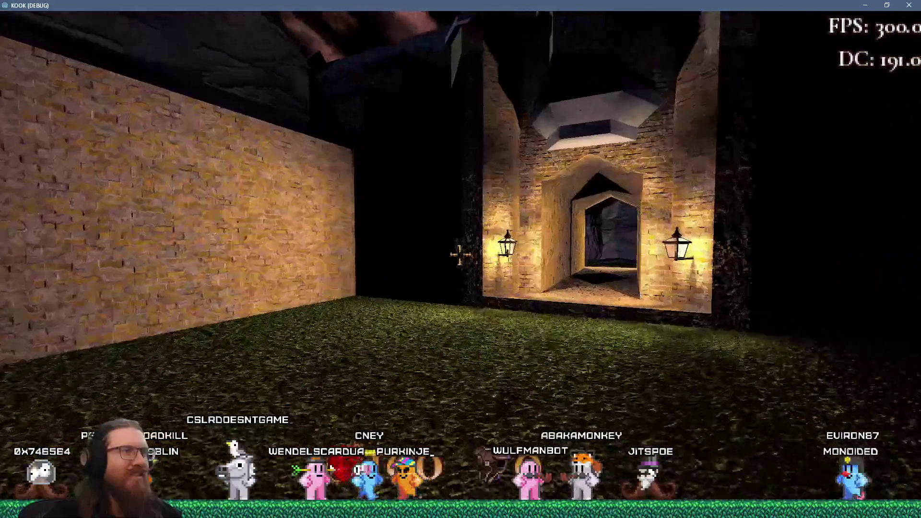
key("w")
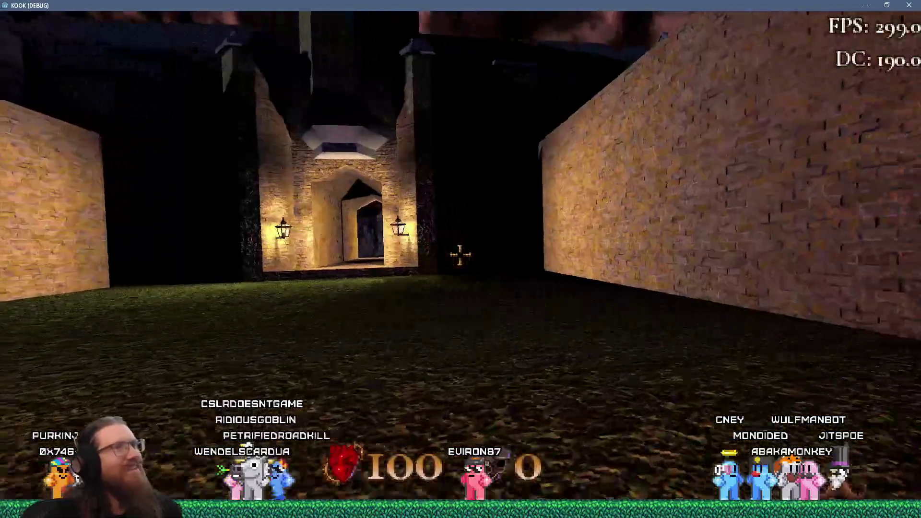
key("w")
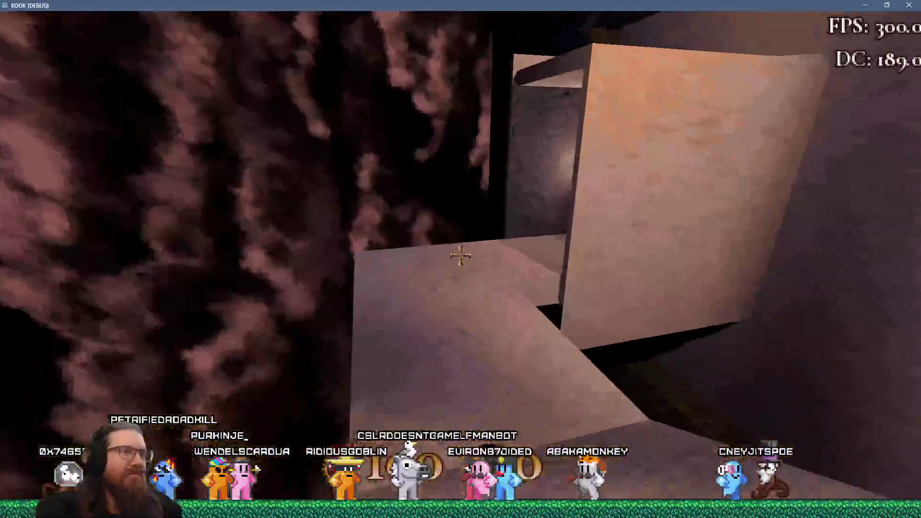
- Walk past the small house and cobbled courtyard to the stone tower, then open the console with tilde
key("w")
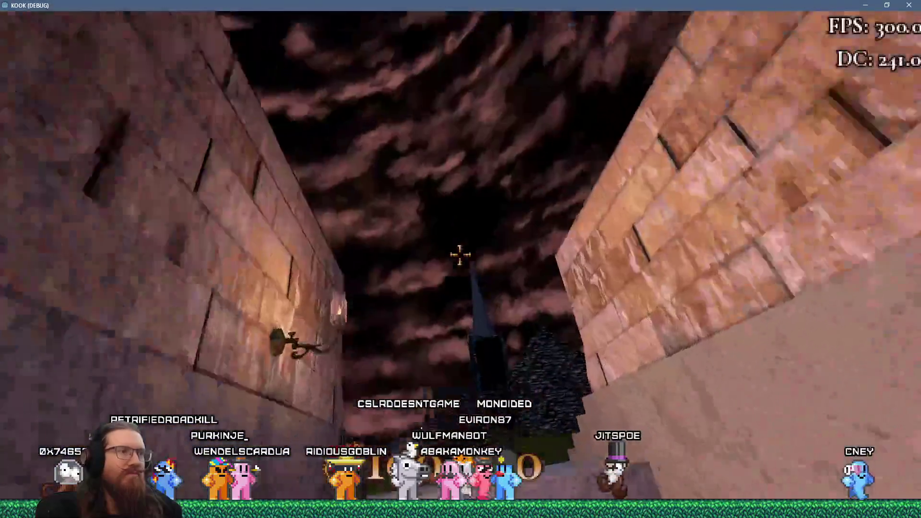
key("w")
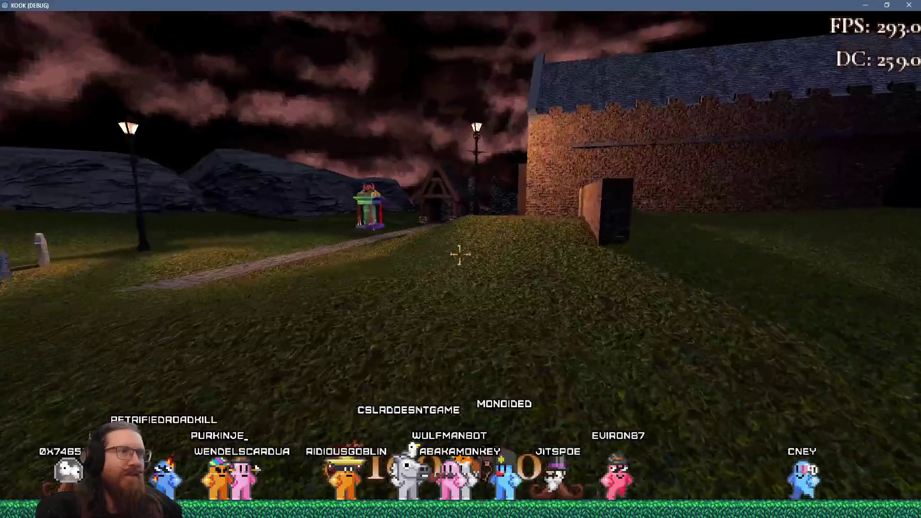
key("w")
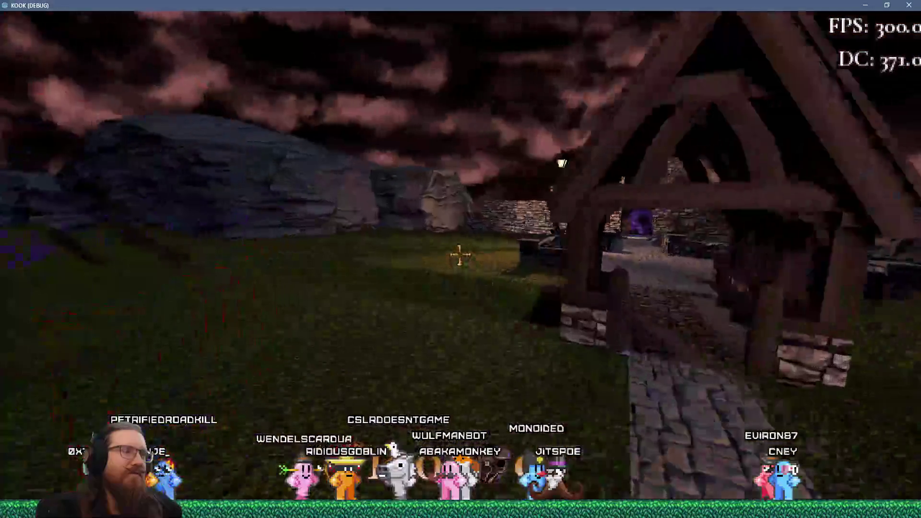
key("w")
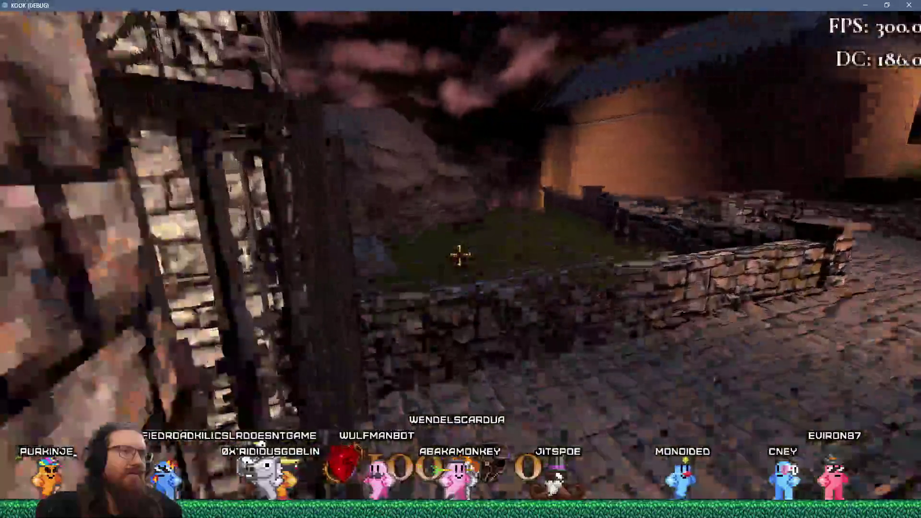
key("w")
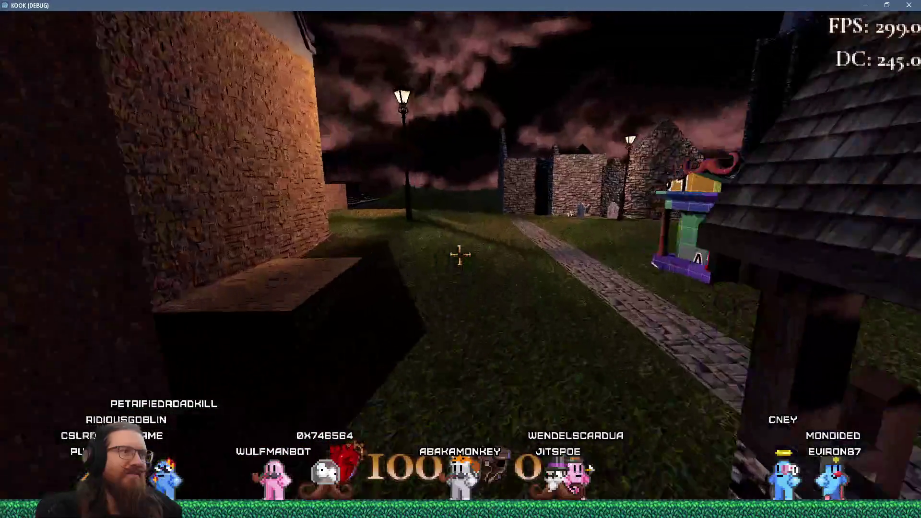
key("w")
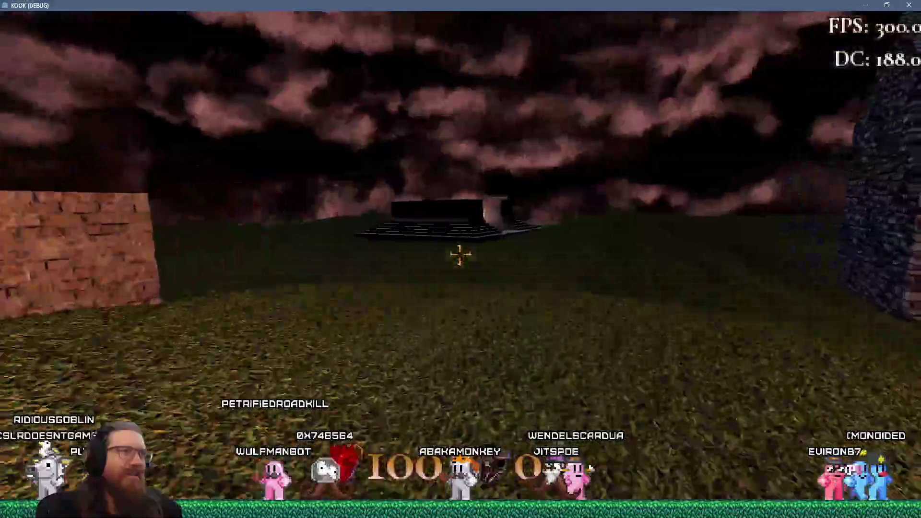
key("w")
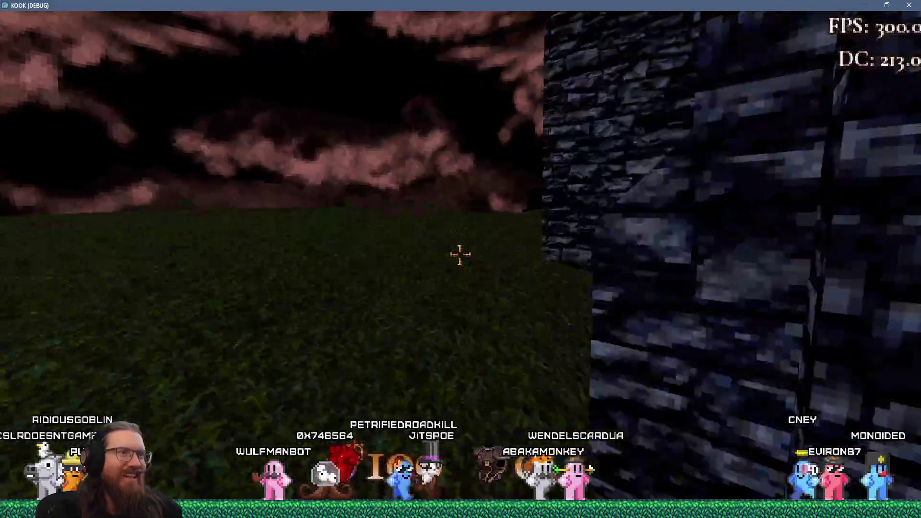
key("grave")
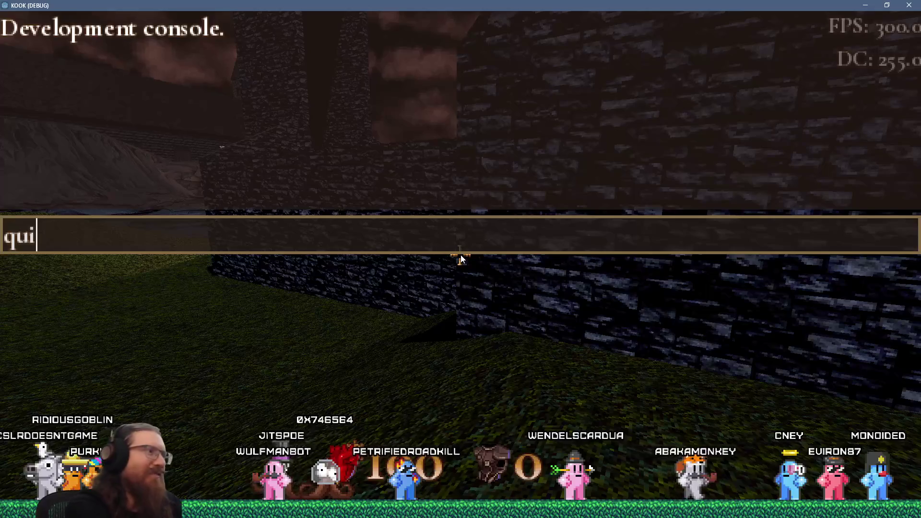
- Quit KOOK with the console's quit command and switch to the TrenchBroom window
type("t")
key("Return")
key("alt+Tab")
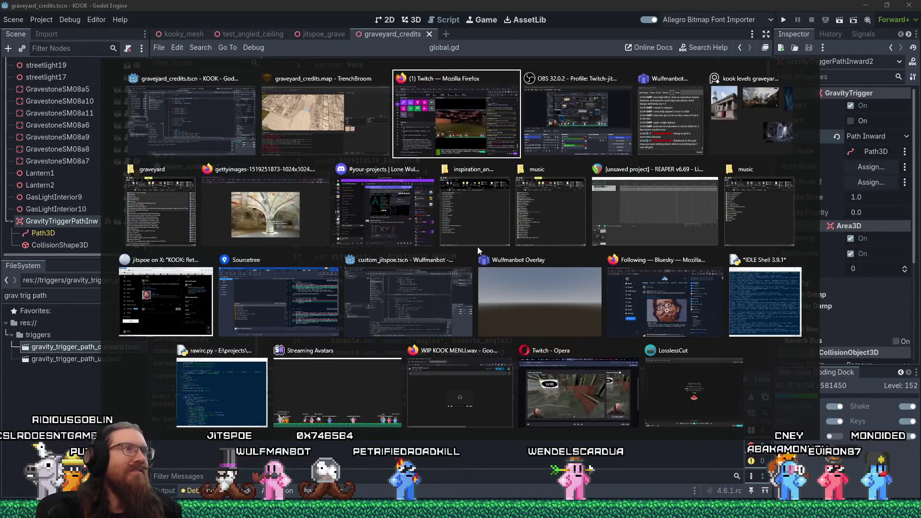
key("Escape")
key("alt+Tab")
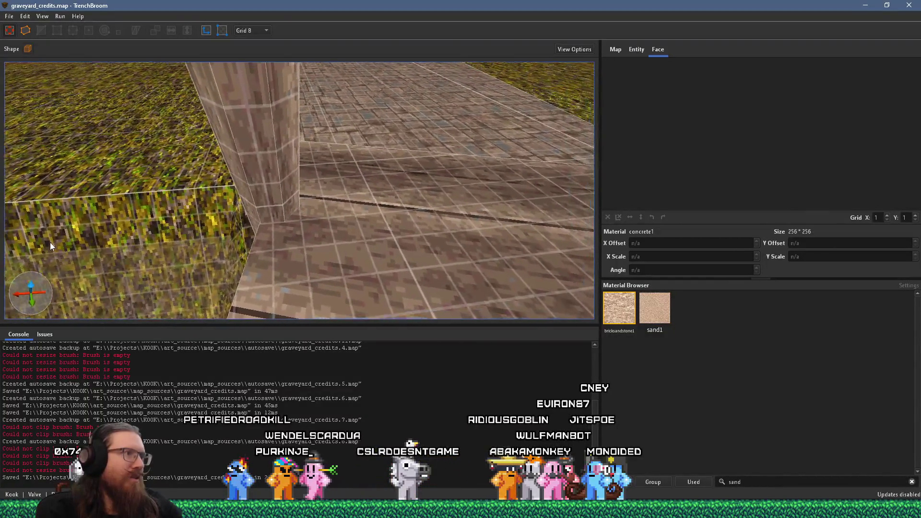
- Set the grid size to 1 and nudge the wooden pillar brush into a new position
left_click(203, 189)
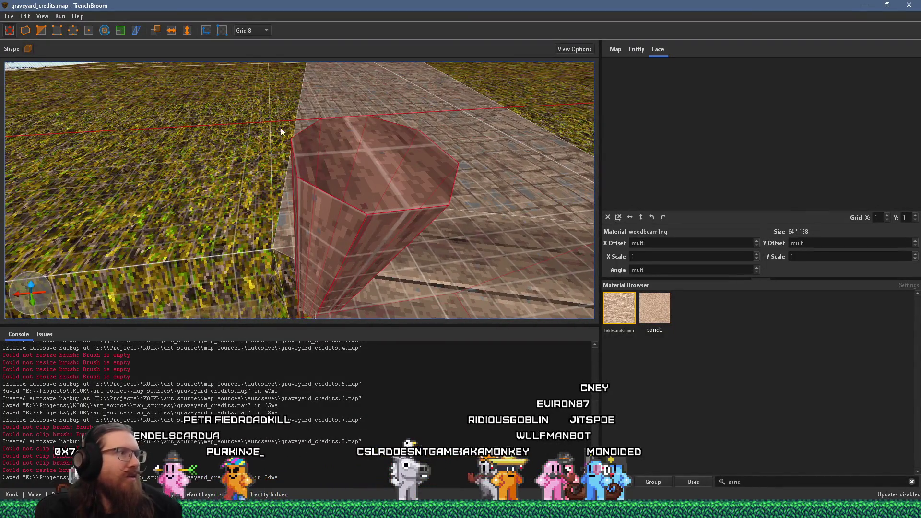
left_click(252, 31)
left_click(252, 44)
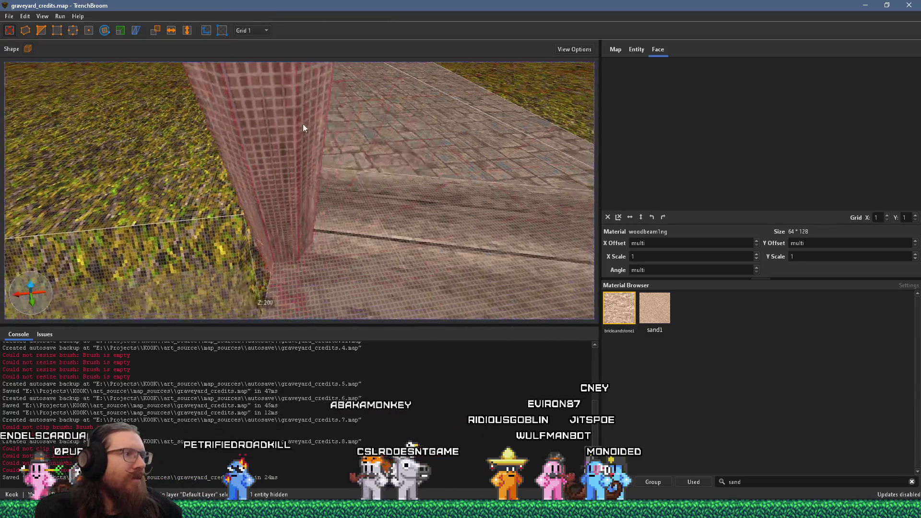
left_click_drag(303, 140, 303, 148)
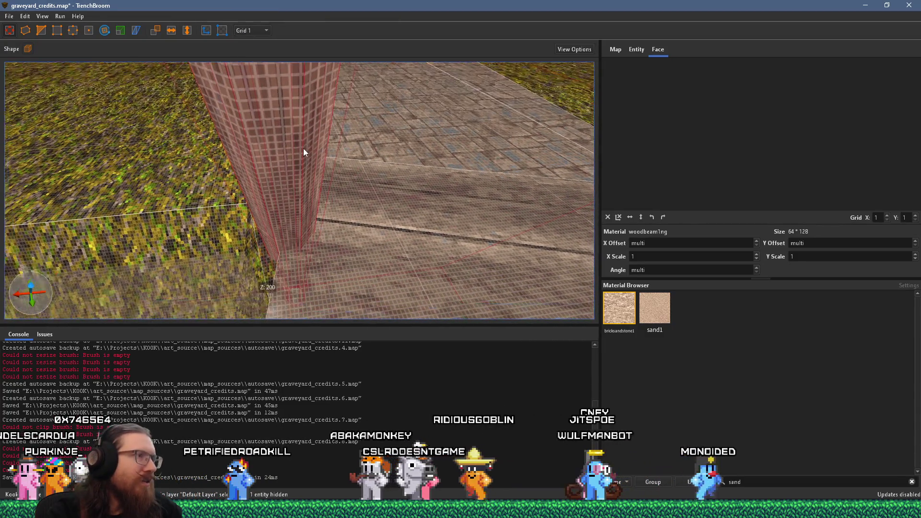
scroll(303, 149, "down", 15)
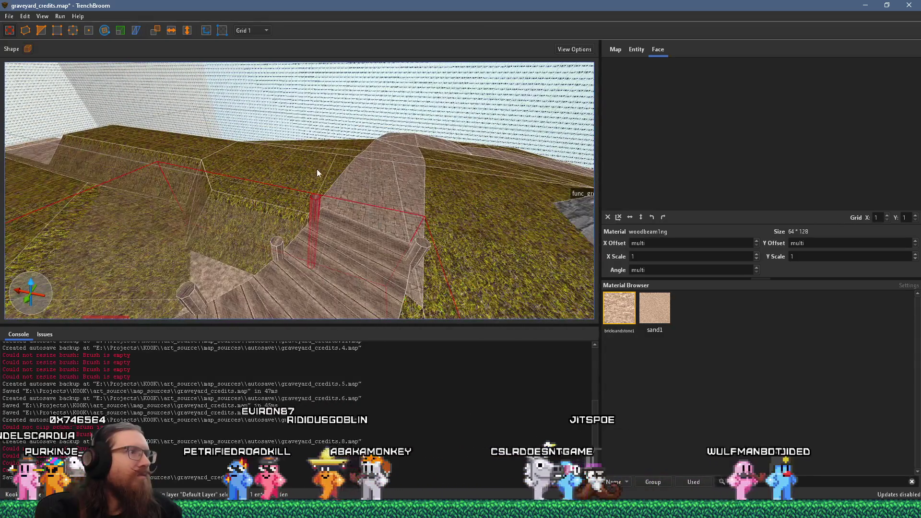
scroll(318, 166, "down", 8)
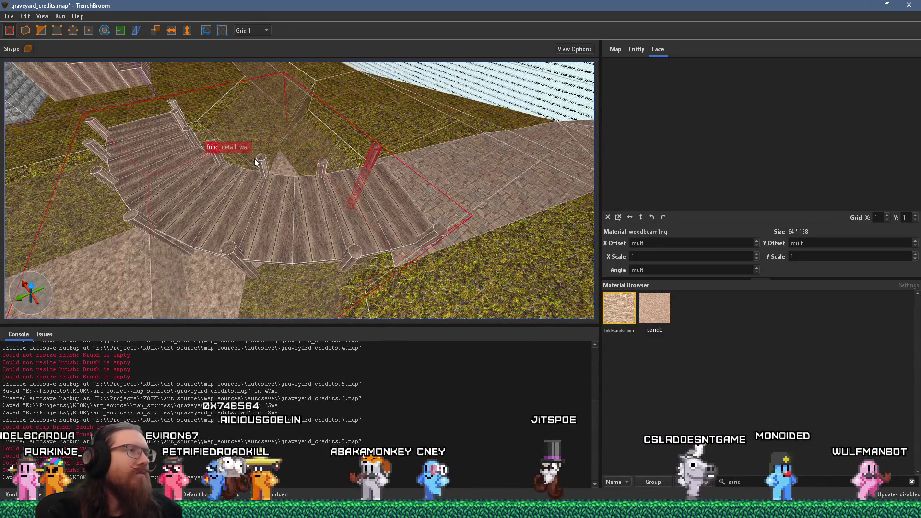
key("Escape")
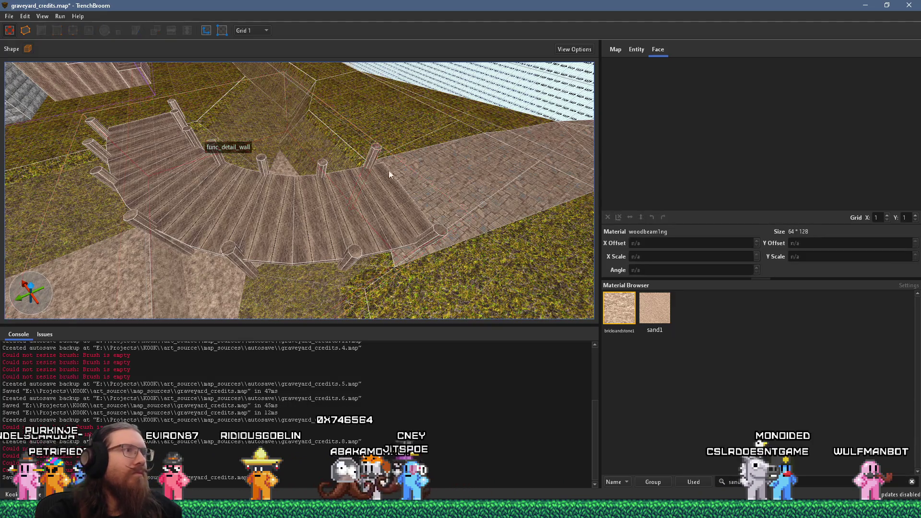
- Set _phong to 1 on the curved stairs func_detail_wall entity, then view the dirt path
left_click(370, 151)
left_click(637, 50)
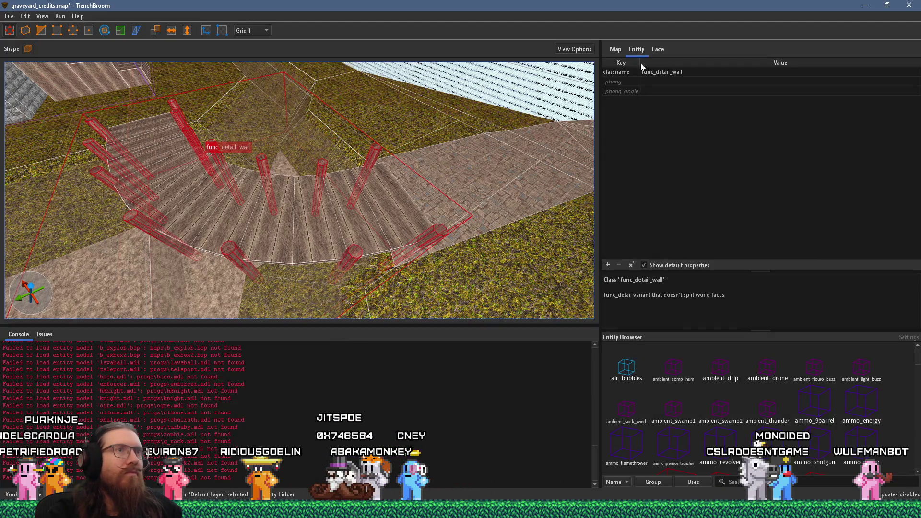
left_click(649, 82)
left_click(646, 82)
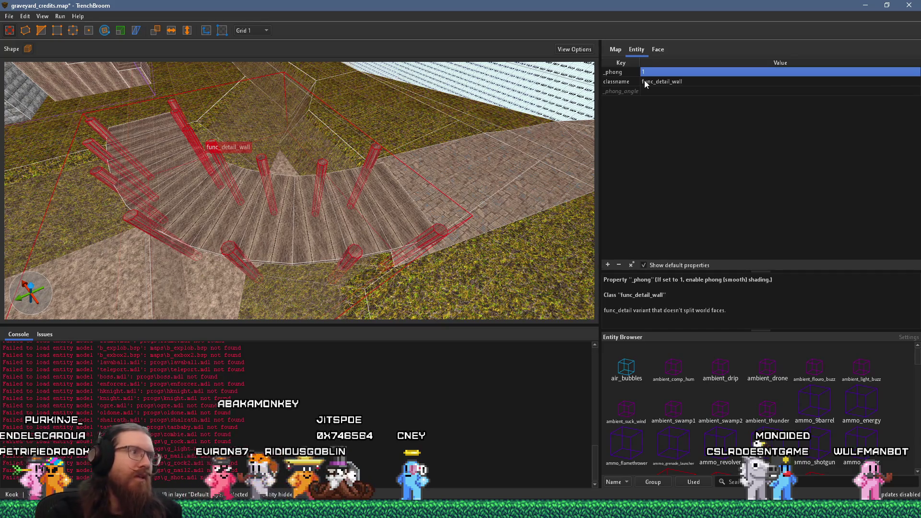
key("Escape")
scroll(288, 226, "down", 2)
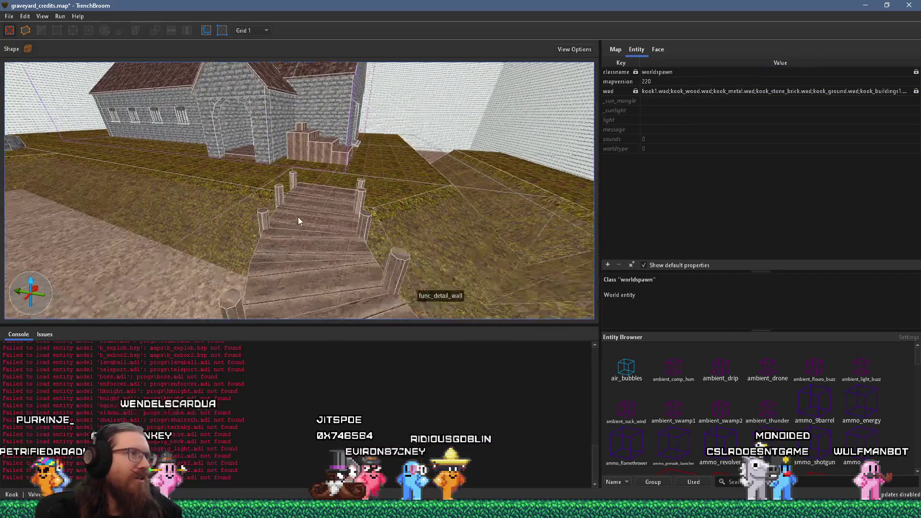
left_click_drag(298, 217, 205, 214)
left_click(9, 16)
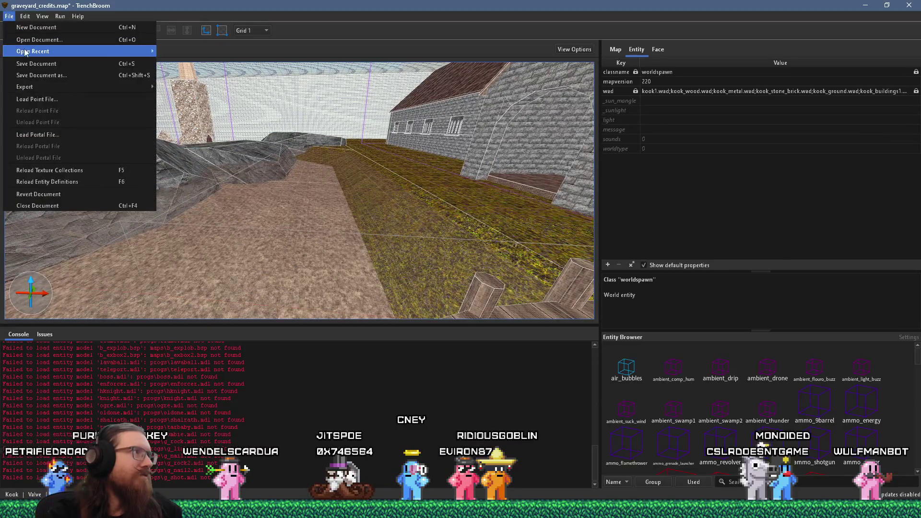
- Save graveyard_credits and run Compile Map with the qbsp profile to exit code 0
left_click(29, 63)
left_click(60, 16)
left_click(67, 27)
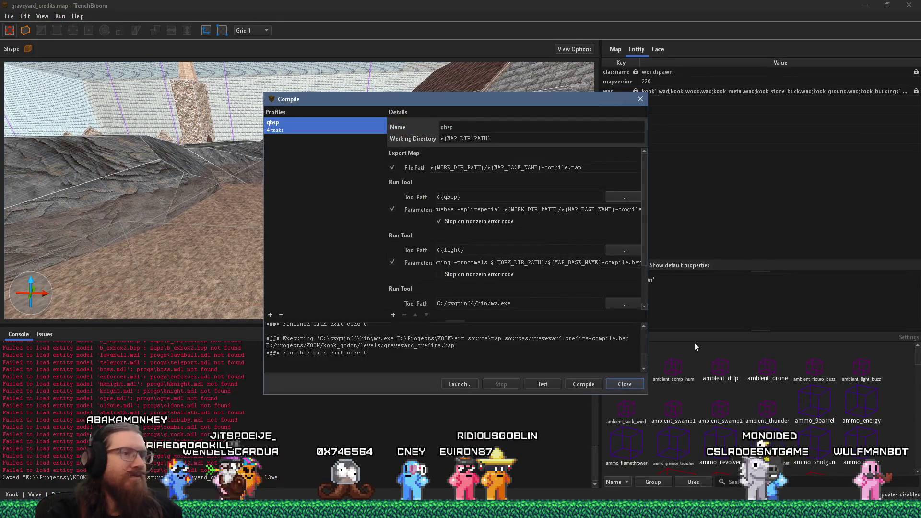
left_click(583, 383)
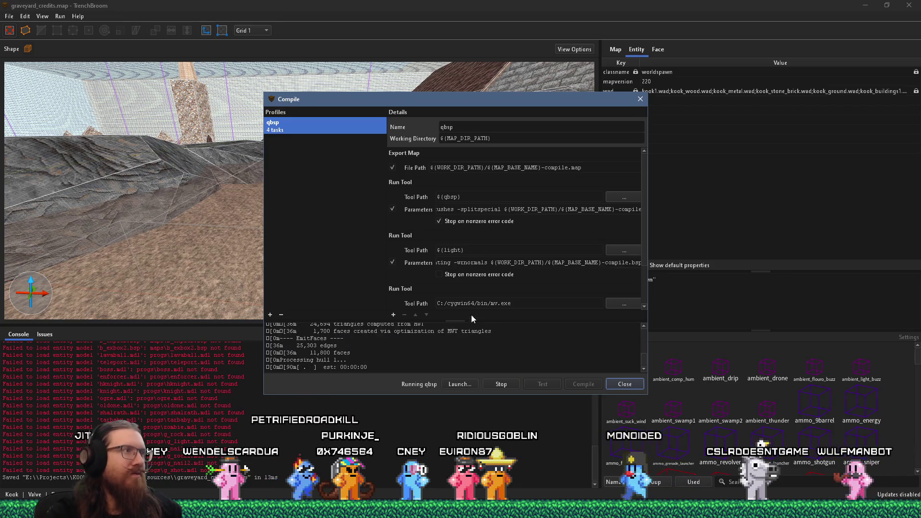
- Move the compile dialog aside, fly into the pit, and delete the thin trench strip brush
left_click_drag(336, 99, 596, 84)
left_click(285, 182)
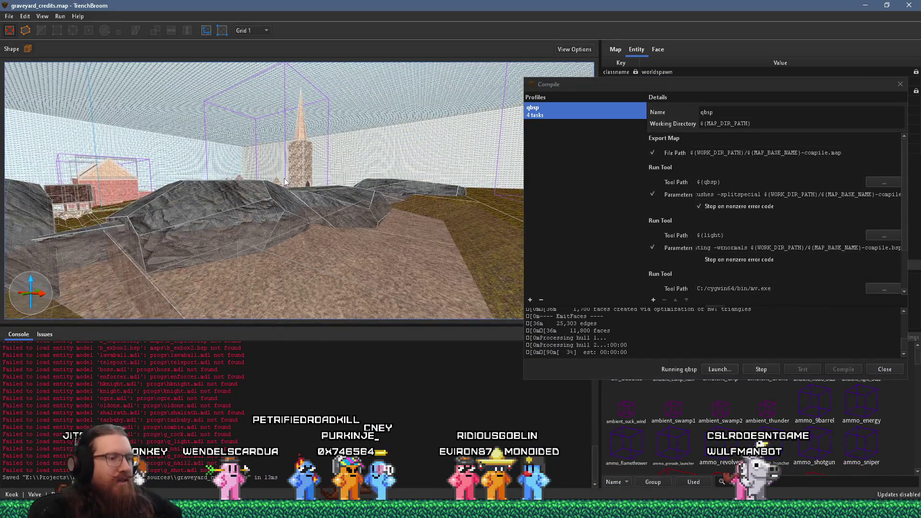
scroll(265, 173, "up", 10)
scroll(269, 171, "up", 10)
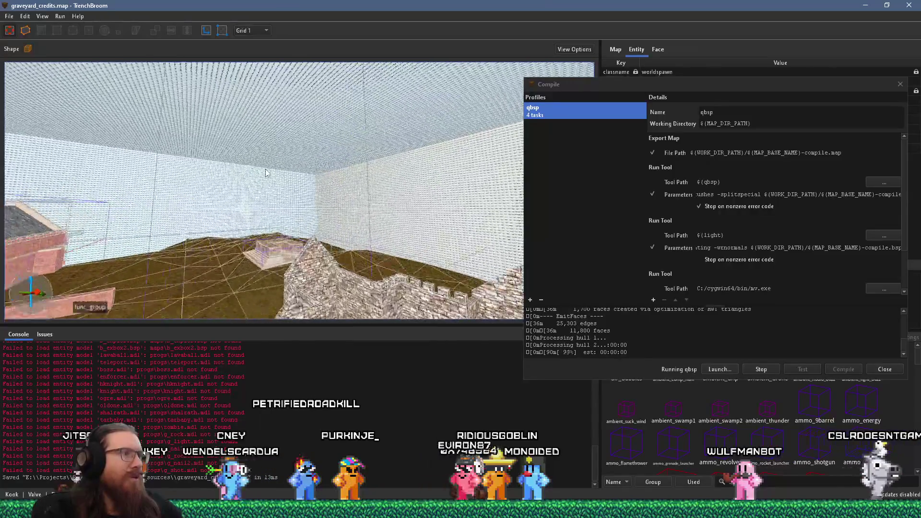
scroll(144, 216, "up", 5)
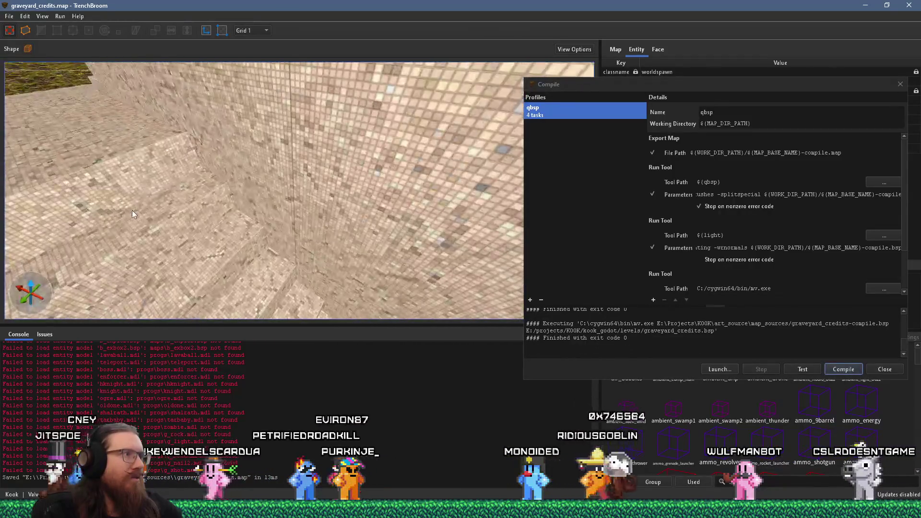
left_click(195, 204)
key("Escape")
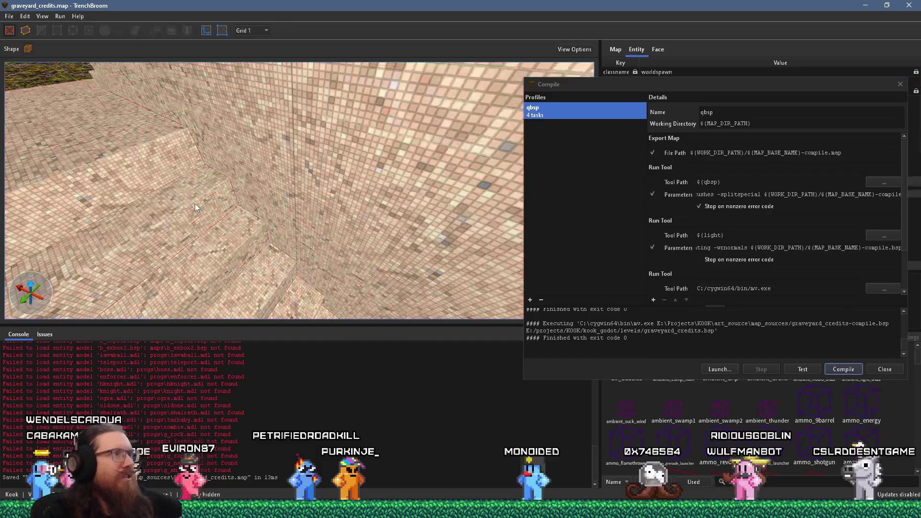
left_click(197, 187)
scroll(203, 197, "up", 3)
mouse_move(249, 223)
left_mouse_down()
mouse_move(214, 214)
mouse_move(274, 243)
mouse_move(284, 261)
mouse_move(271, 264)
mouse_move(378, 212)
mouse_move(315, 237)
left_mouse_up()
key("Delete")
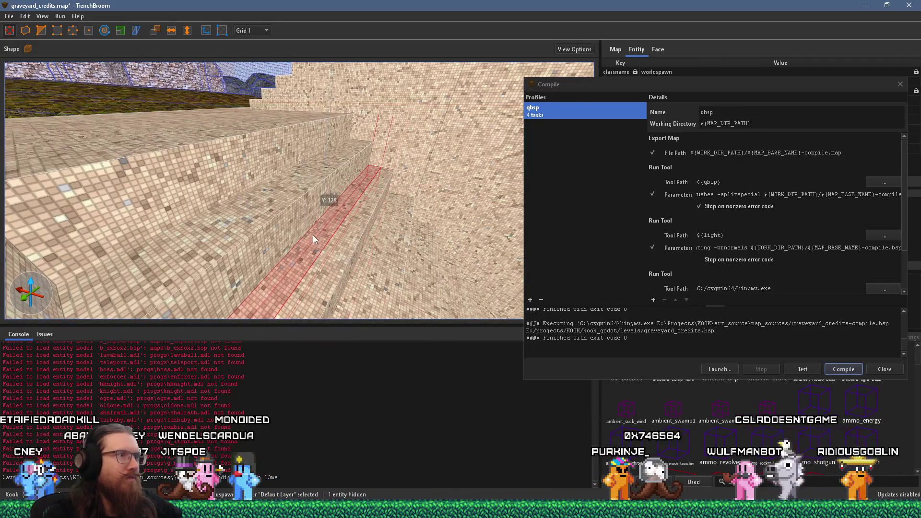
- Set the grid size to 16 and undo the strip brush deletion
left_click(258, 31)
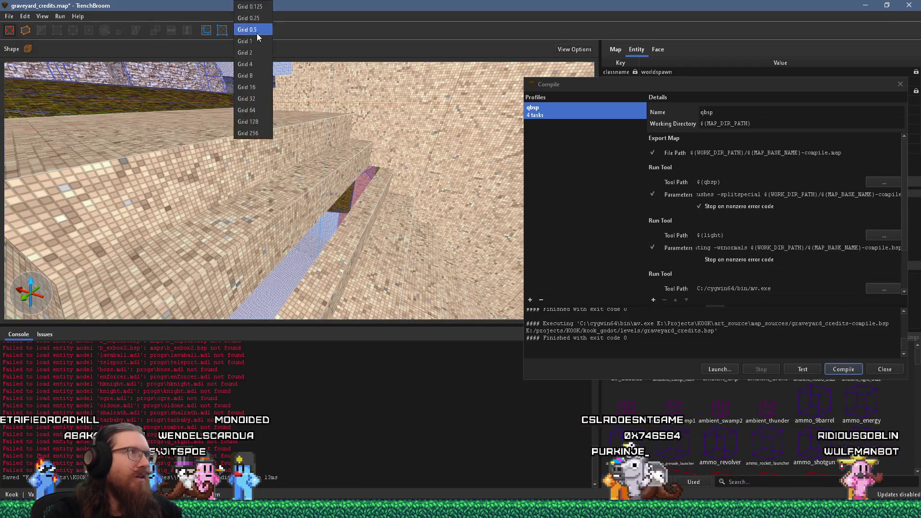
left_click(261, 85)
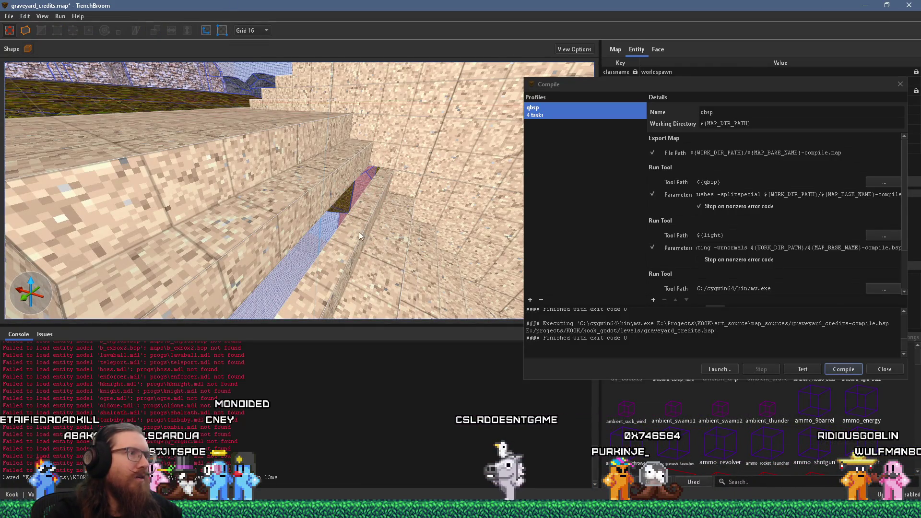
key("ctrl+z")
- Inspect the restored strip brush, then fly up the staircase corridor
mouse_move(347, 223)
left_mouse_down()
mouse_move(323, 214)
mouse_move(339, 238)
mouse_move(388, 165)
mouse_move(316, 181)
mouse_move(304, 196)
mouse_move(301, 212)
mouse_move(343, 234)
mouse_move(270, 222)
mouse_move(280, 197)
mouse_move(281, 105)
mouse_move(268, 145)
left_mouse_up()
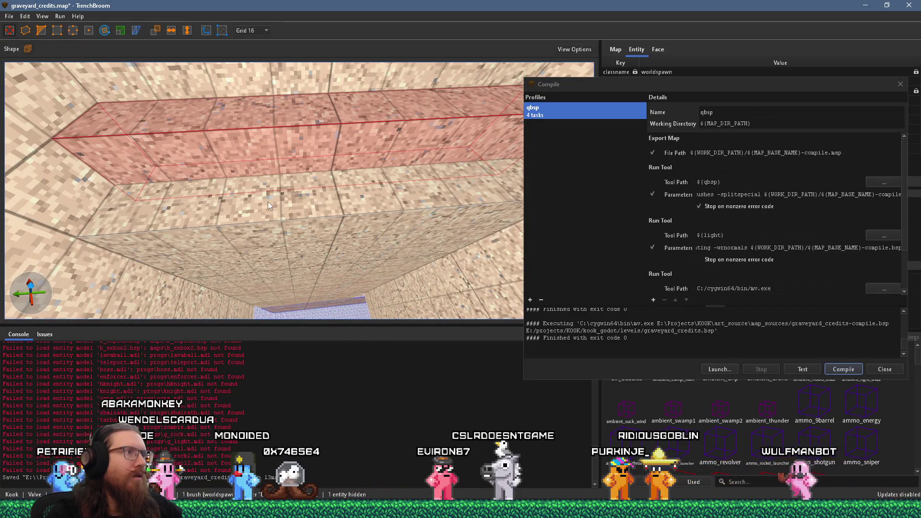
left_click_drag(268, 202, 259, 174)
mouse_move(276, 232)
left_mouse_down()
mouse_move(312, 200)
mouse_move(373, 173)
mouse_move(314, 194)
mouse_move(353, 212)
mouse_move(333, 226)
mouse_move(227, 260)
mouse_move(177, 224)
left_mouse_up()
key("Escape")
key("w")
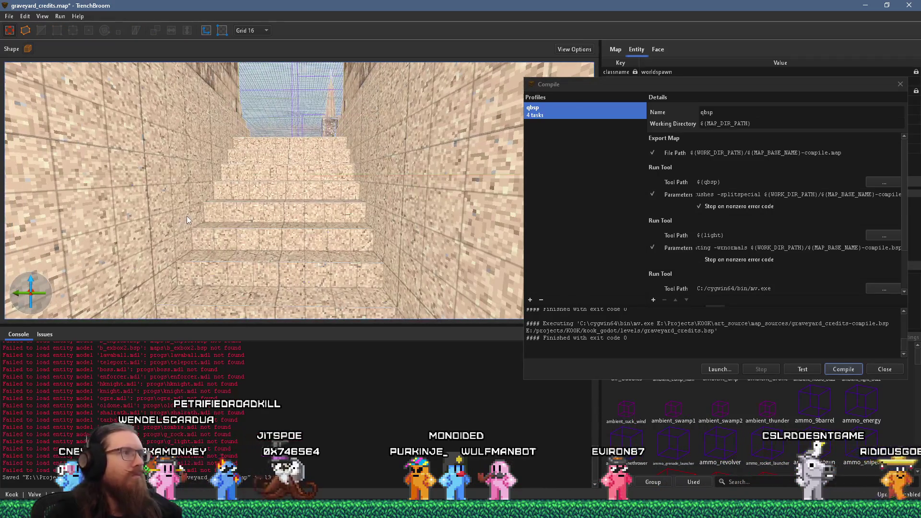
key("w")
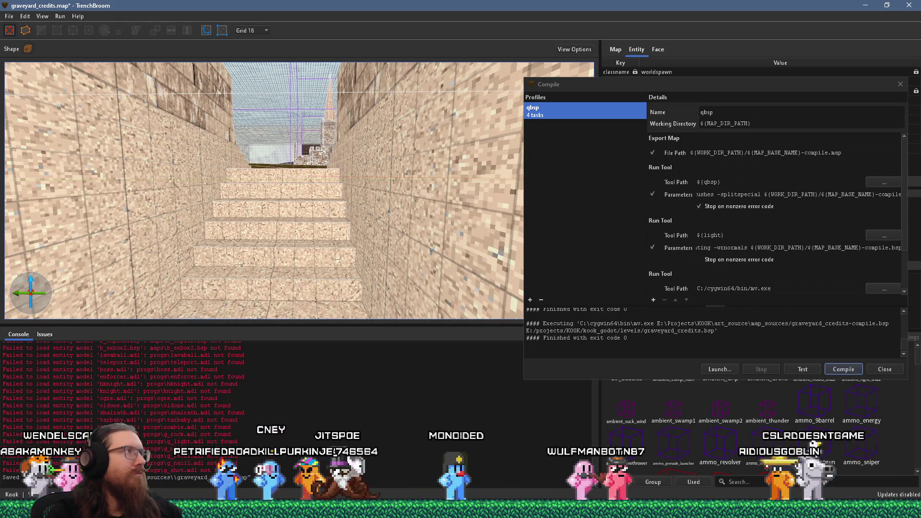
- Save the map, switch to the Godot editor and launch the game
left_click(9, 16)
left_click(25, 66)
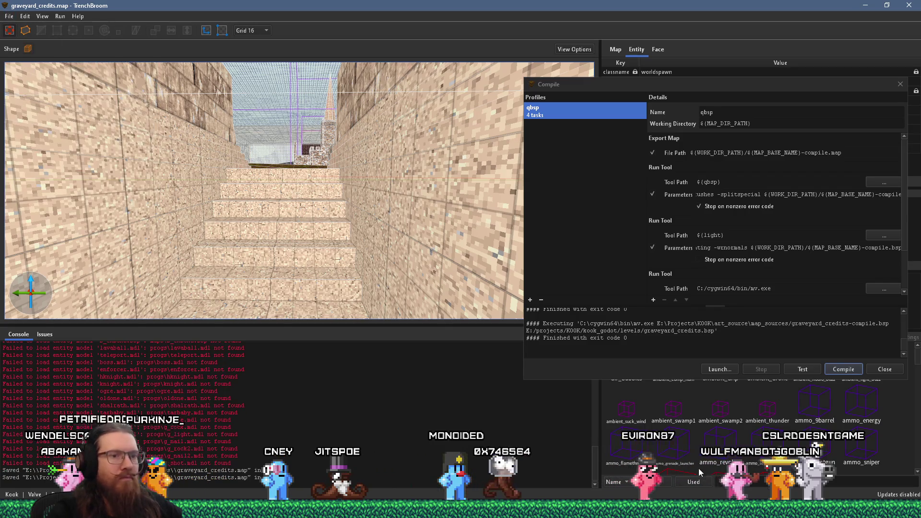
key("alt+Tab")
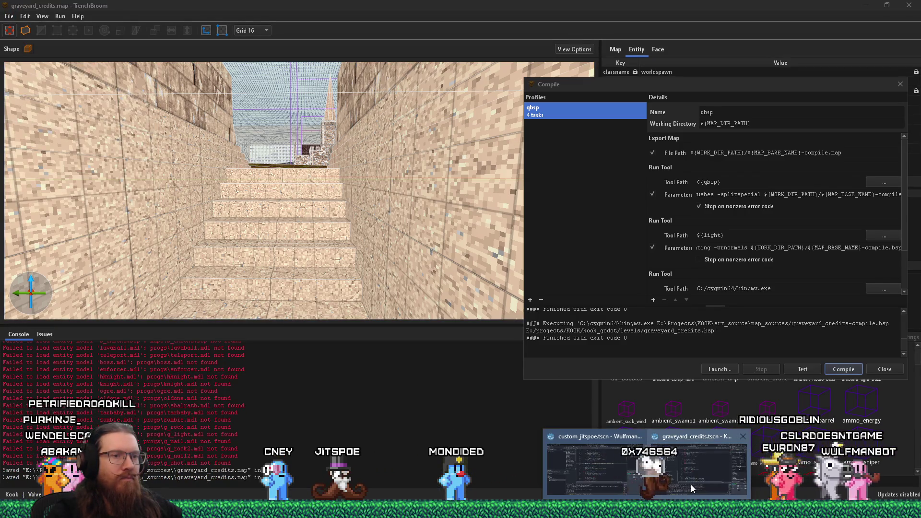
left_click(785, 23)
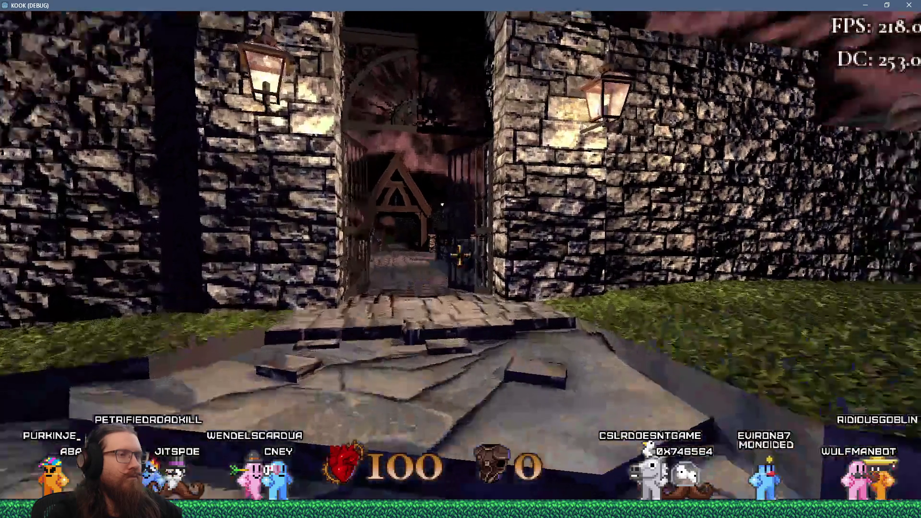
- Walk up the stone path to the church door, across the boardwalk and around the post
key("w")
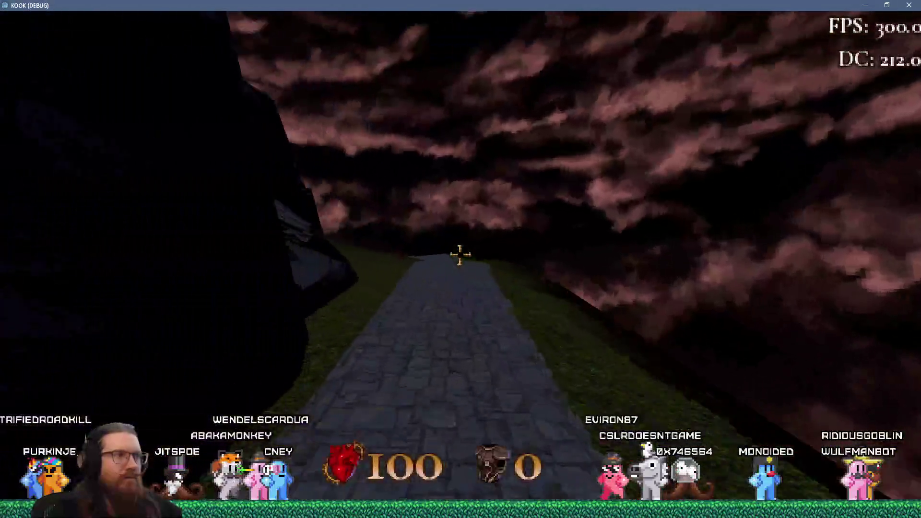
key("w")
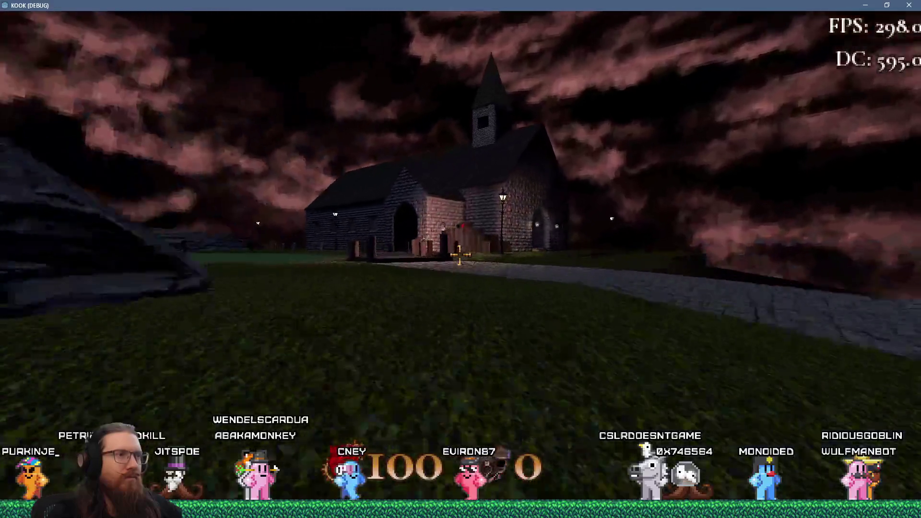
key("w")
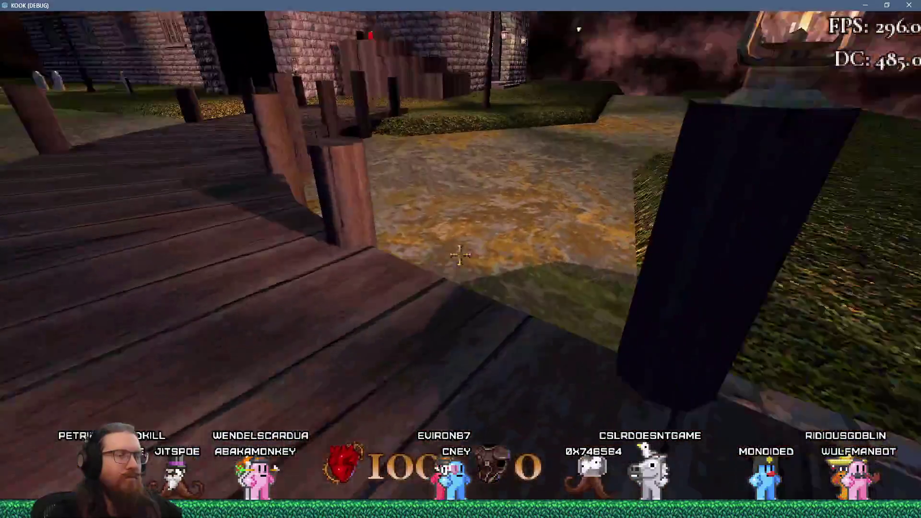
key("w")
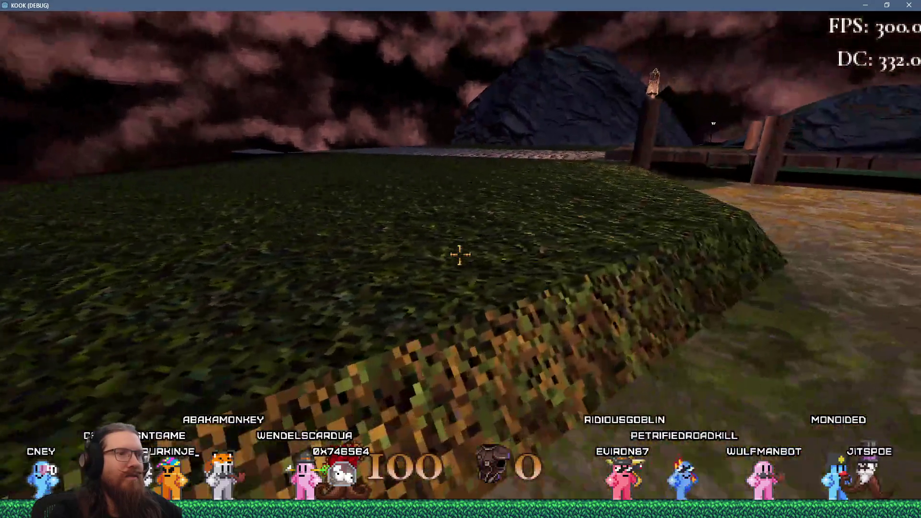
- Cross the grass mounds and dirt path, pass the stacked crates, and enter the brick courtyard
key("w")
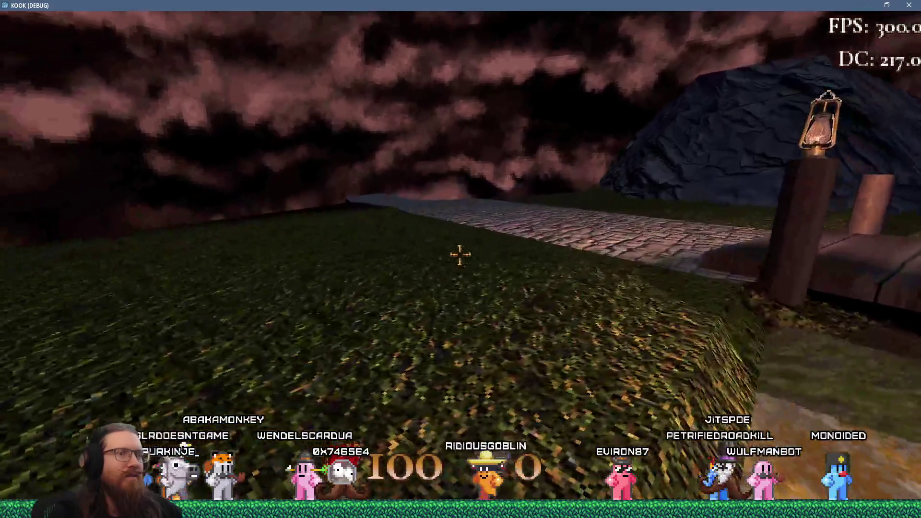
key("w")
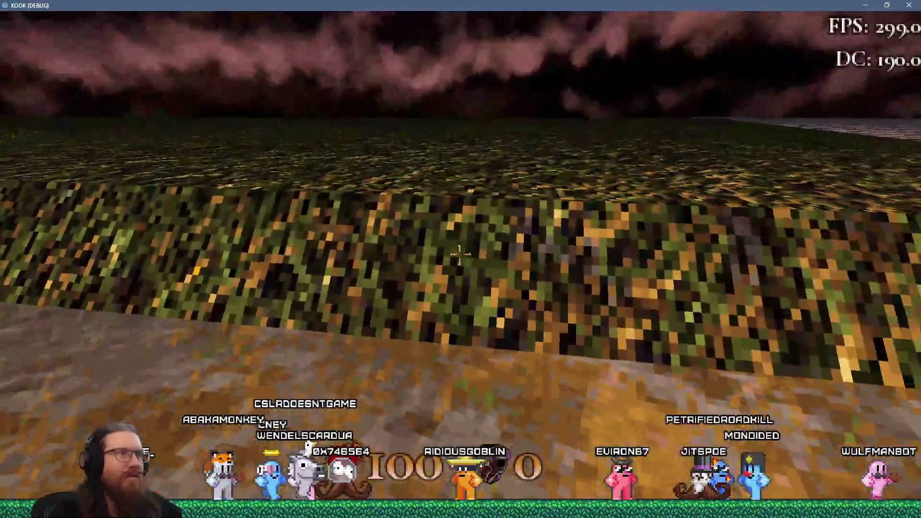
key("w")
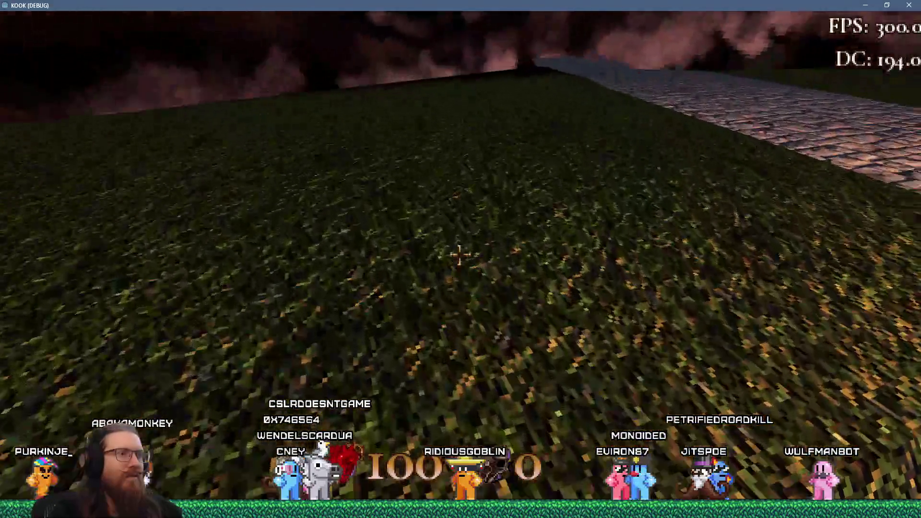
key("w")
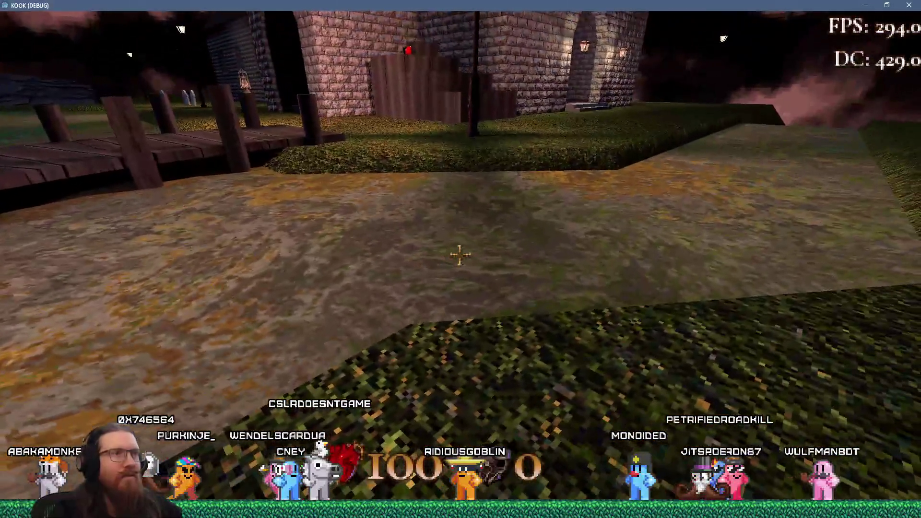
key("w")
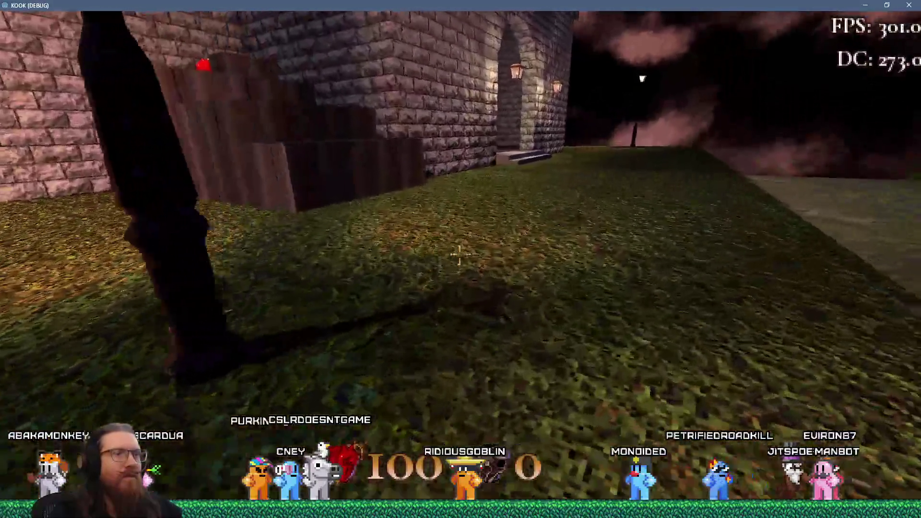
key("w")
key("w")
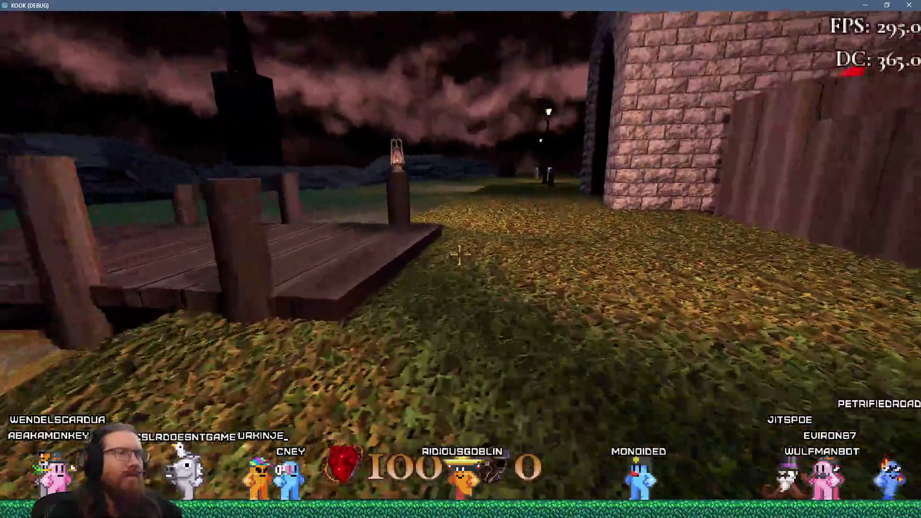
key("w")
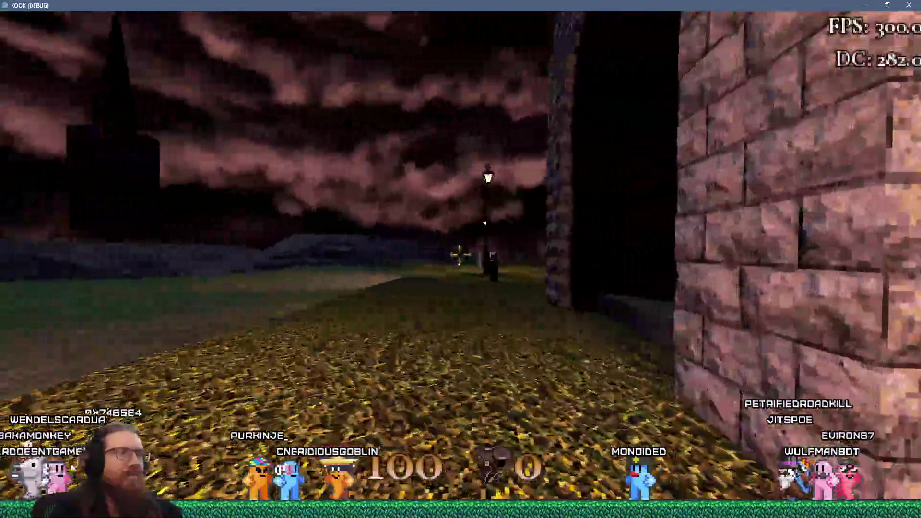
key("w")
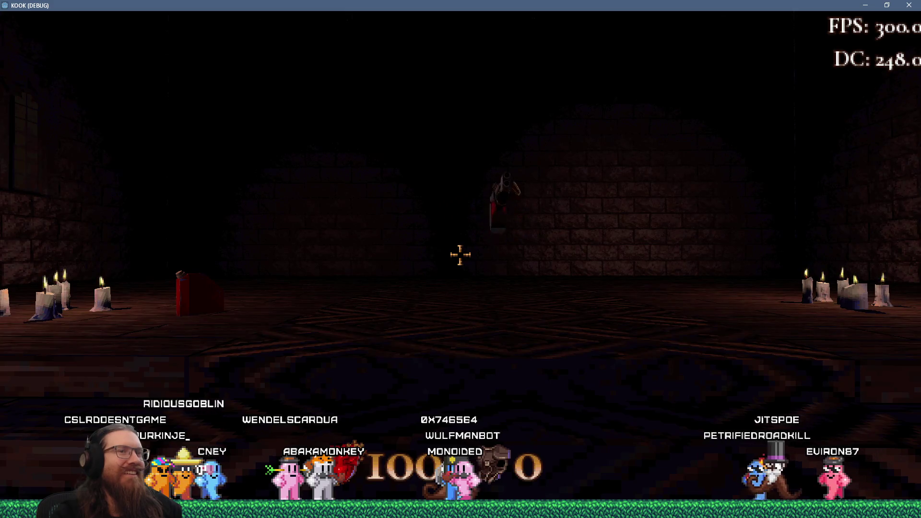
- Walk through the candle-lit hall and arched doorway, then across the grass past the dock
mouse_move(460, 255)
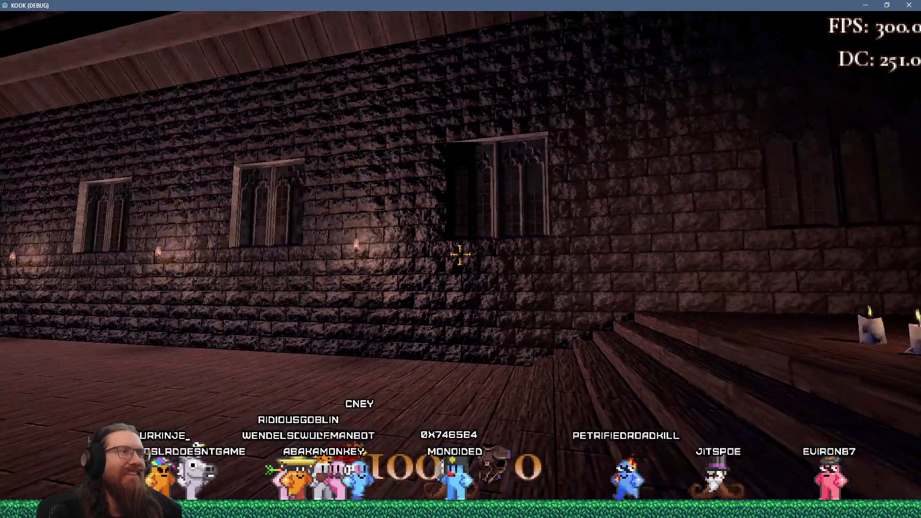
key("w")
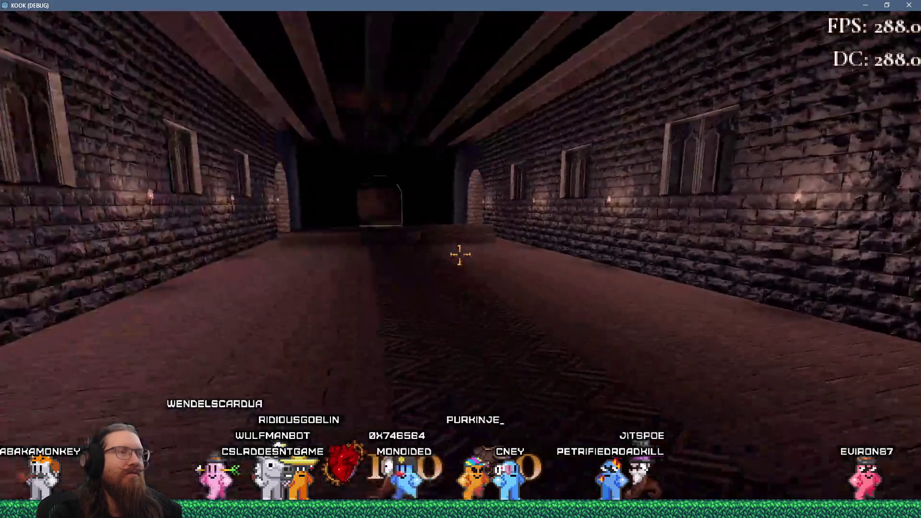
key("w")
key("w")
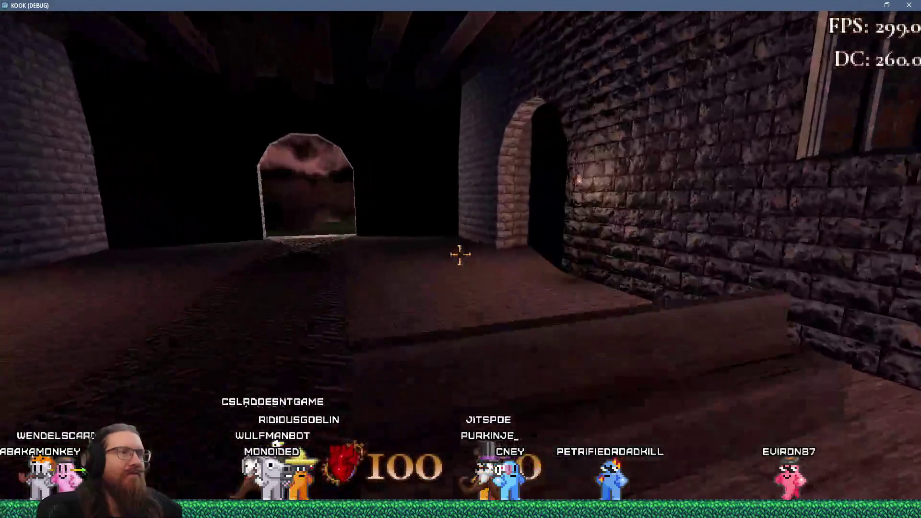
key("w")
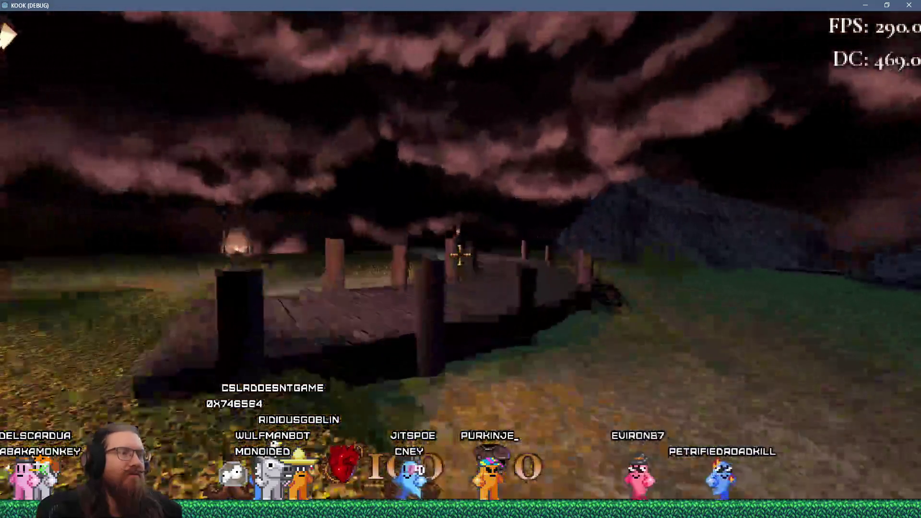
key("w")
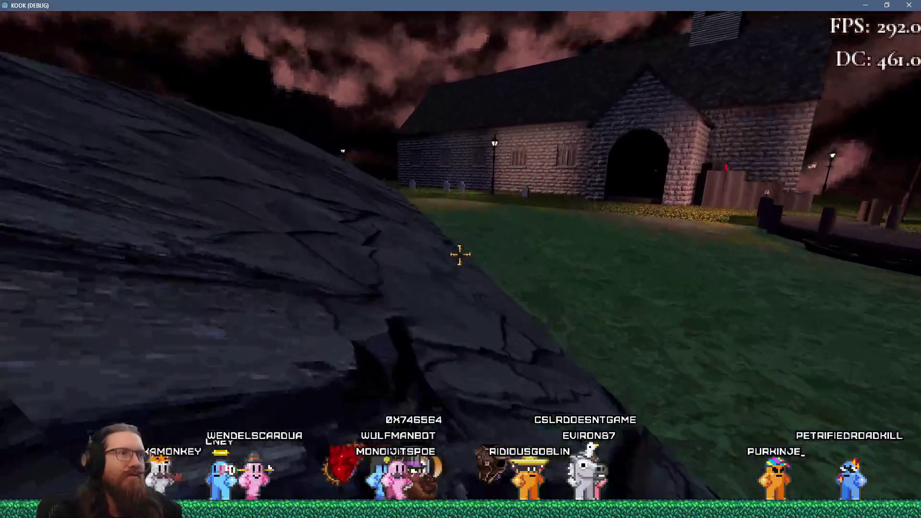
- Climb the rock outcrop, follow the church wall past the dock, and view the lit castle tower
key("w")
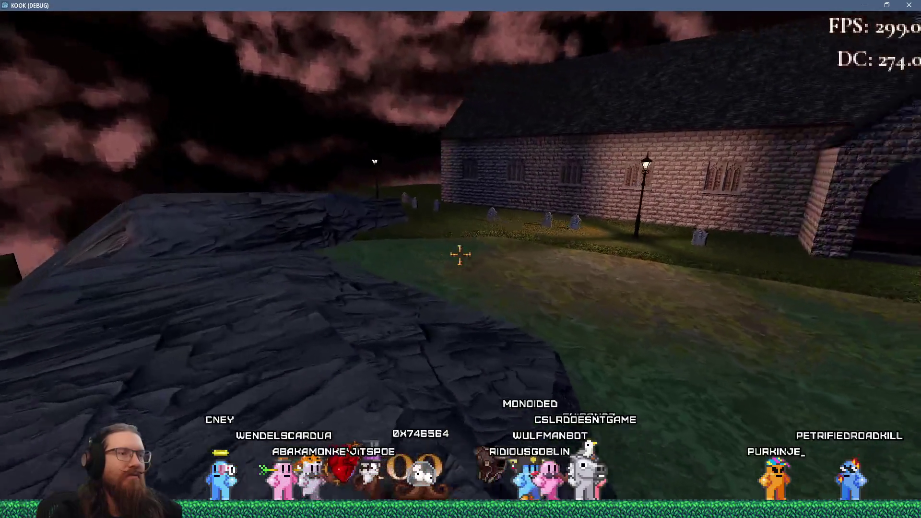
key("w")
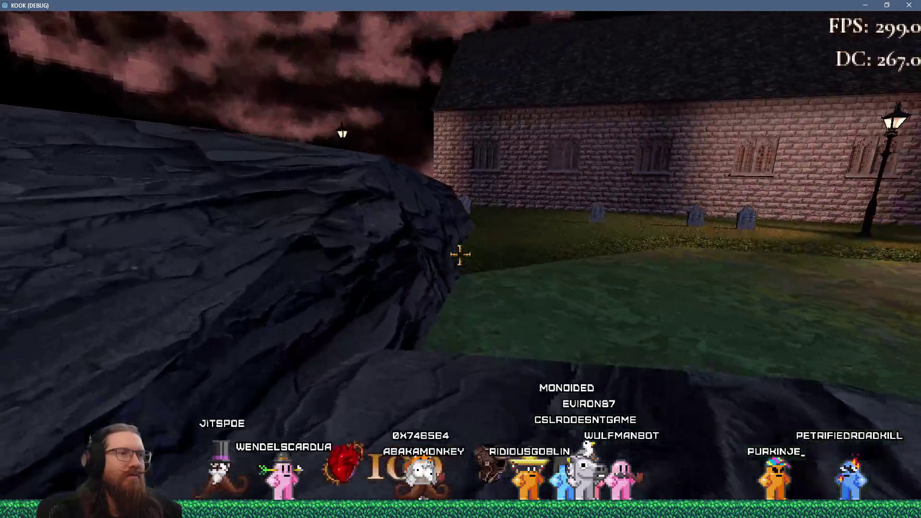
key("w")
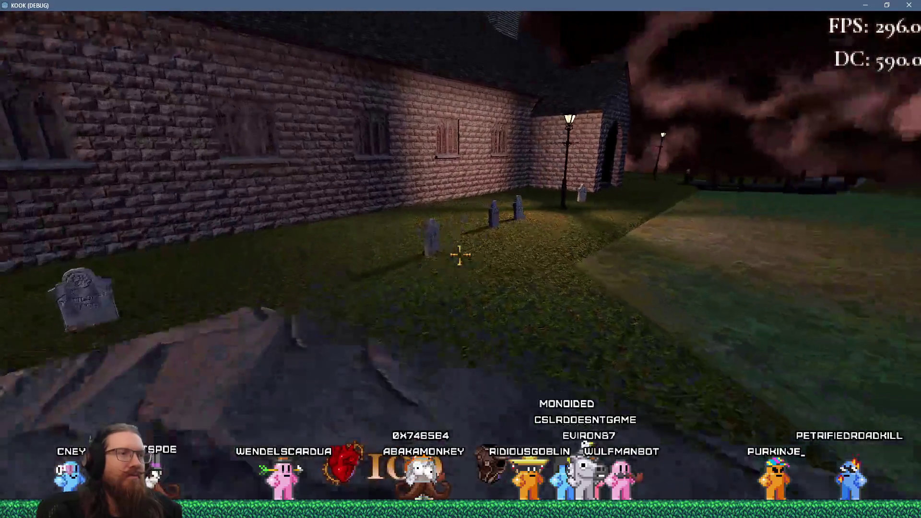
key("w")
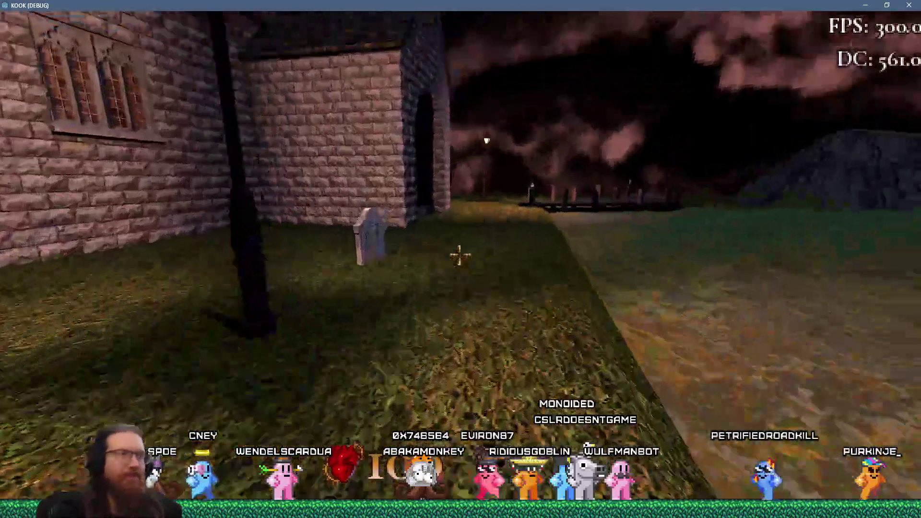
key("w")
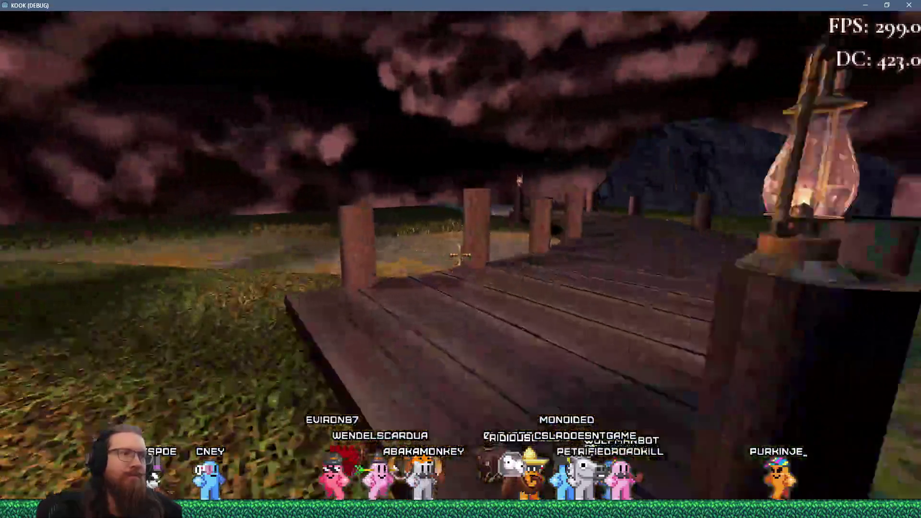
key("w")
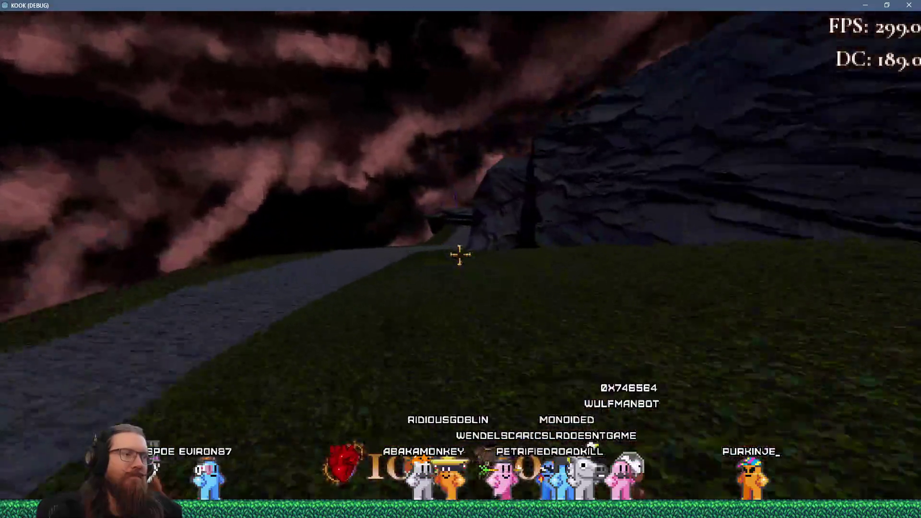
key("w")
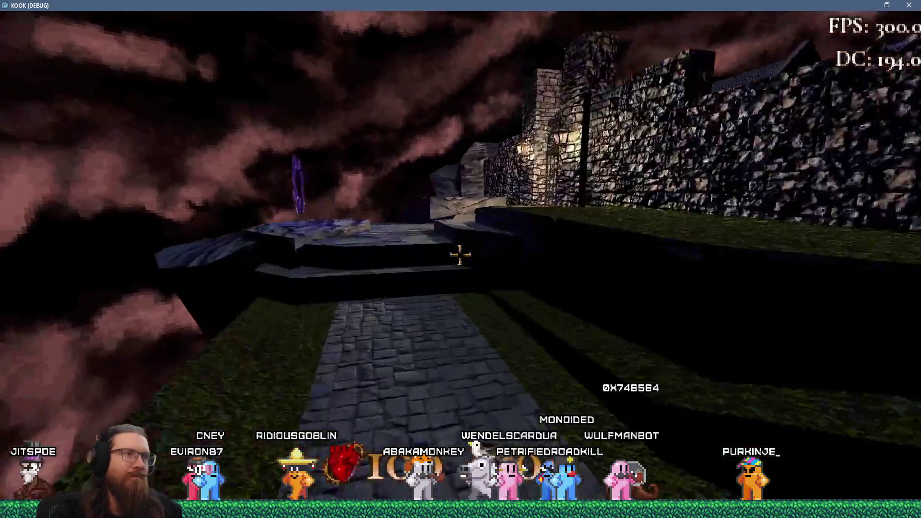
key("w")
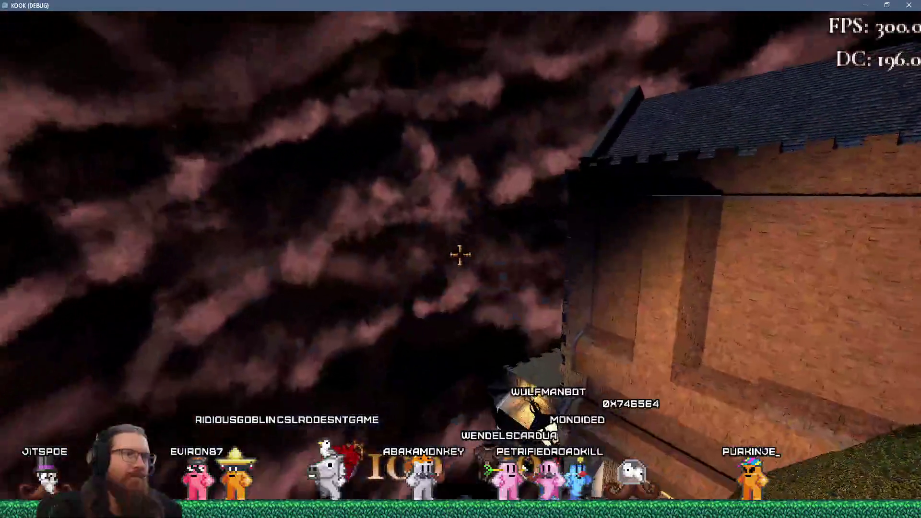
- Walk the park path past the cliff cave, back toward the stone wall and lamppost
key("w")
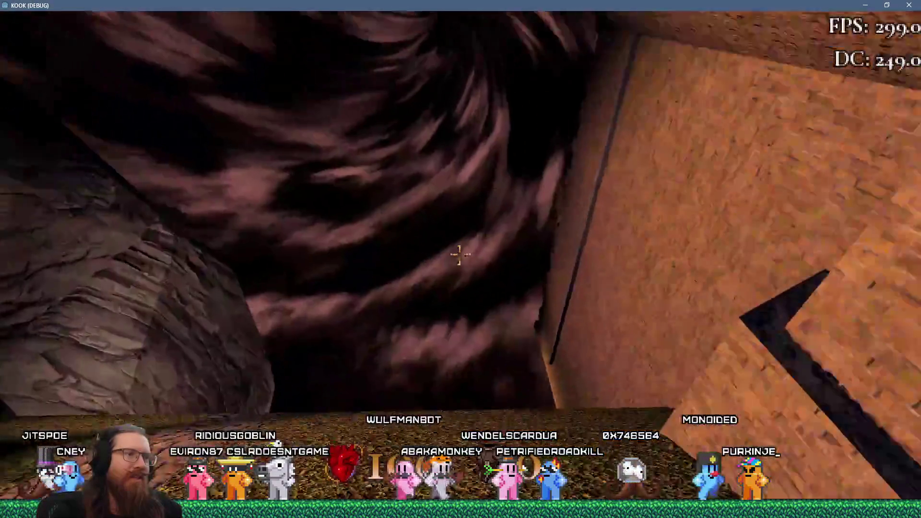
key("w")
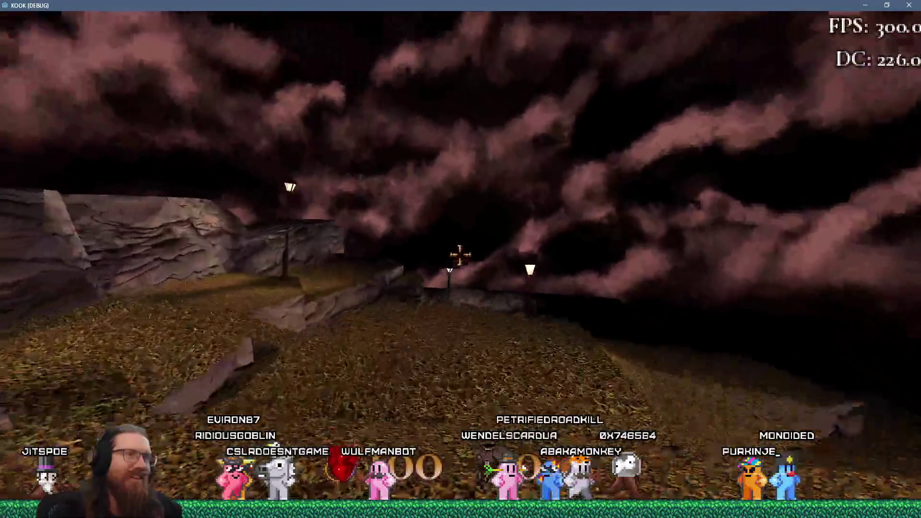
key("w")
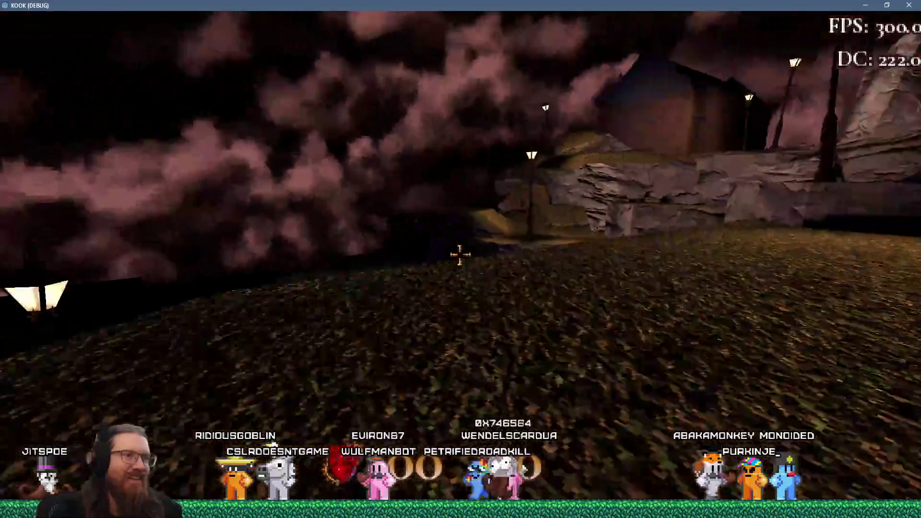
key("w")
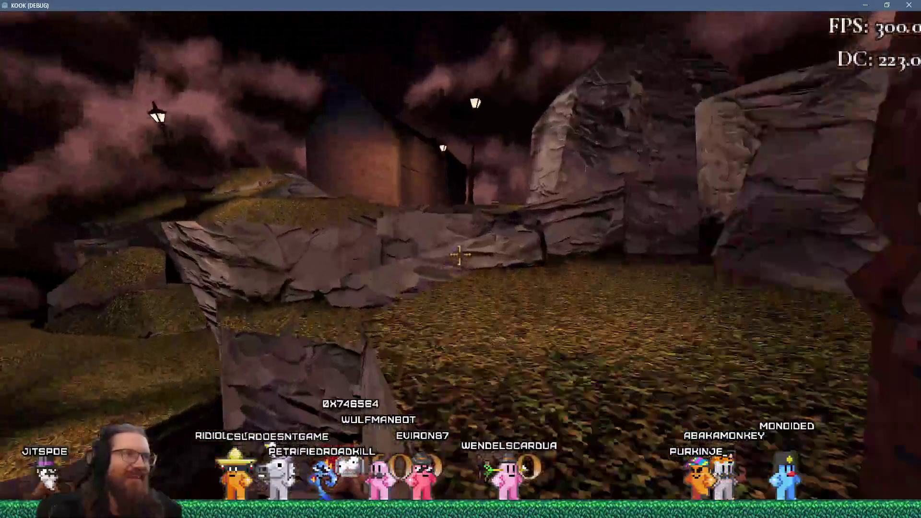
key("w")
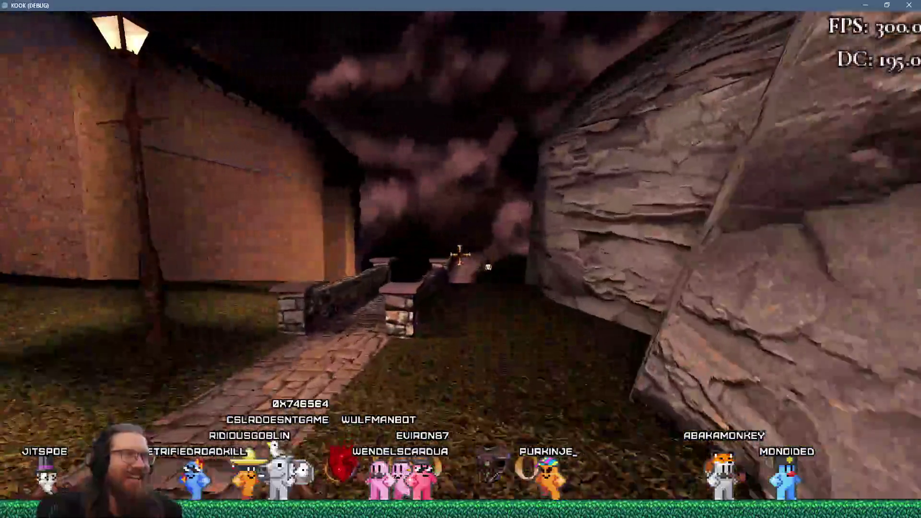
key("w")
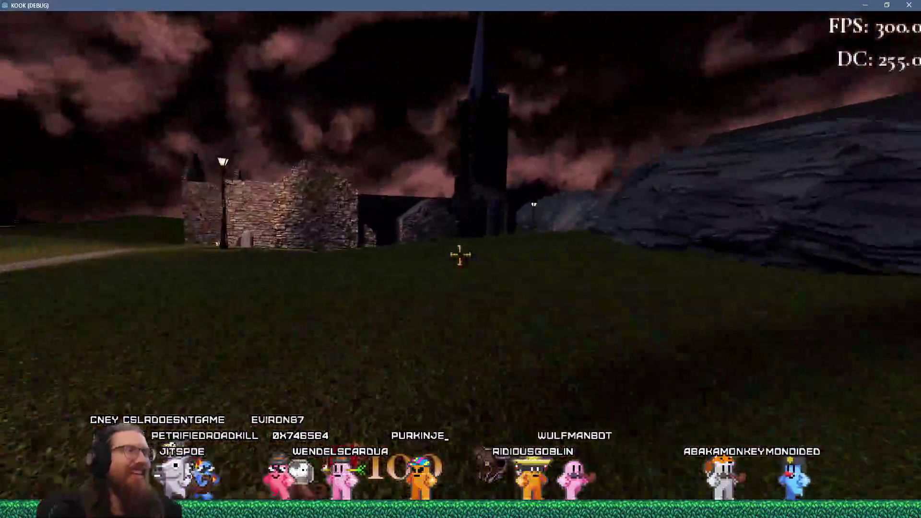
key("w")
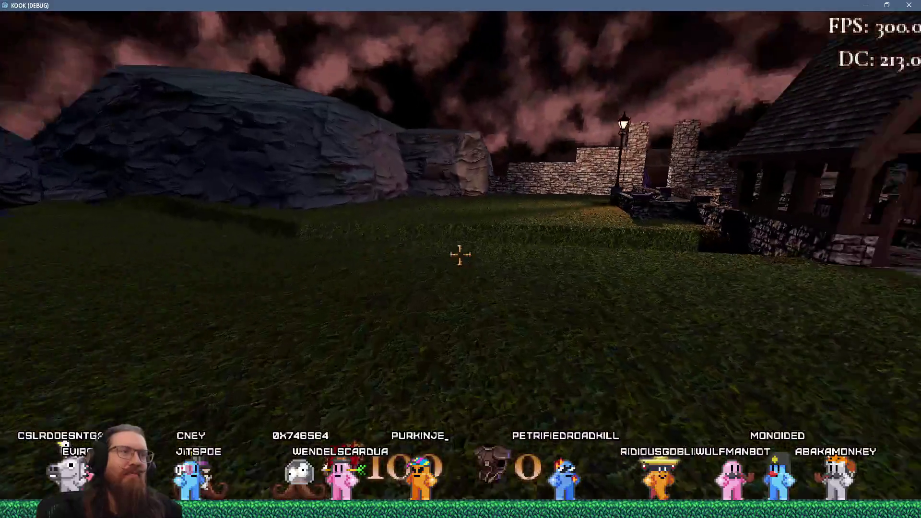
key("w")
key("w")
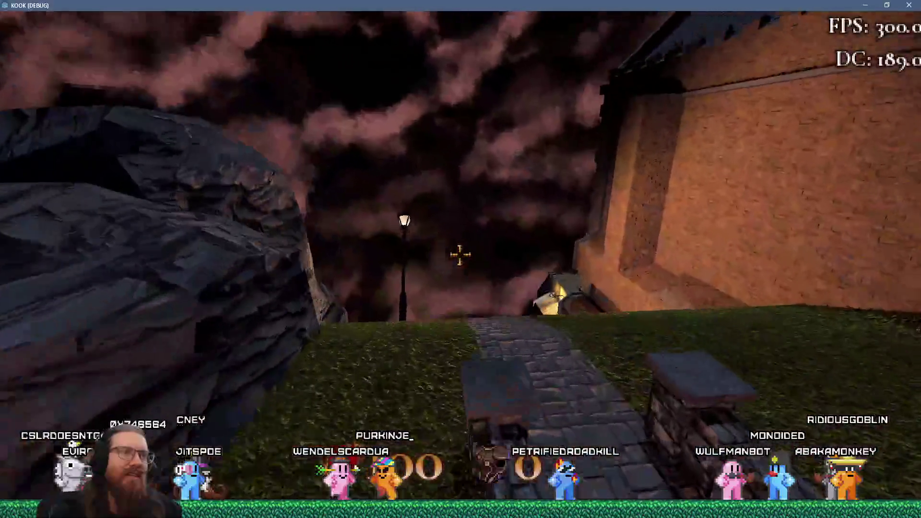
- Pick up the weapon on the walkway, cross the bridge and plaza past the lamp post
key("w")
key("w")
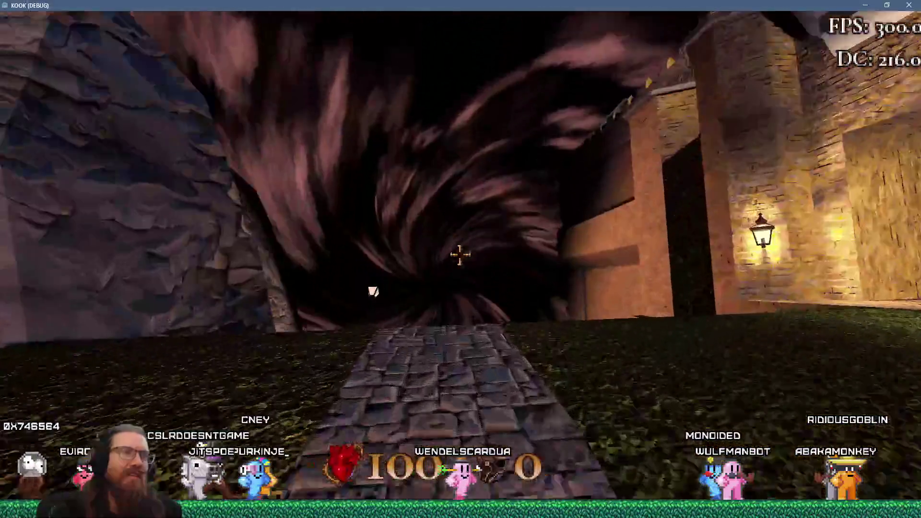
key("w")
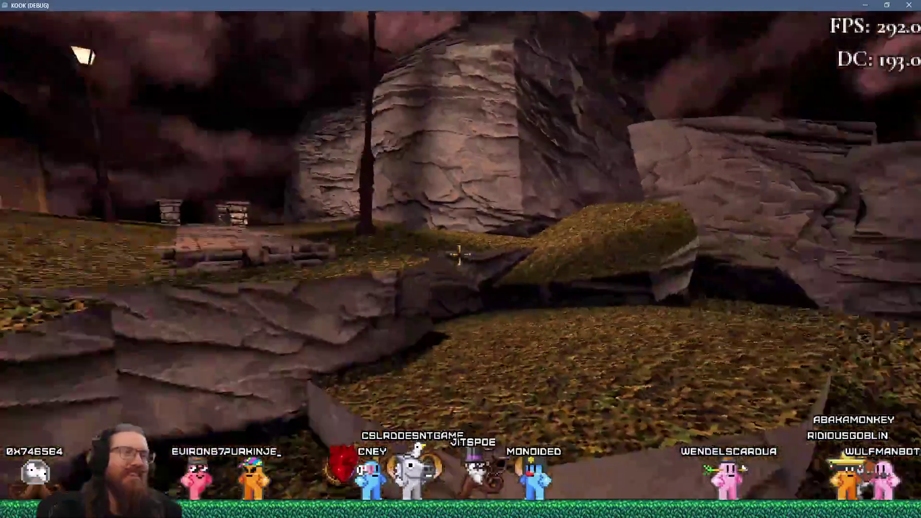
key("w")
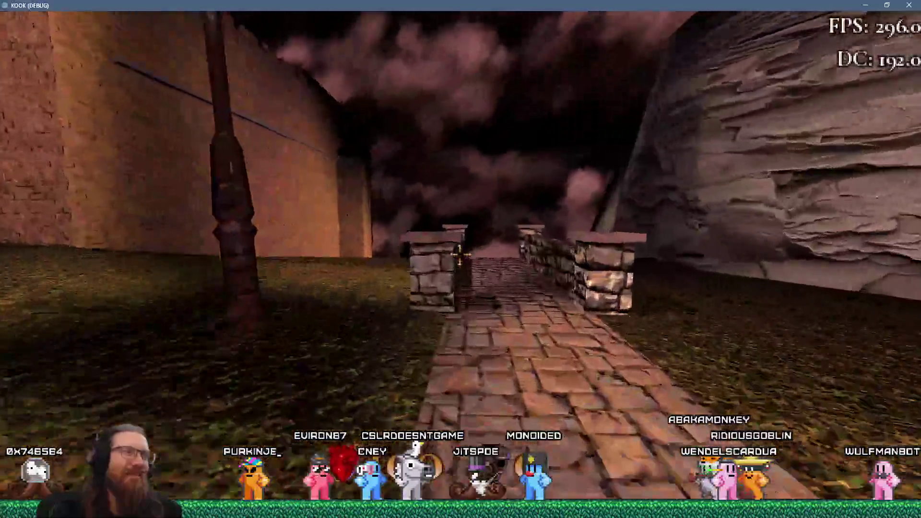
key("w")
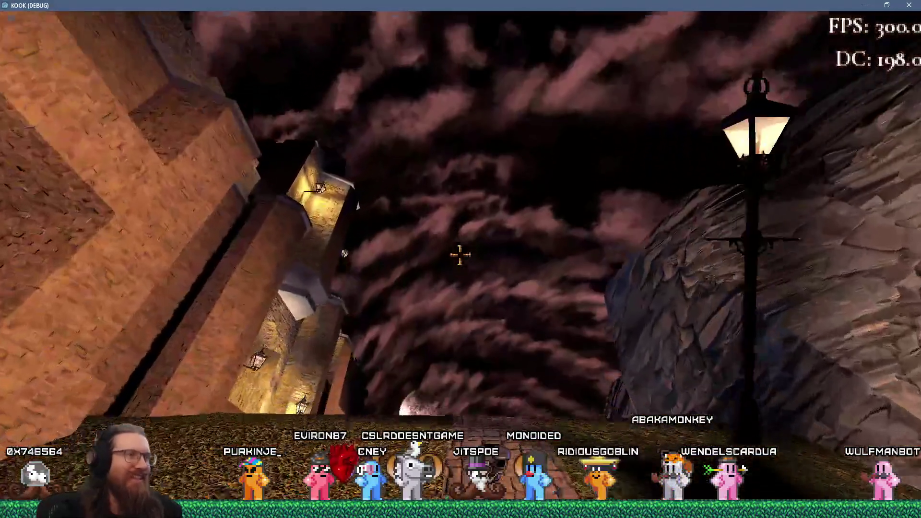
key("w")
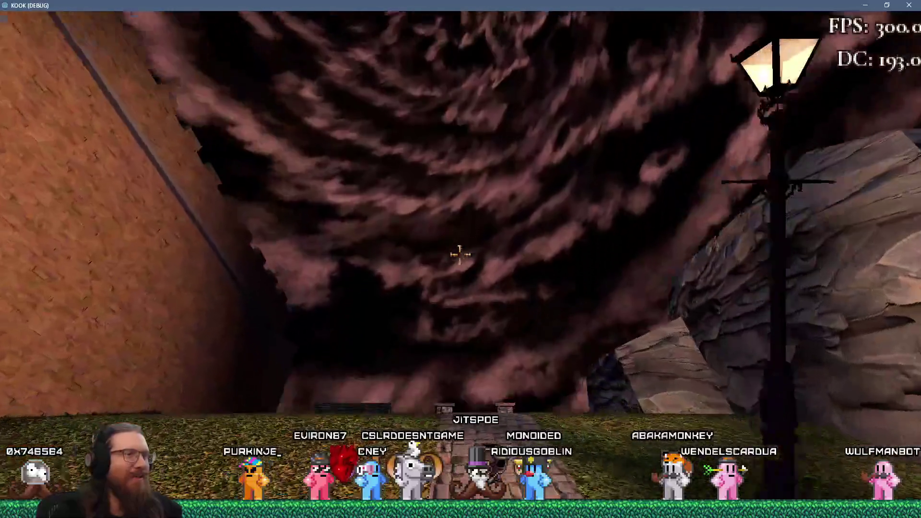
key("w")
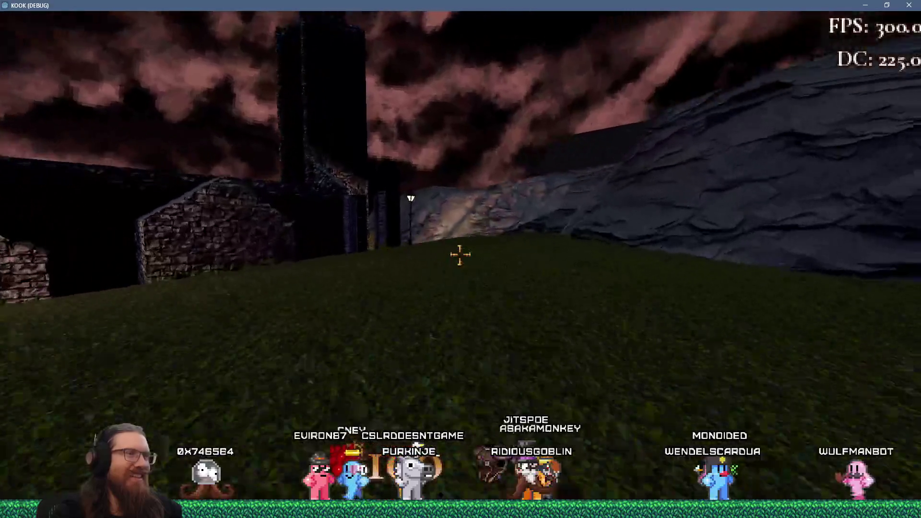
key("w")
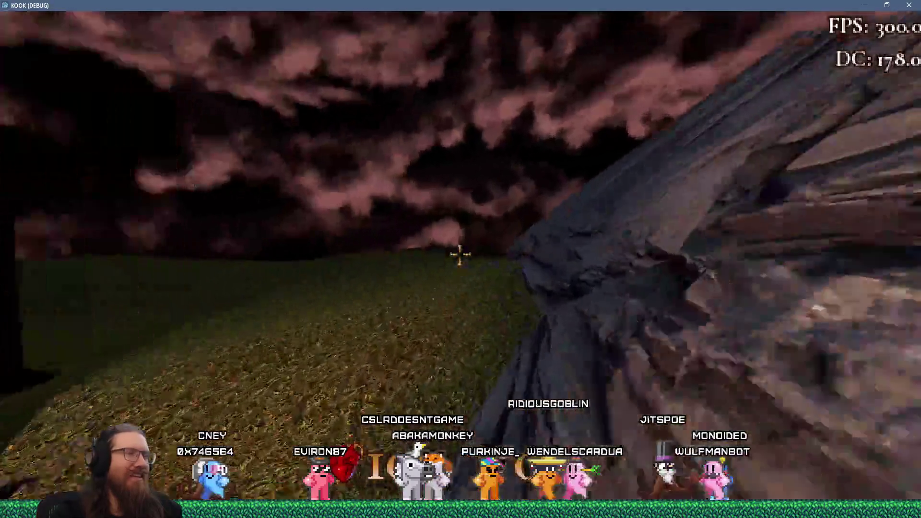
- Climb the hill shrine's steps, pass through the stone passage and swirling portal to the wall steps
key("w")
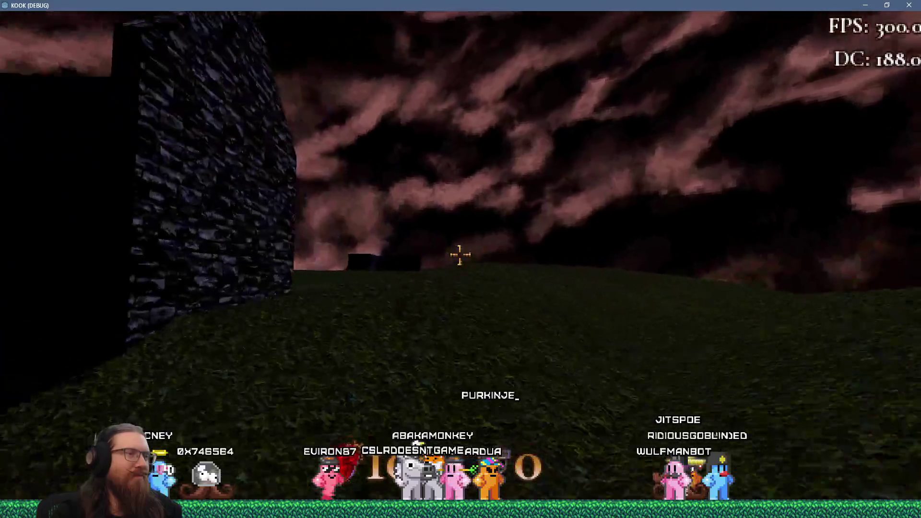
key("w")
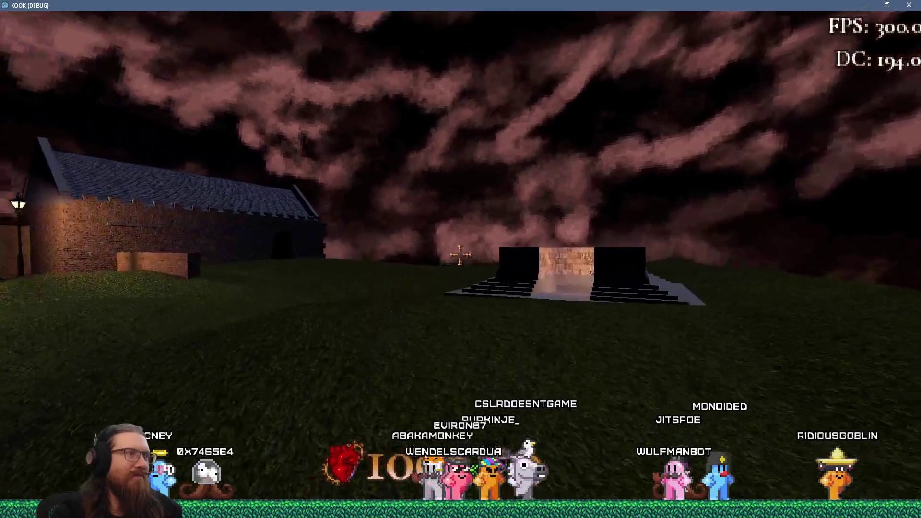
key("w")
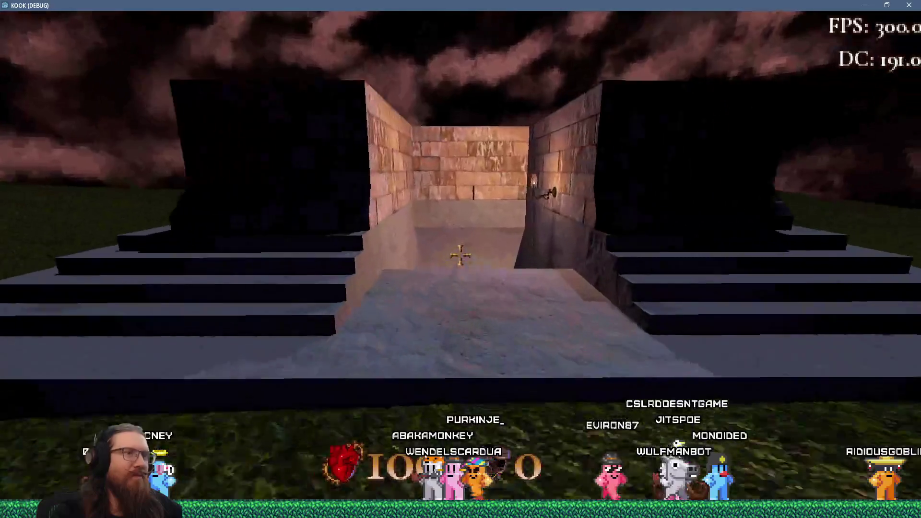
key("w")
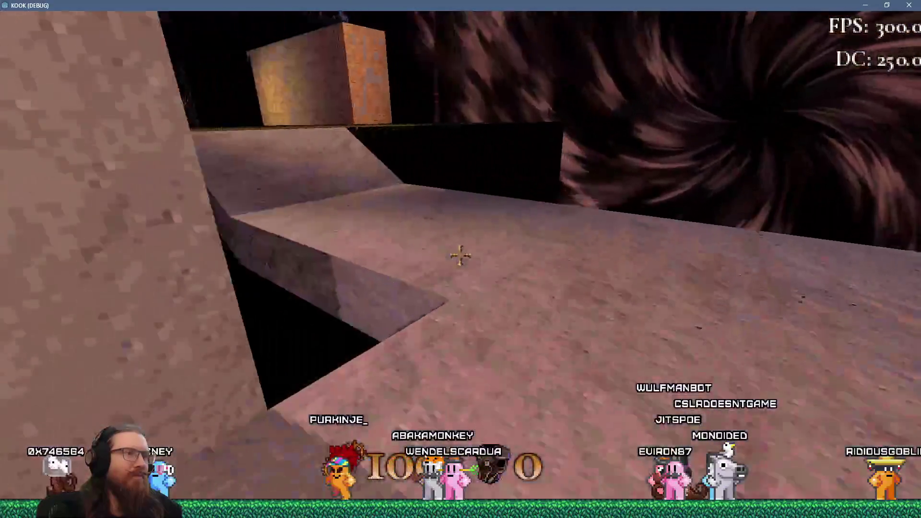
key("w")
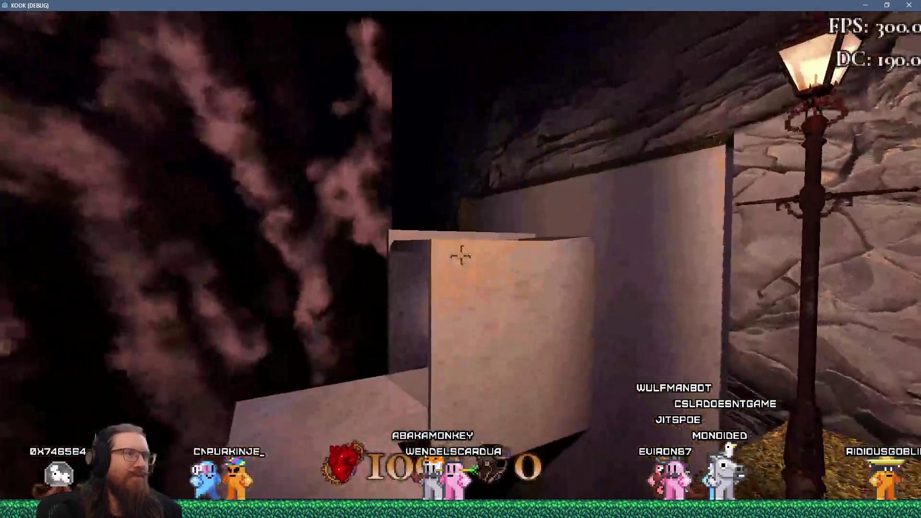
key("w")
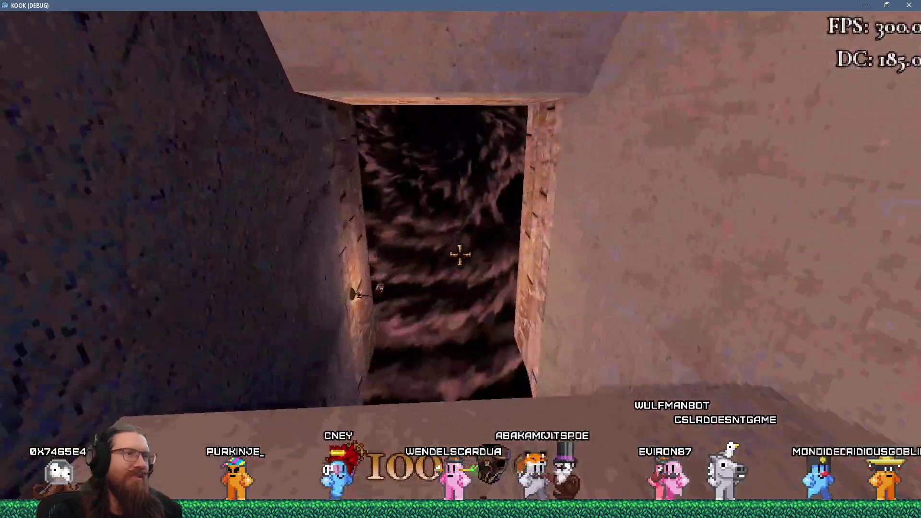
key("w")
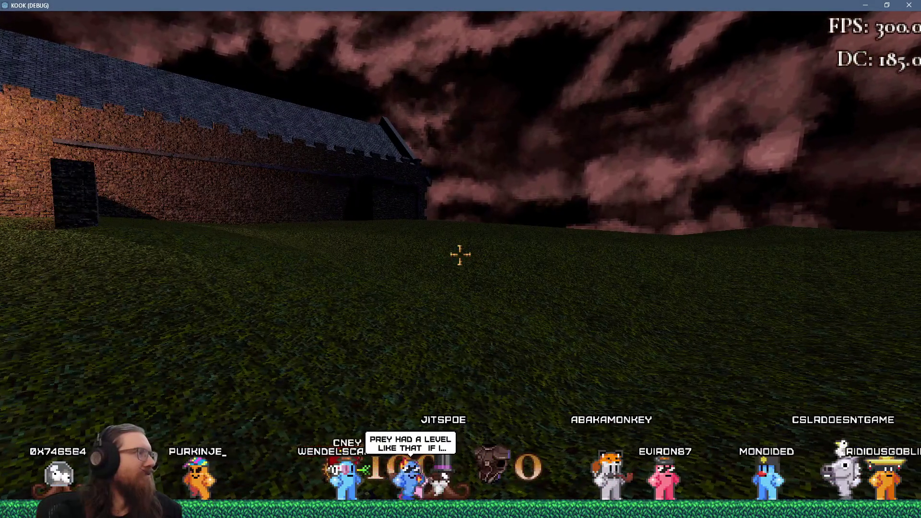
- Climb the stone steps by the castle wall, pass the church and shrine, and reach the cliff
key("w")
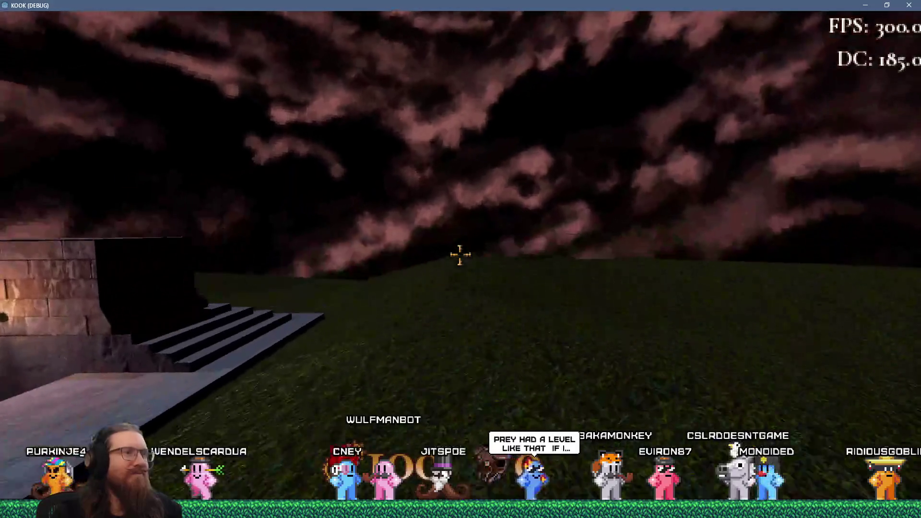
key("w")
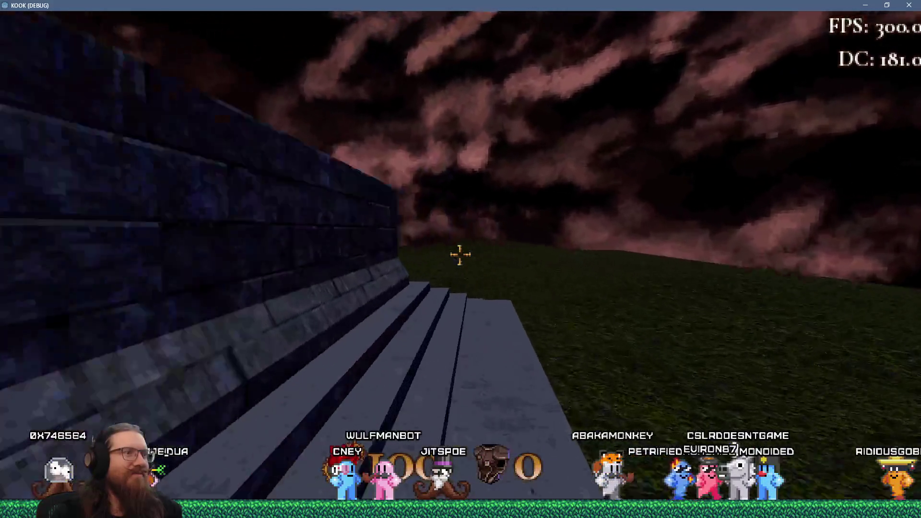
key("w")
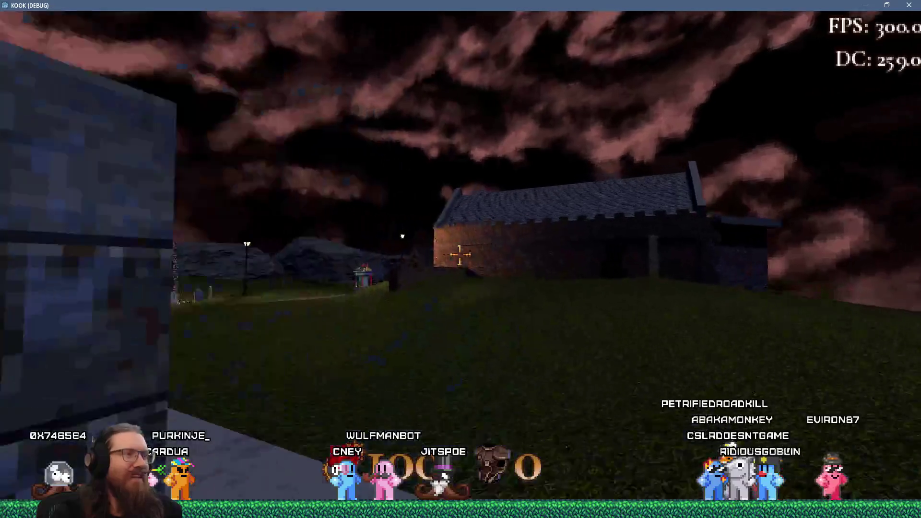
key("w")
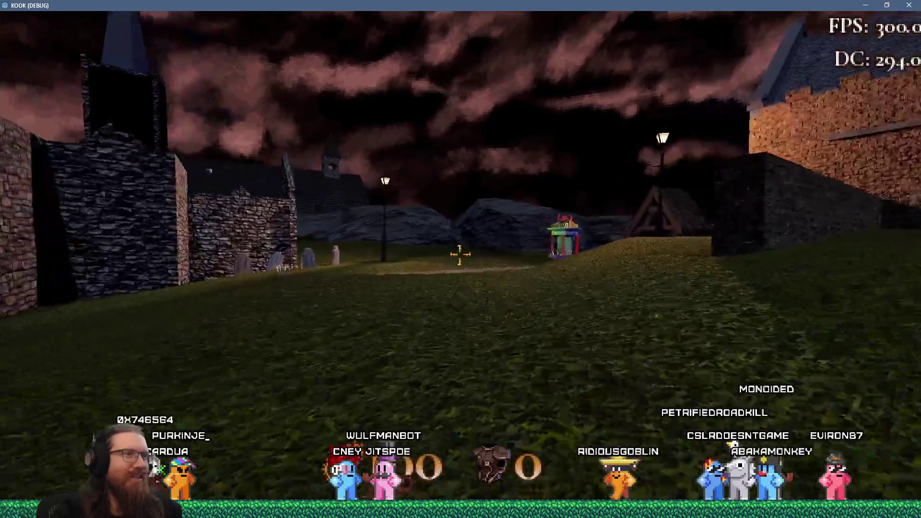
key("w")
key("w")
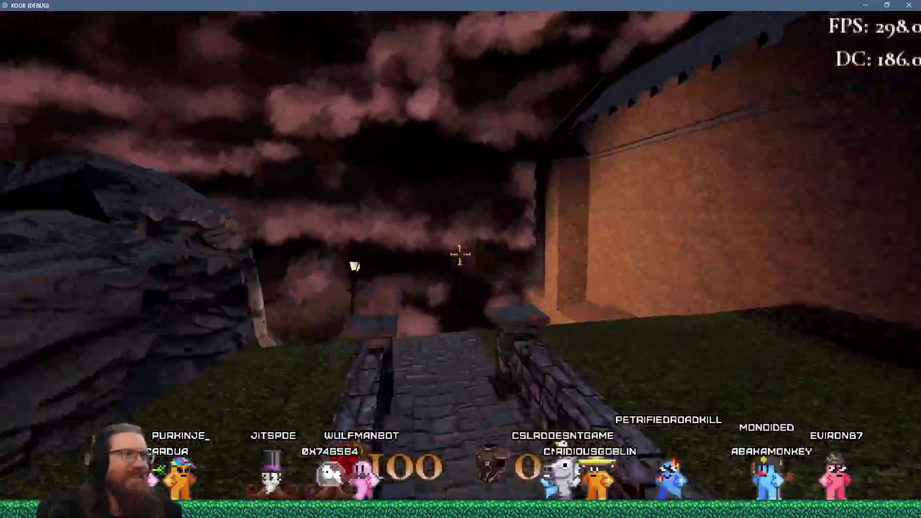
key("w")
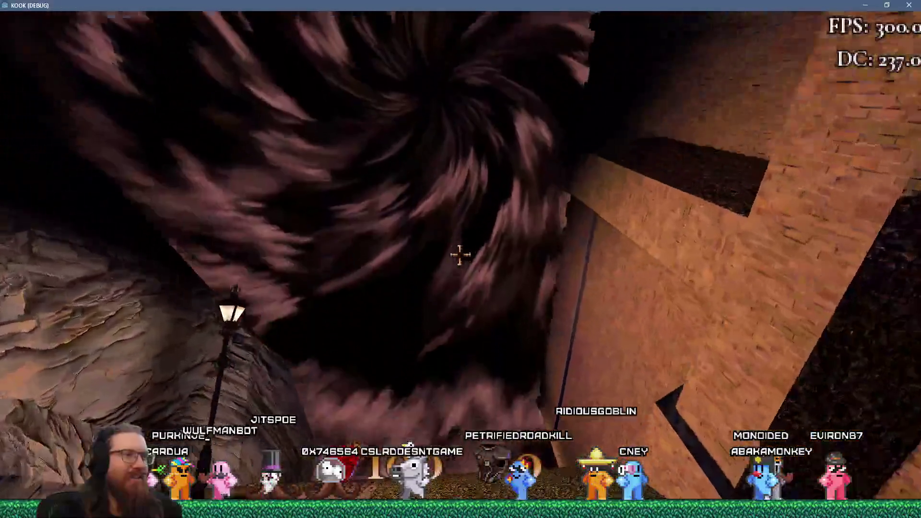
key("w")
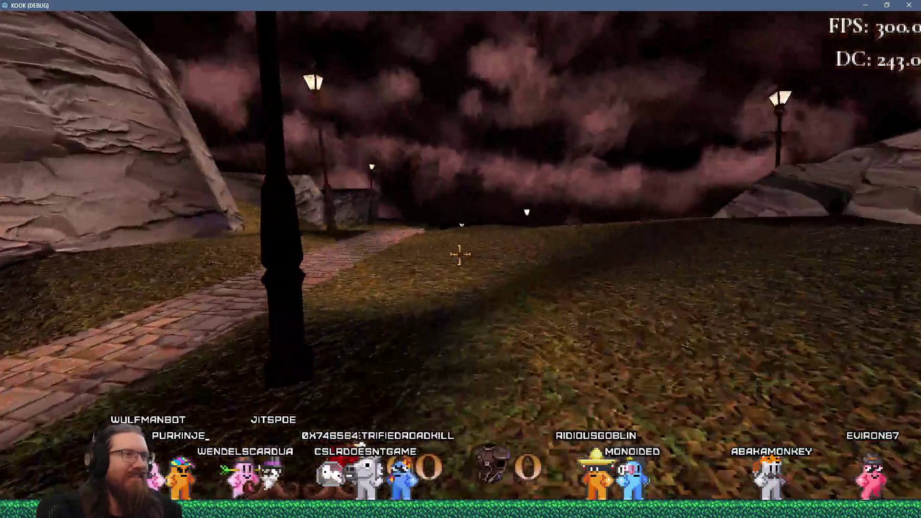
key("w")
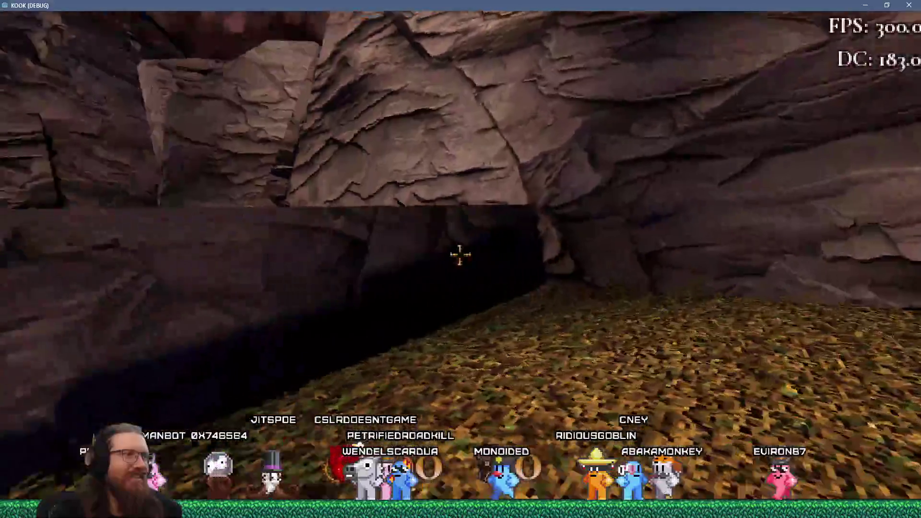
- Follow the rocky ledge and stone path to the bridge, past the castle wall to the lamp post
key("w")
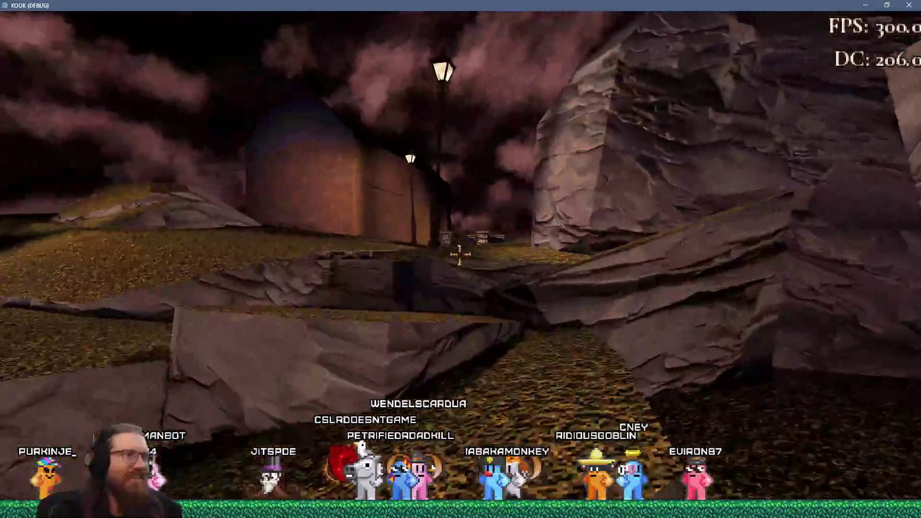
key("w")
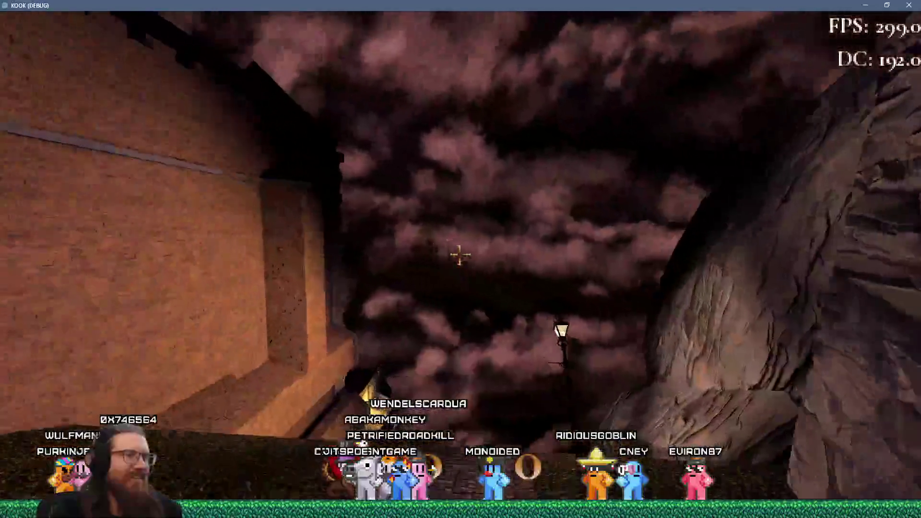
key("w")
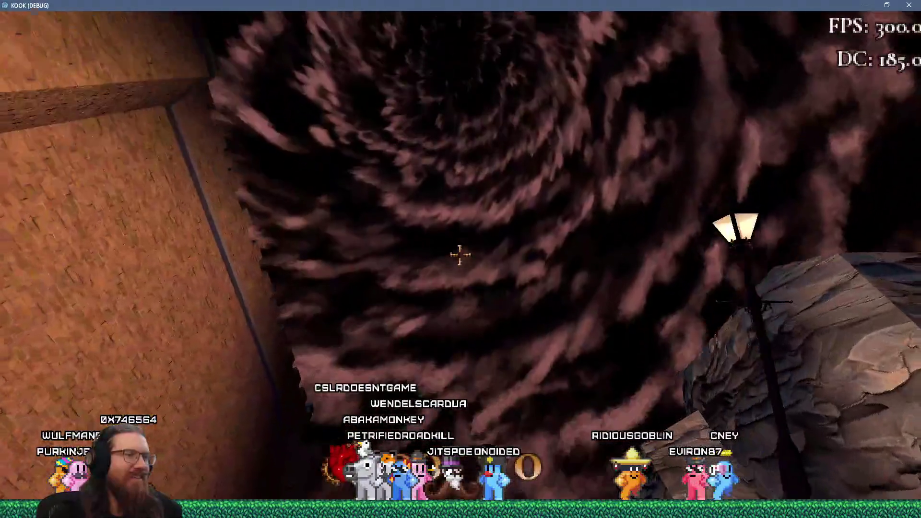
key("w")
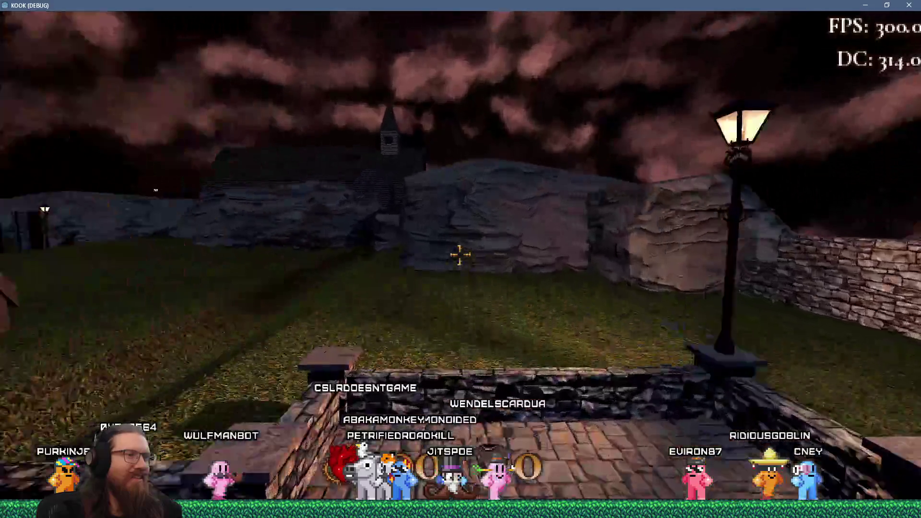
key("w")
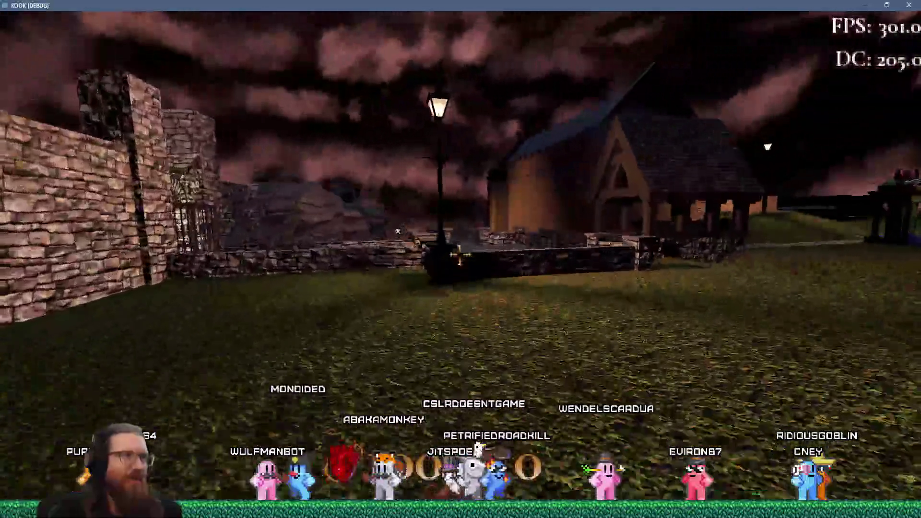
key("w")
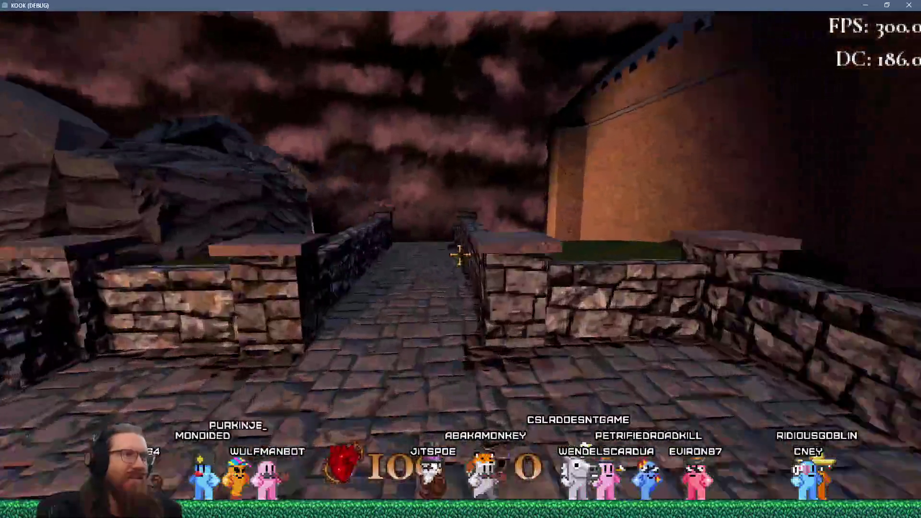
key("w")
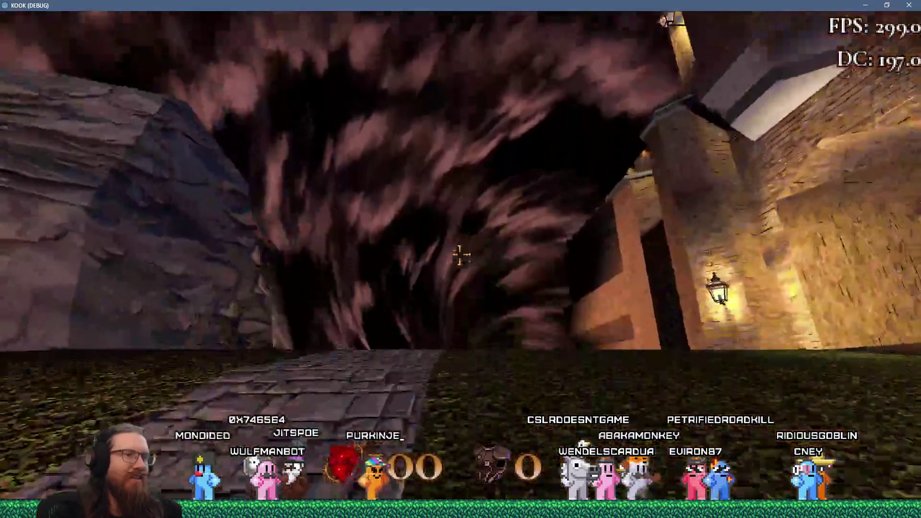
key("w")
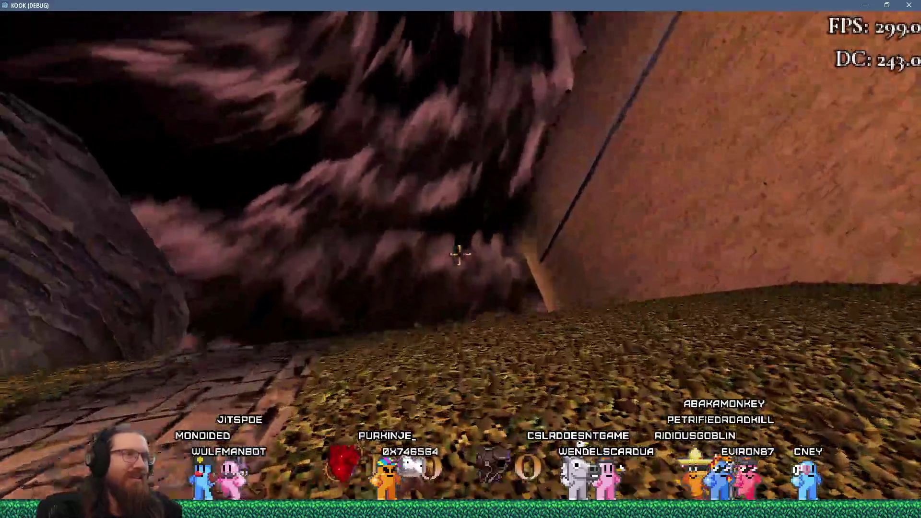
key("w")
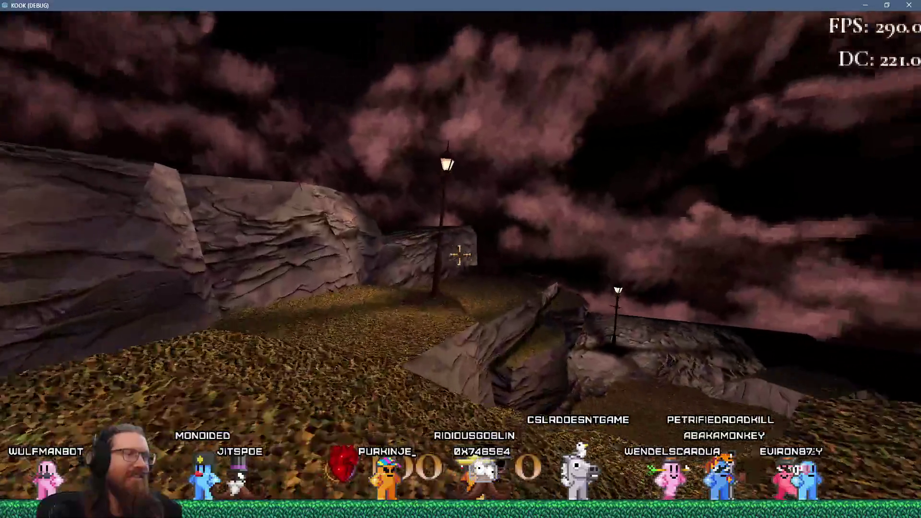
key("w")
key("w")
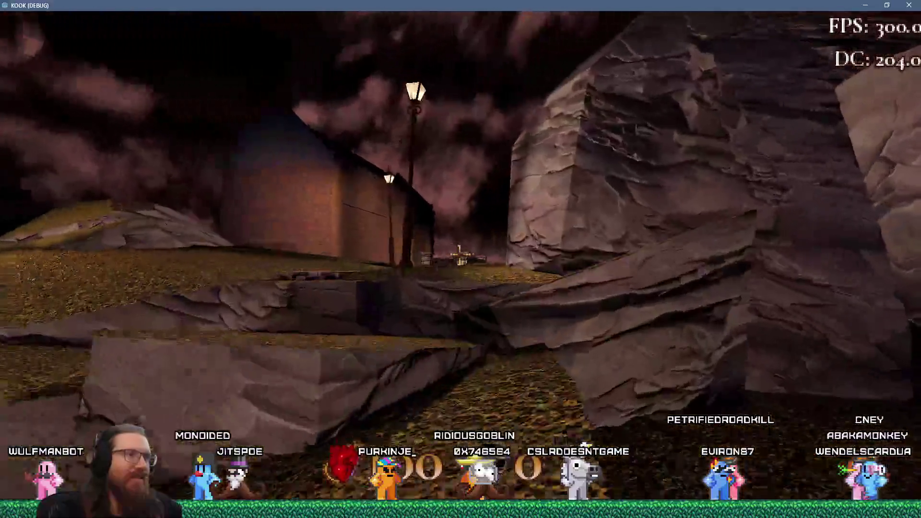
- Walk past the rock outcrop, village ledge and kiosk, then across the hill beside the castle wall
key("w")
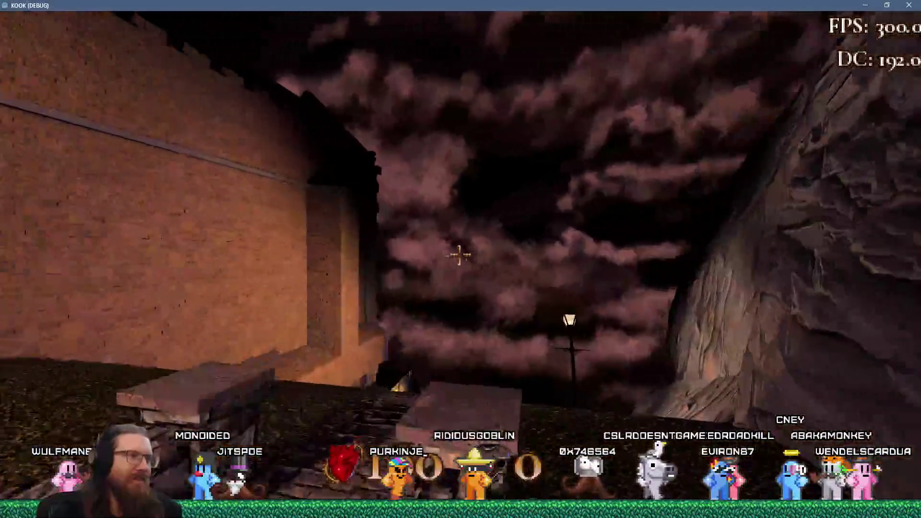
key("w")
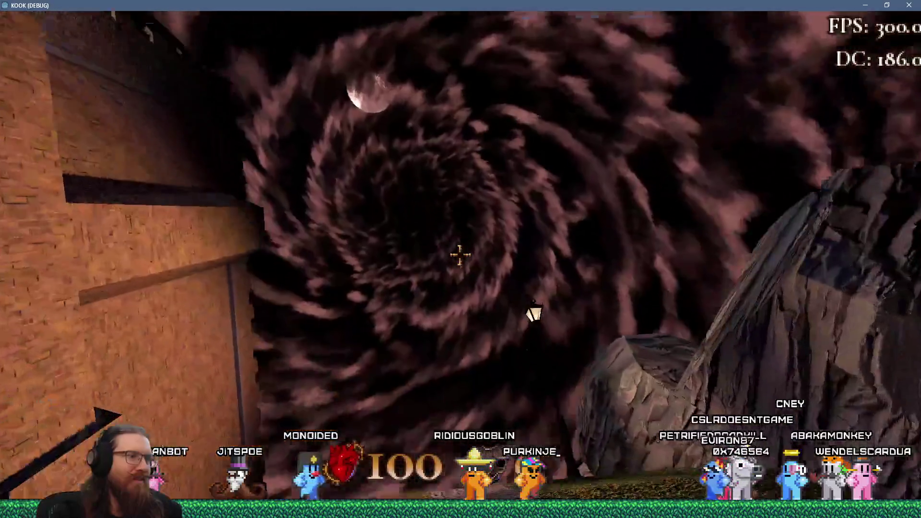
key("w")
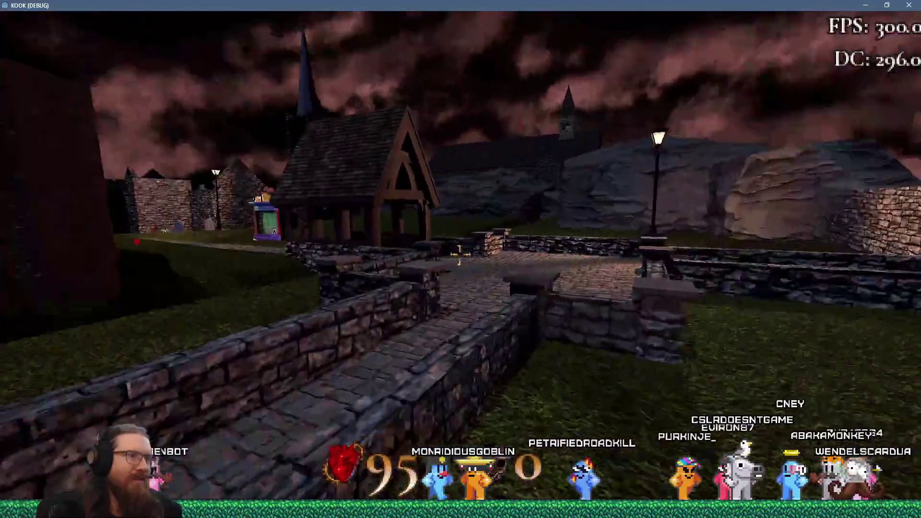
key("w")
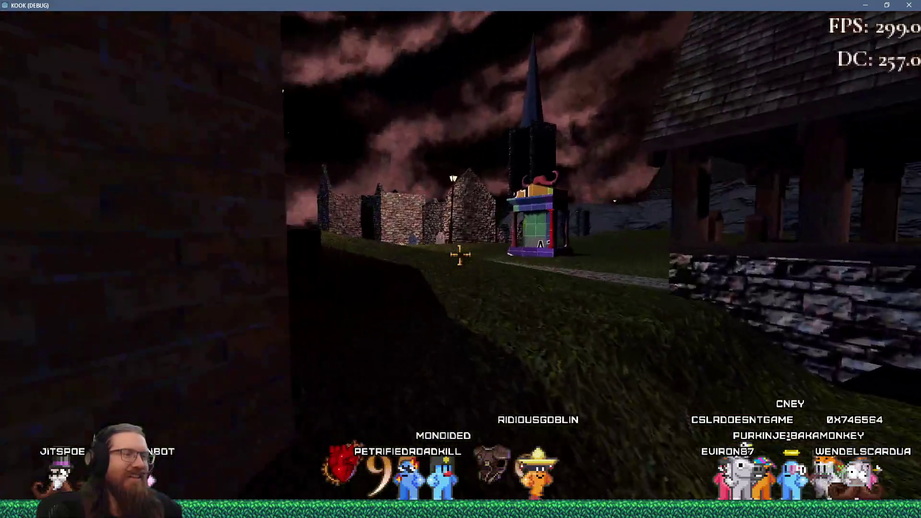
key("w")
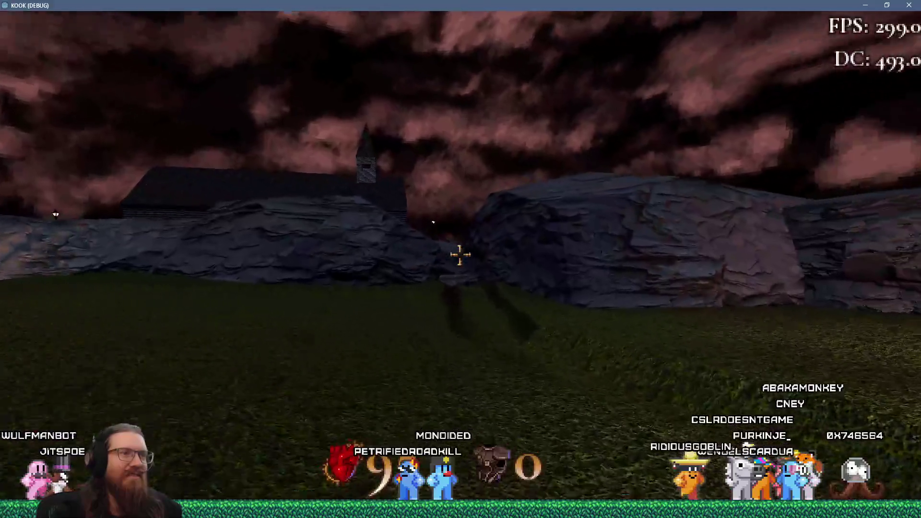
key("w")
key("w")
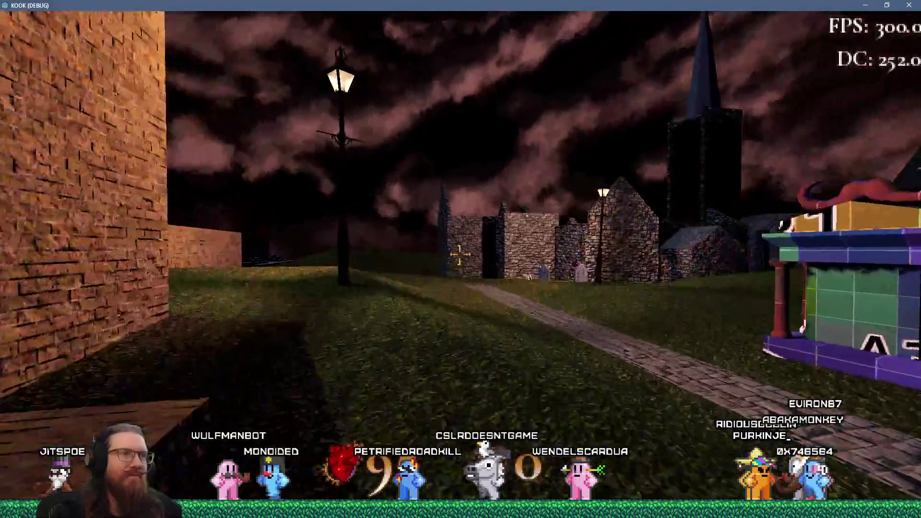
key("w")
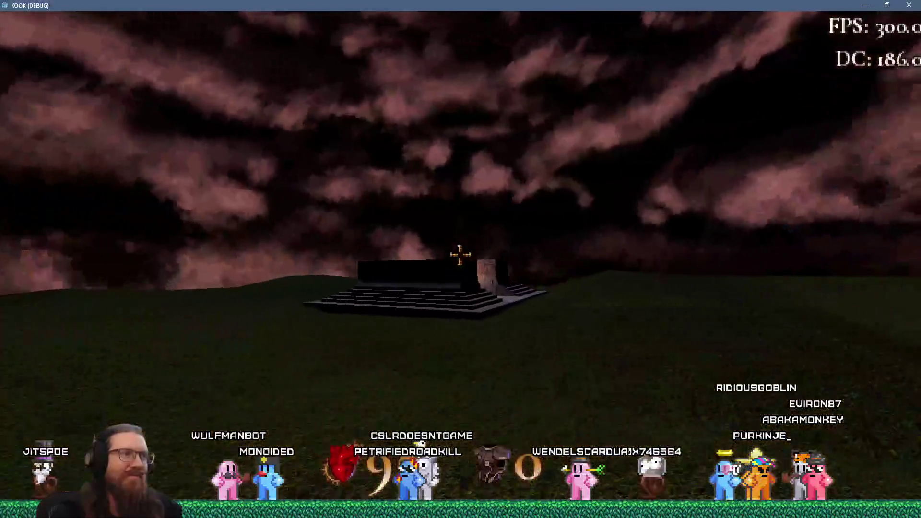
key("w")
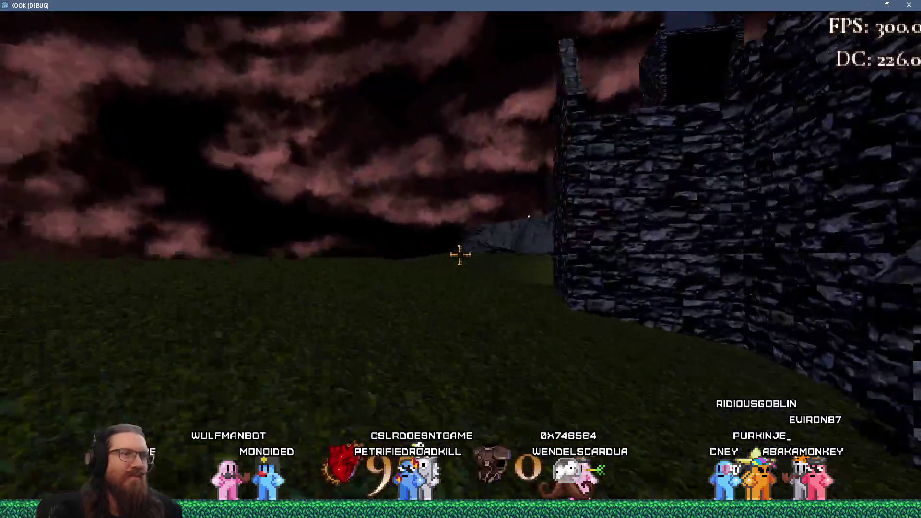
- Climb onto the grey rock, then back off and cross the wooden bridge toward the church
key("w")
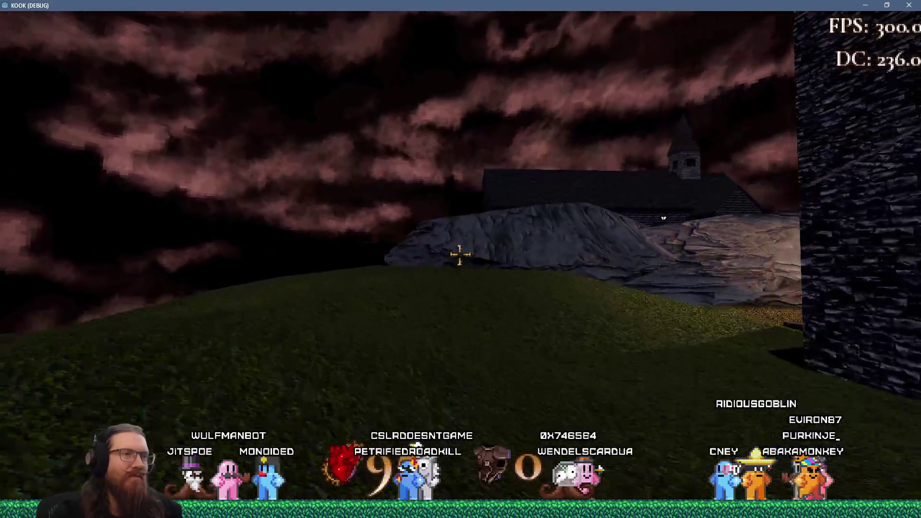
key("w")
key("w")
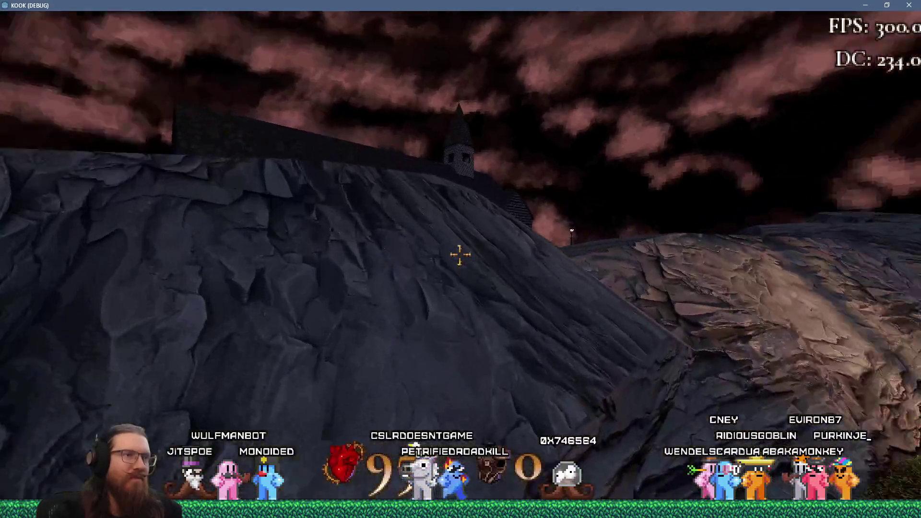
key("w")
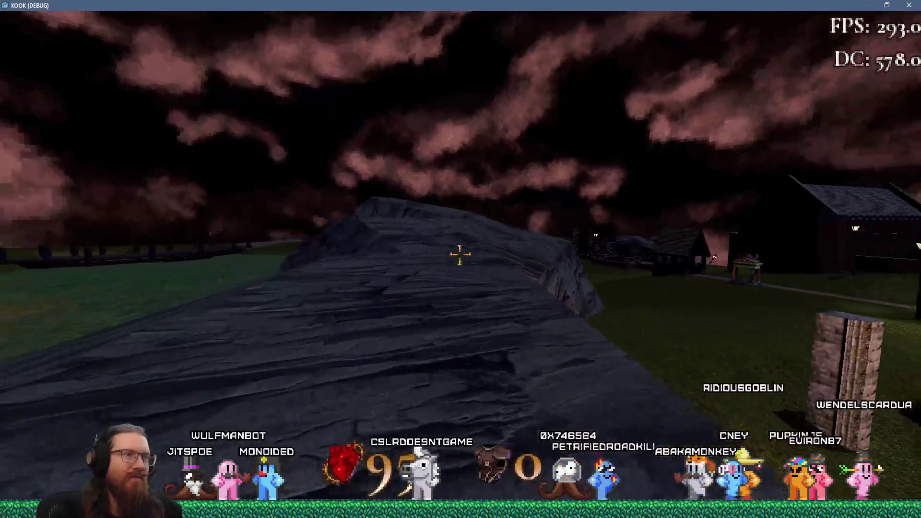
key("a")
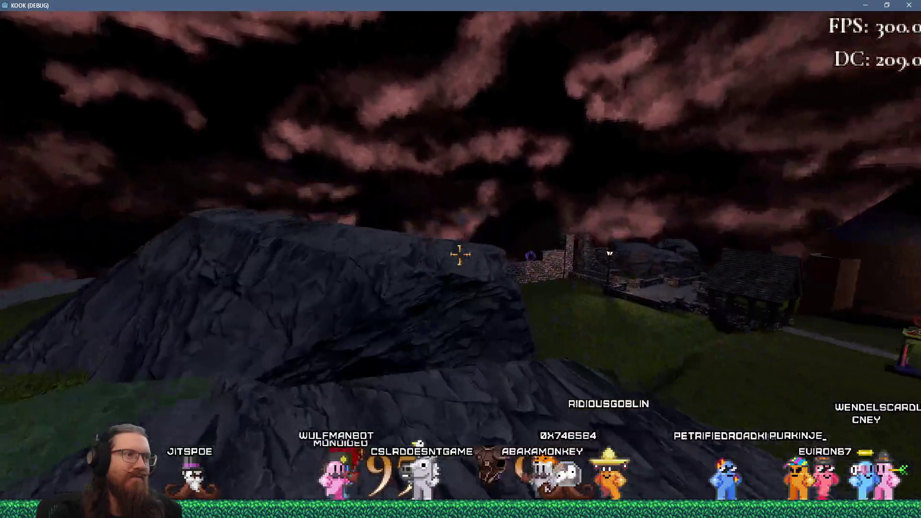
key("w")
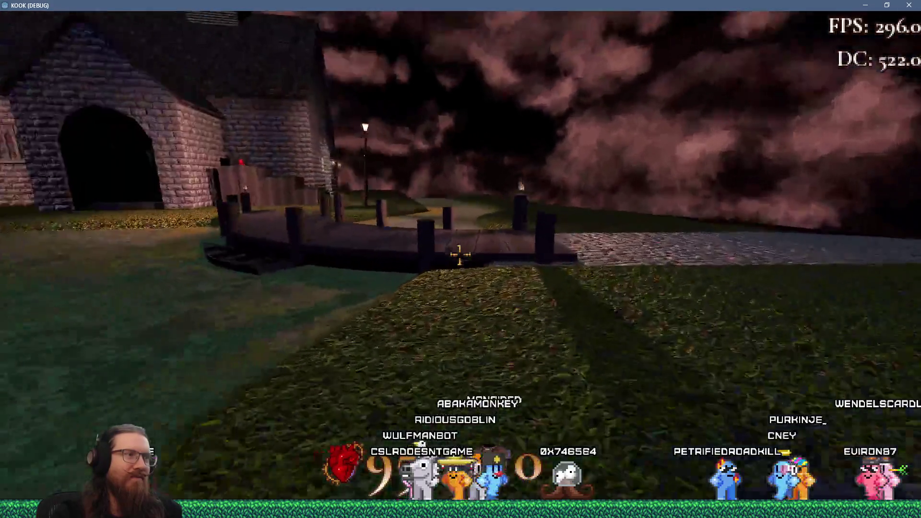
key("s")
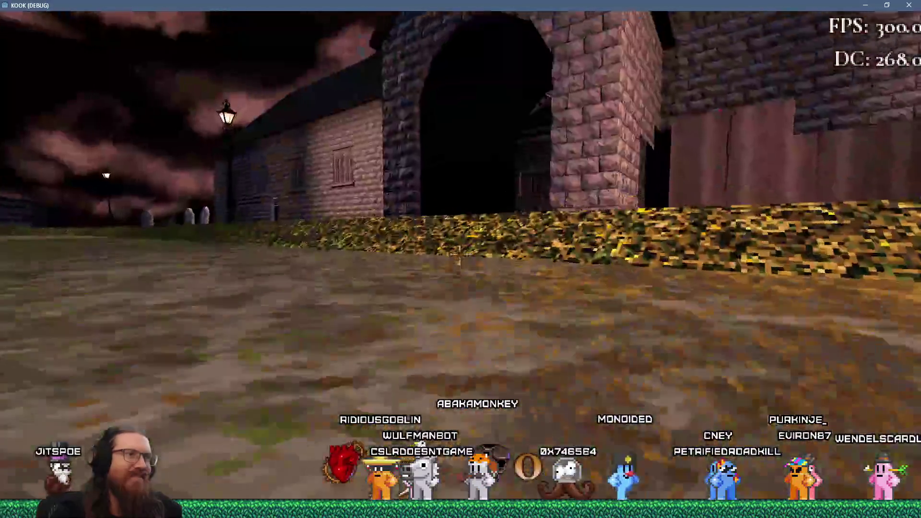
- Climb the rocky hill toward the dark tower and pause the game on the hilltop
key("w")
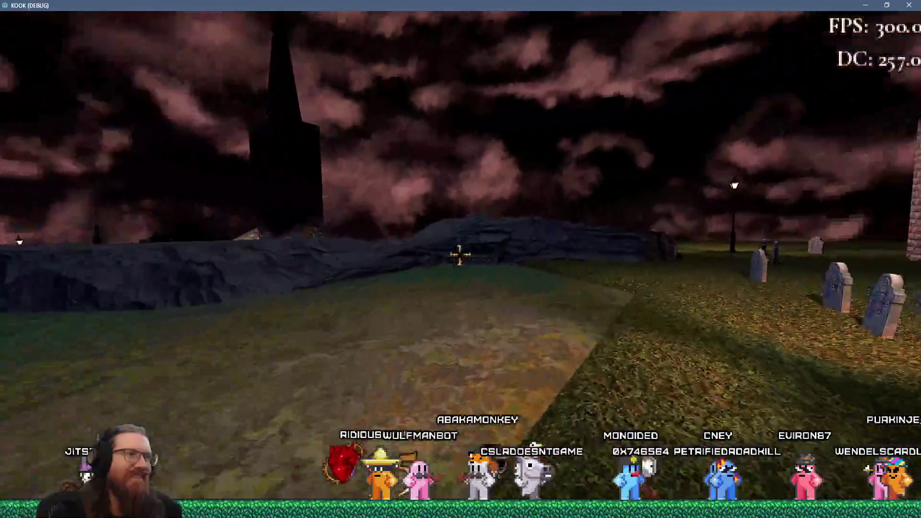
key("w")
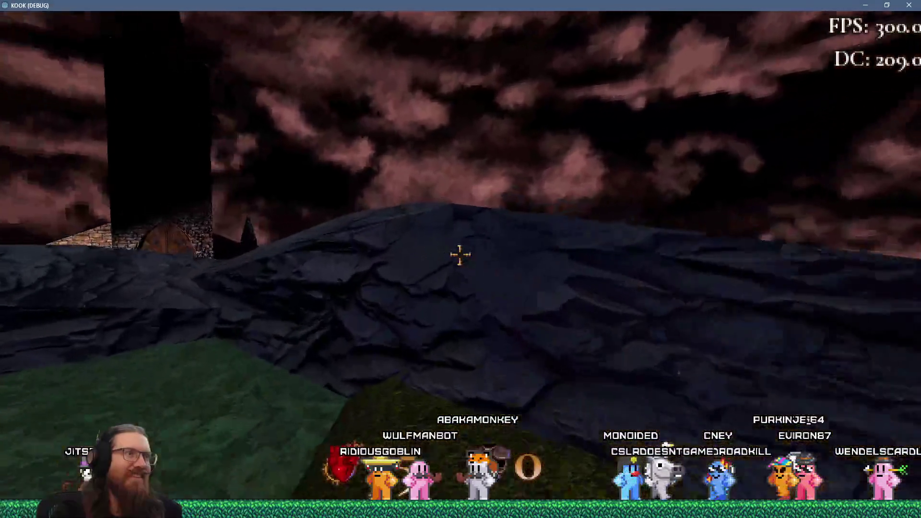
key("w")
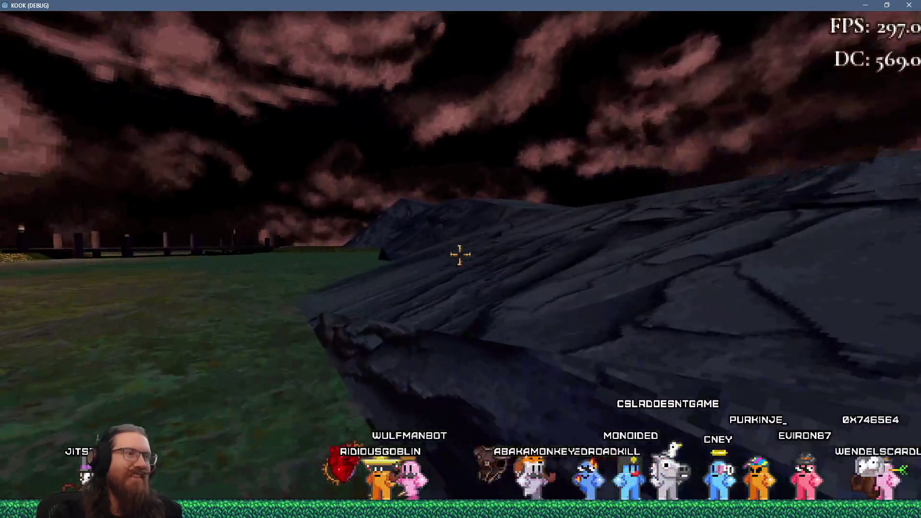
key("w")
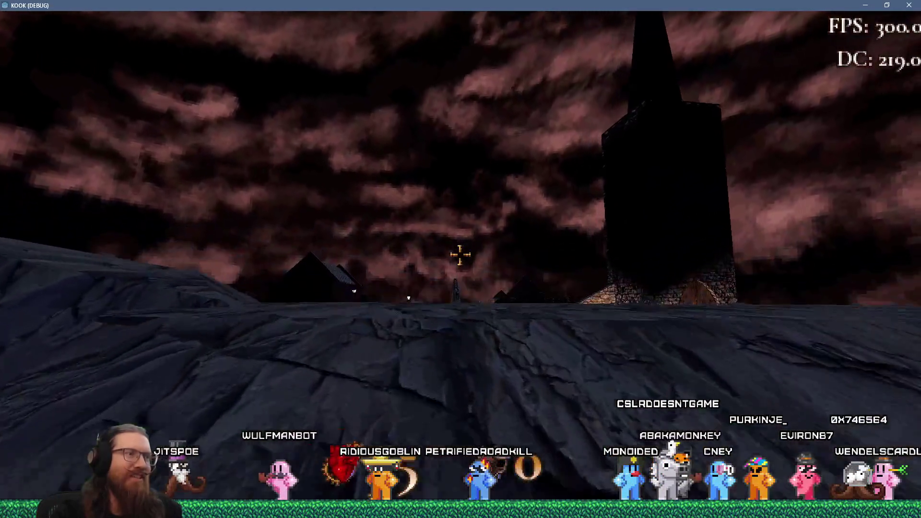
key("w")
key("Escape")
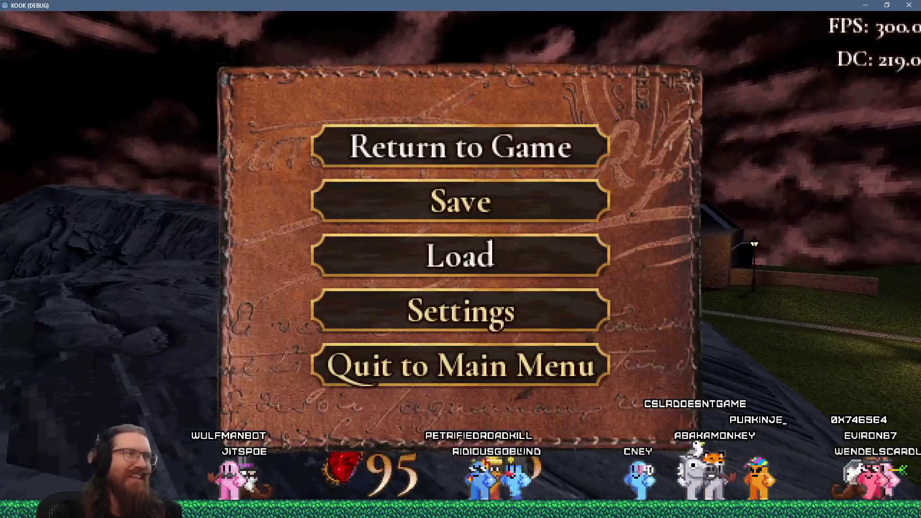
- Close the pause menu and move over the rock toward the village
left_click(521, 307)
key("Escape")
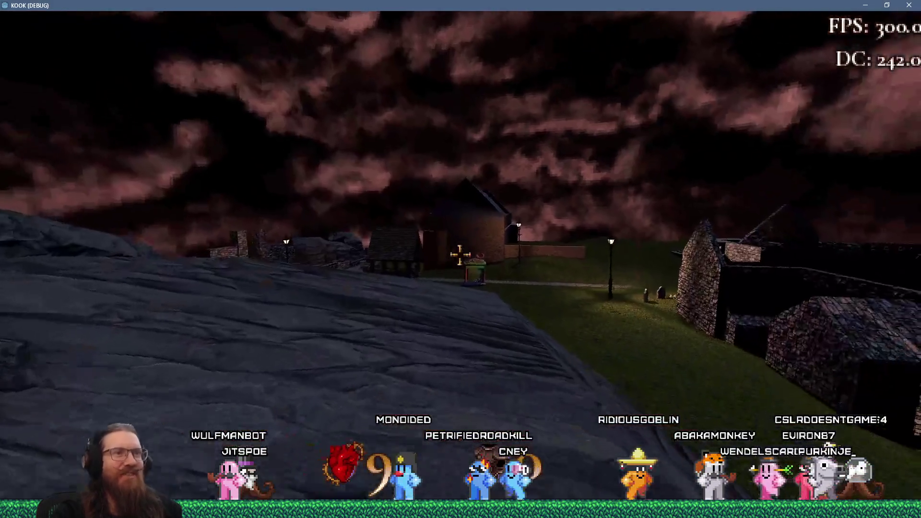
key("w")
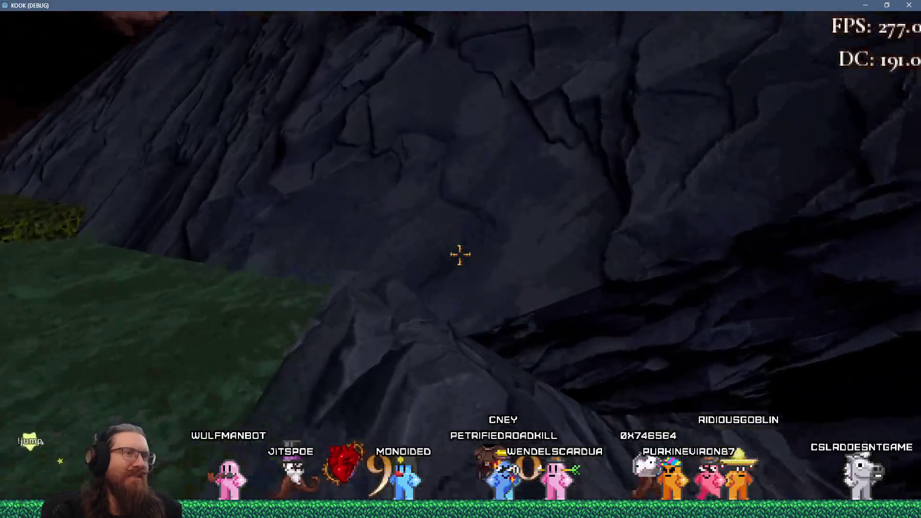
key("w")
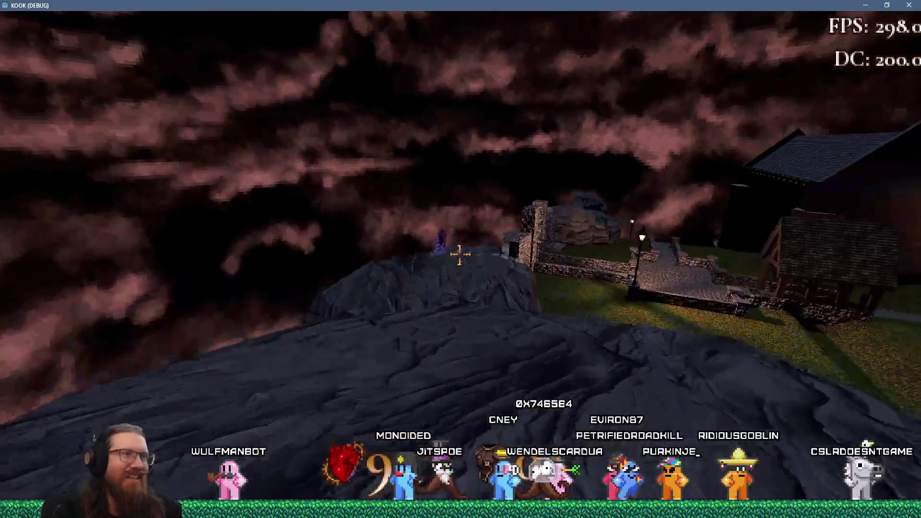
- Walk from the rock past the gatehouse, brick wall, stone houses and church up beside the castle wall
key("w")
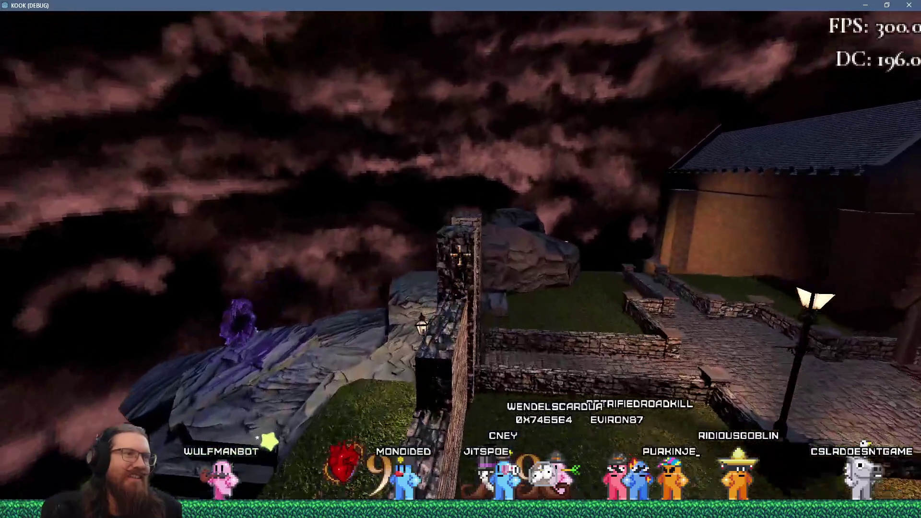
key("w")
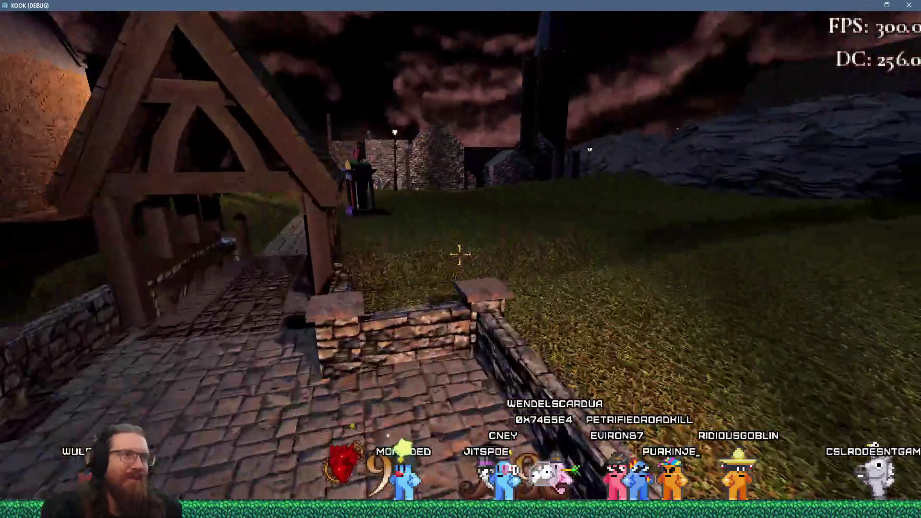
key("w")
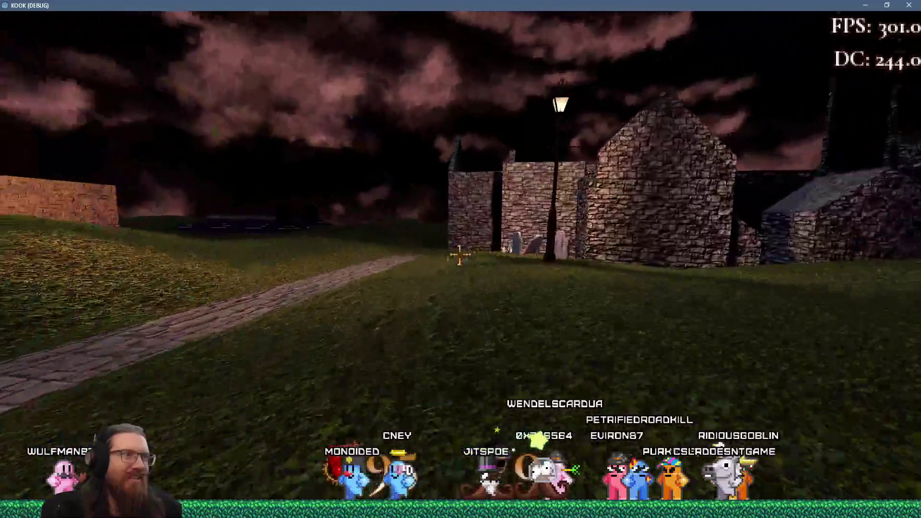
key("w")
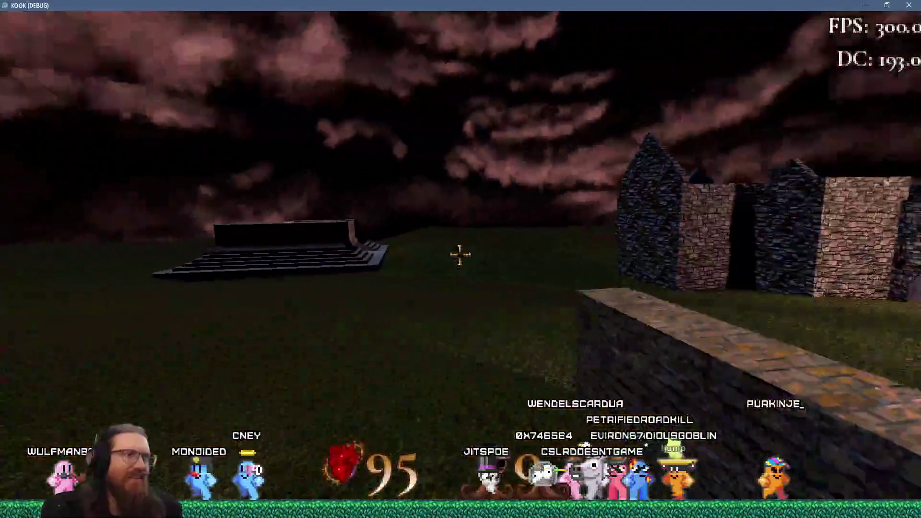
key("w")
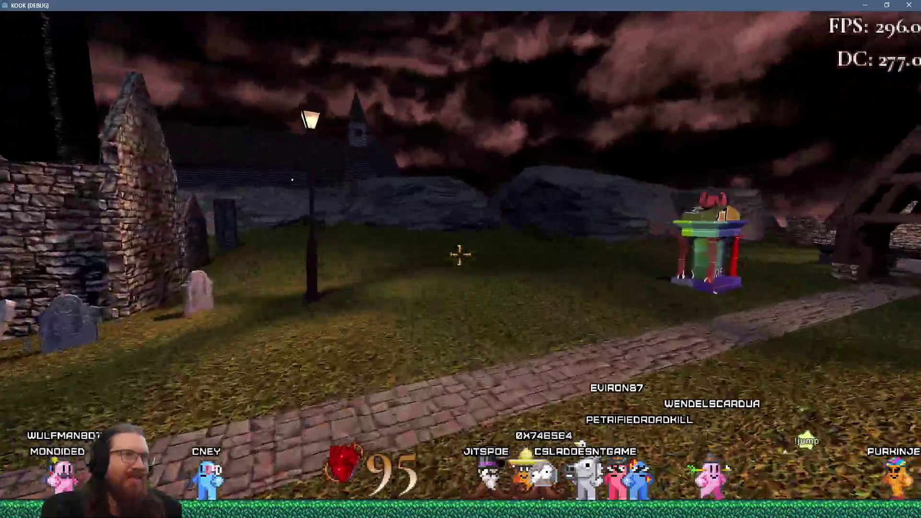
key("w")
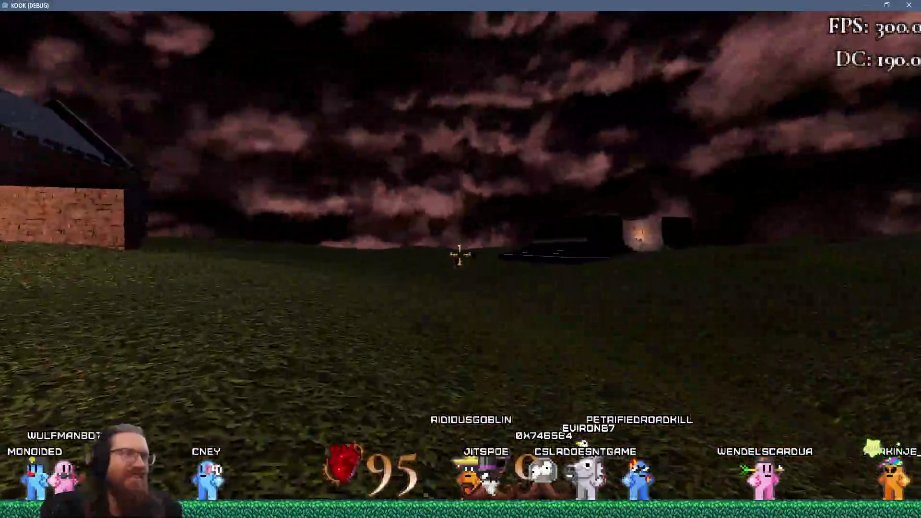
key("w")
key("w")
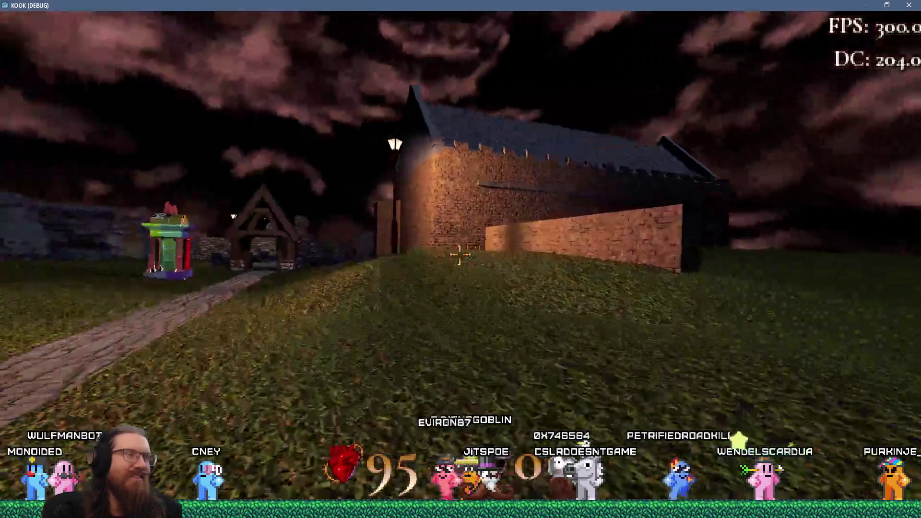
key("w")
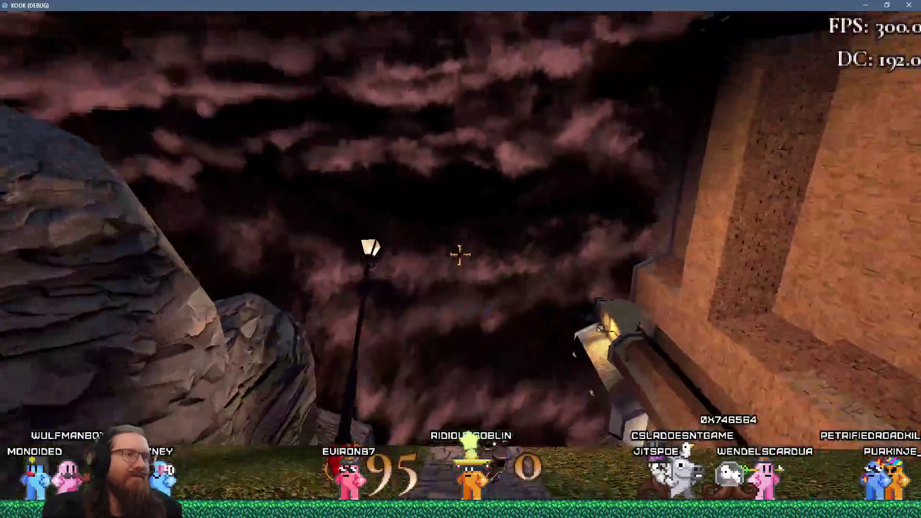
key("w")
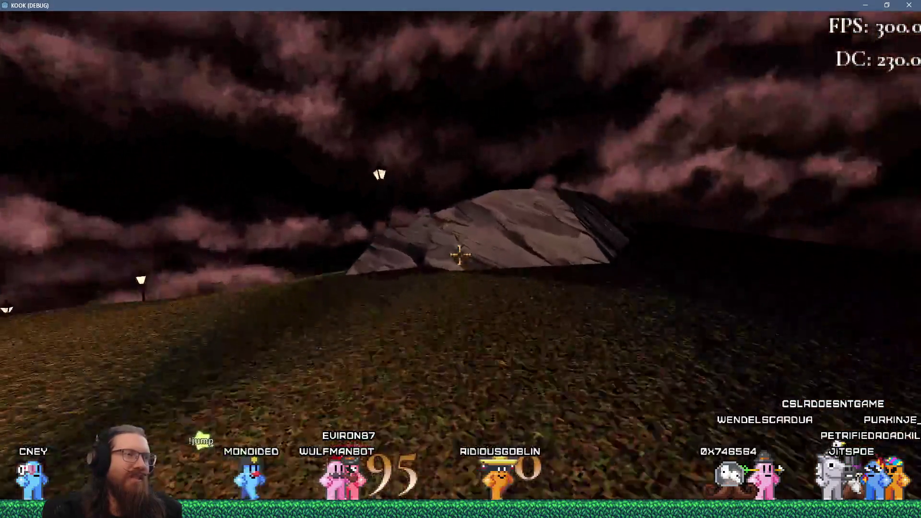
- Drop onto the stone path, view the sky vortex, then walk past the wooden shelter to the graveyard wall
key("w")
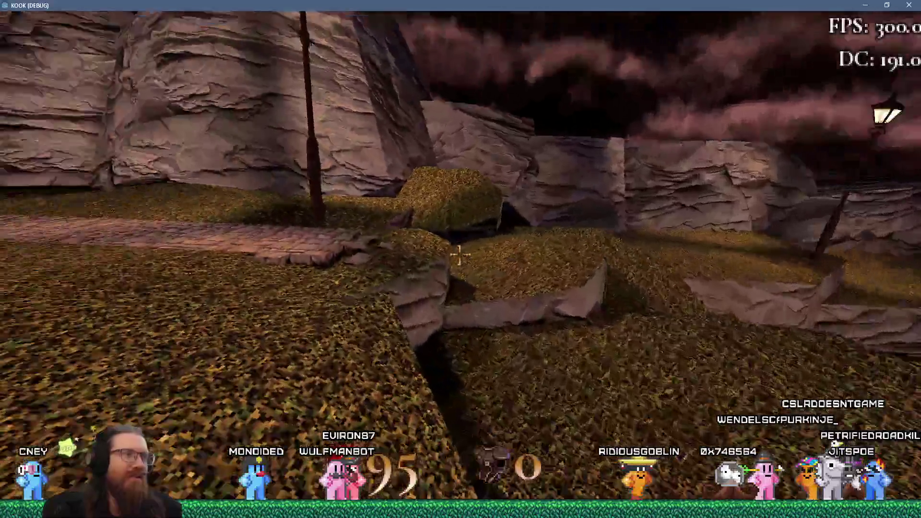
key("w")
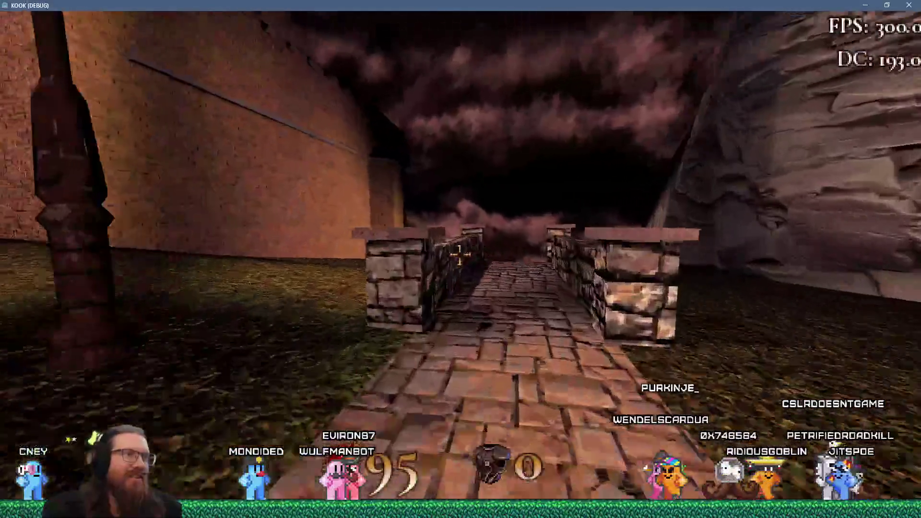
key("w")
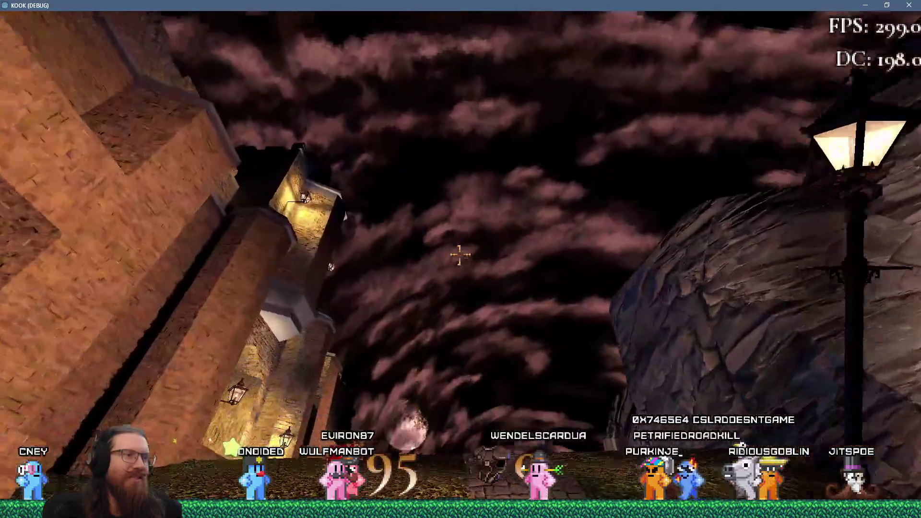
key("w")
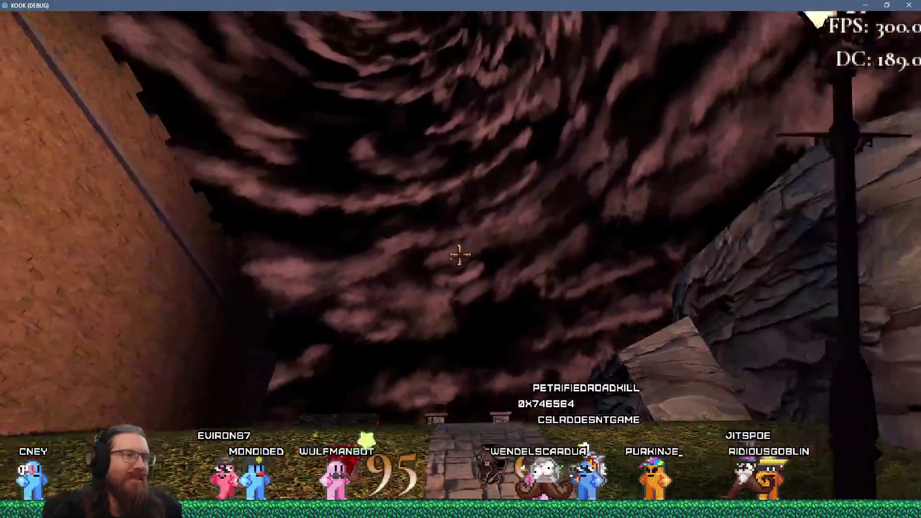
key("w")
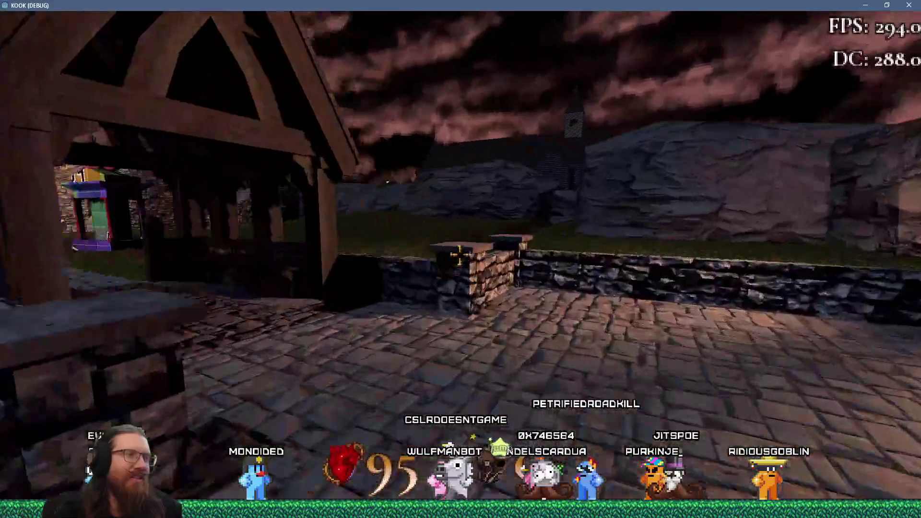
key("w")
key("w")
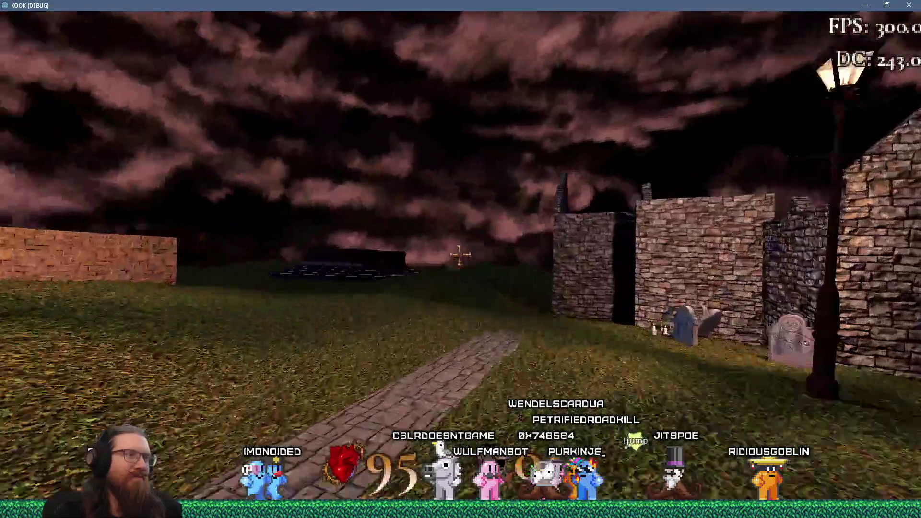
key("w")
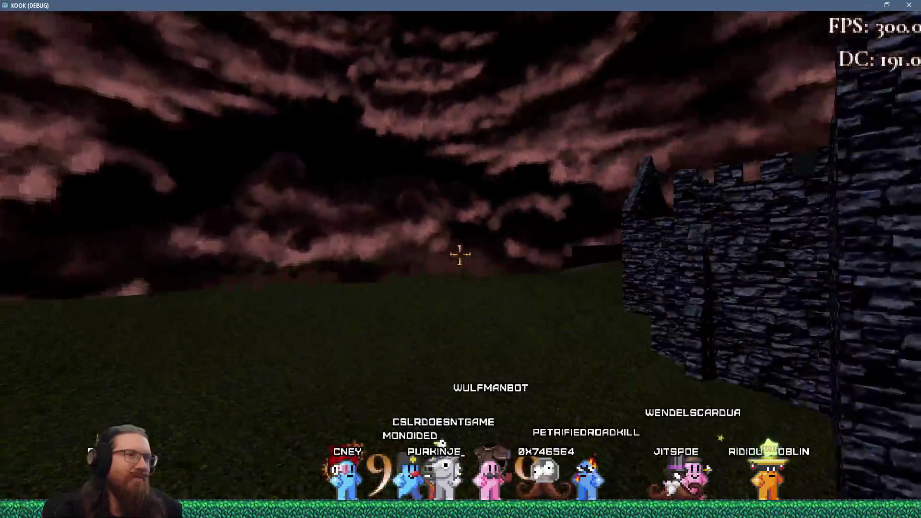
key("w")
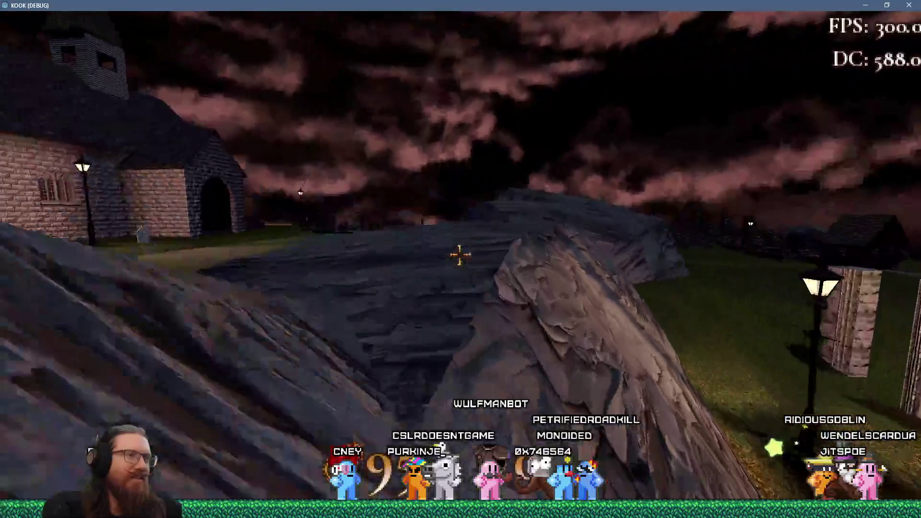
key("w")
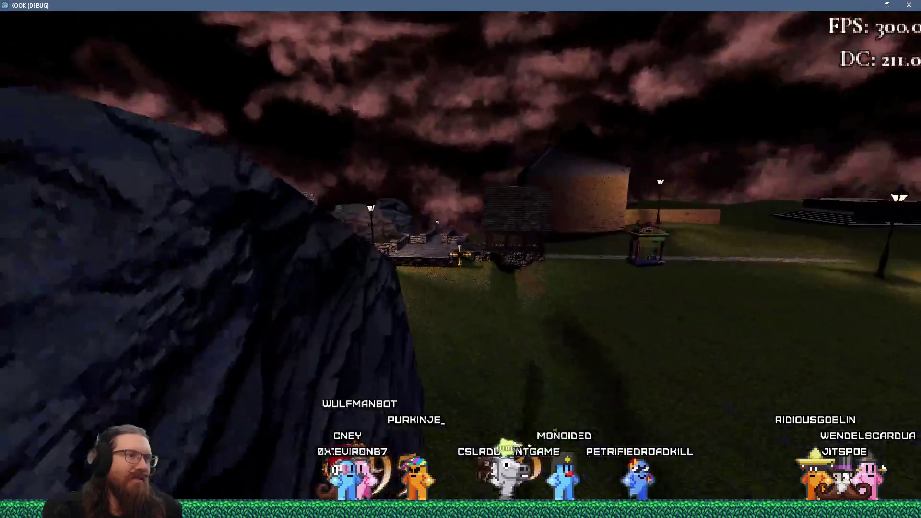
- Walk past the lamp post along the stone path and across the grass toward the village
key("w")
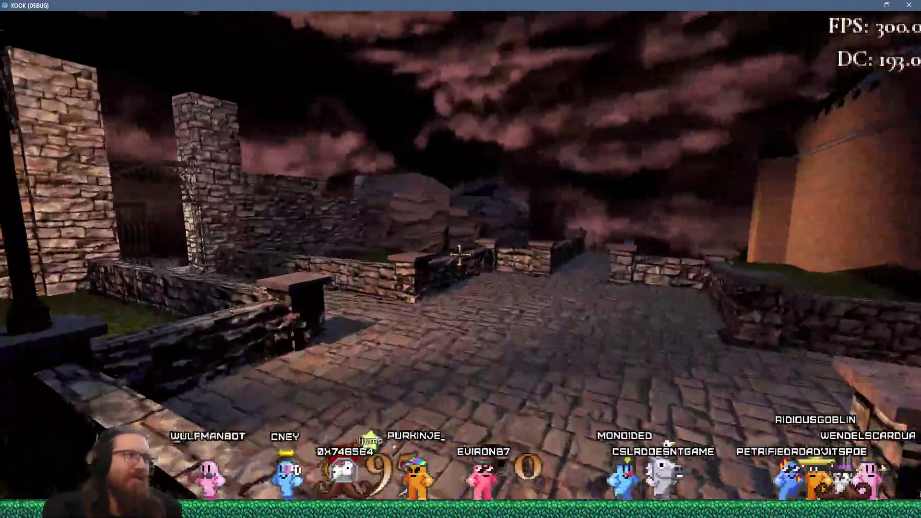
key("w")
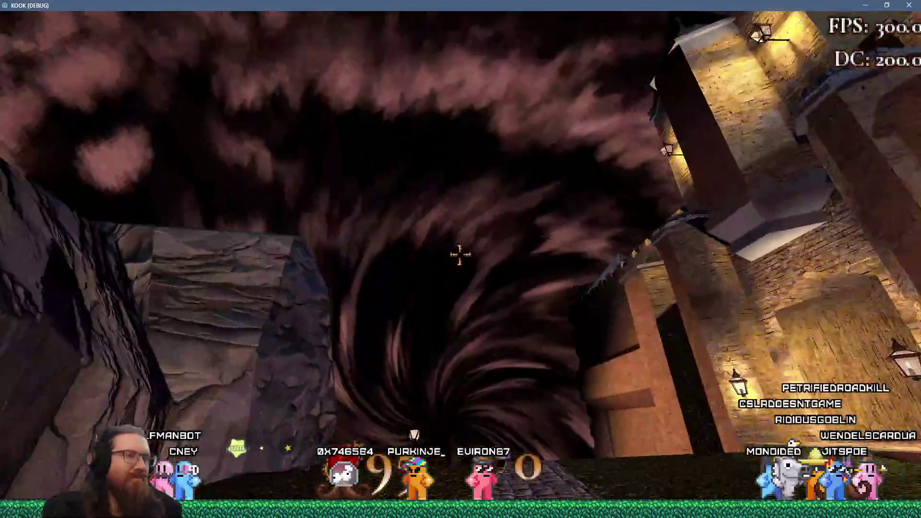
key("w")
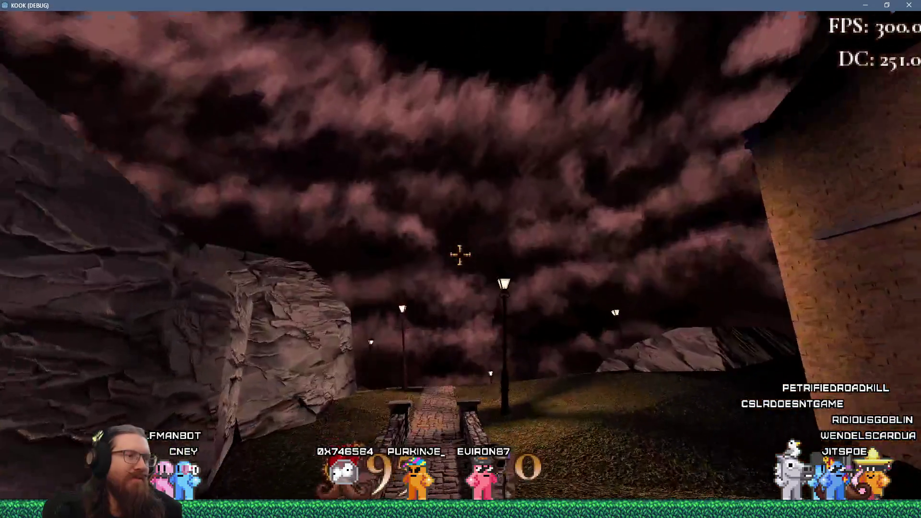
key("w")
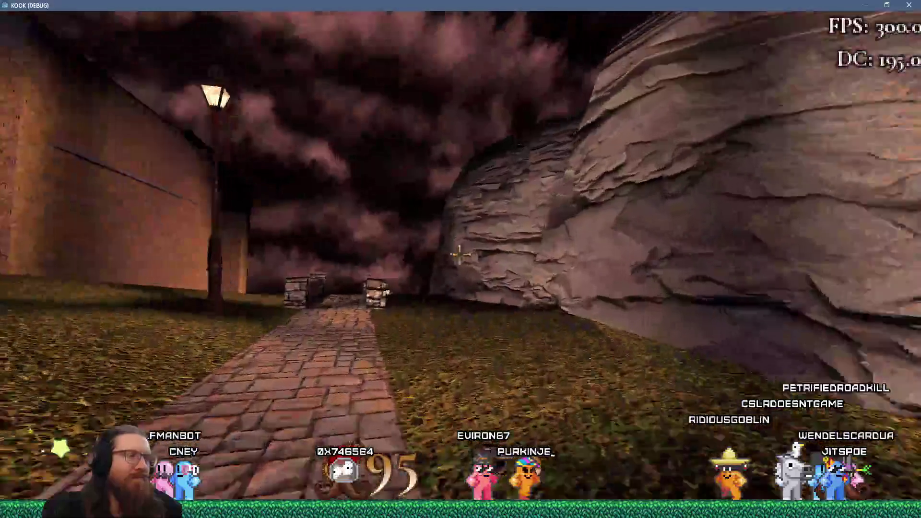
key("w")
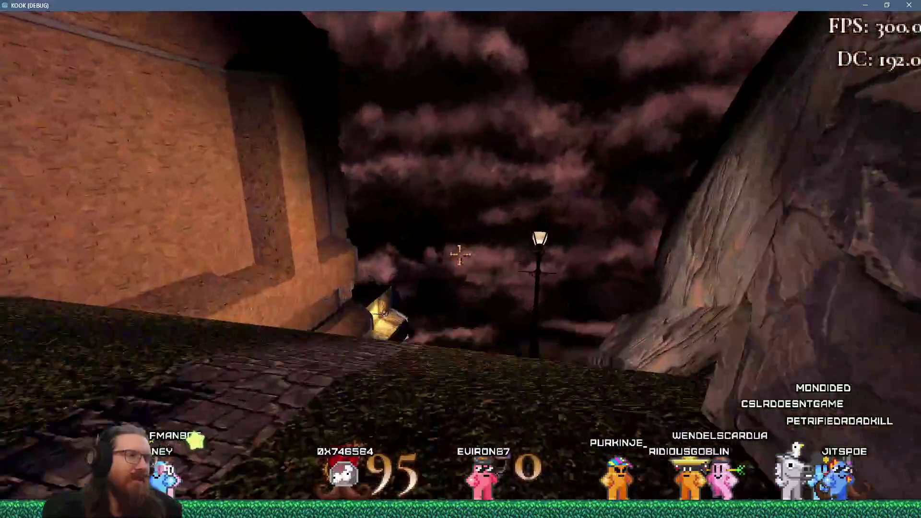
key("w")
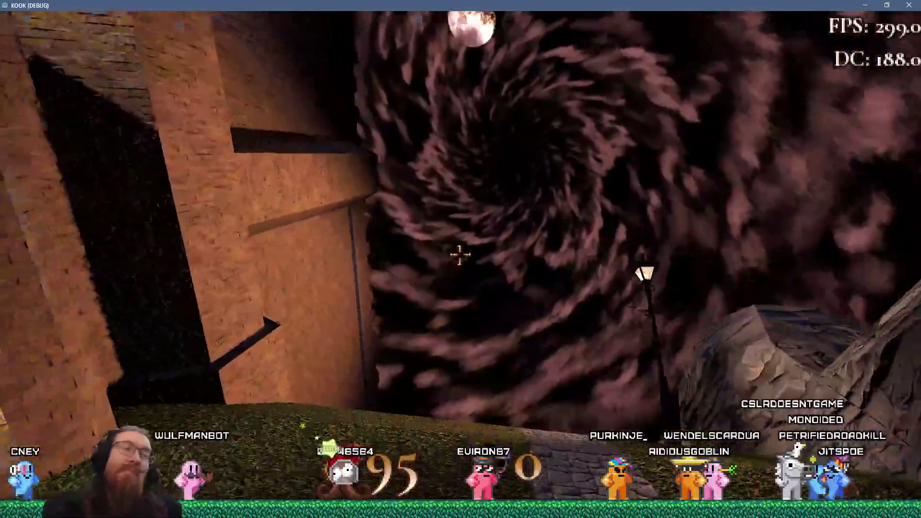
key("w")
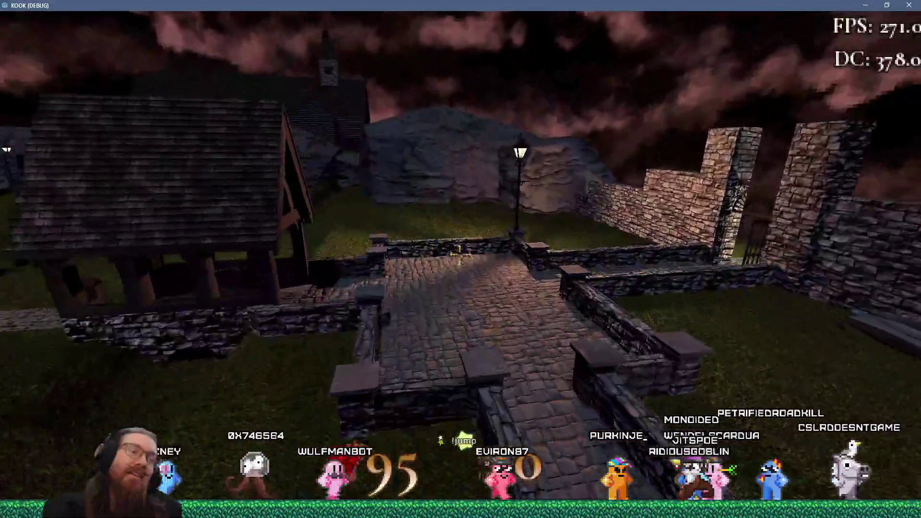
- Cross the lamp-lit graveyard past the dark stone building toward the rocky hill
key("w")
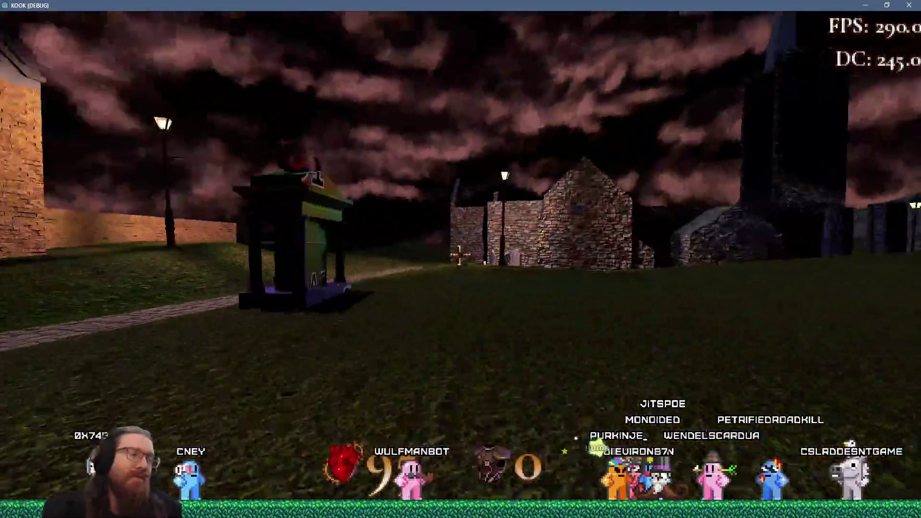
key("w")
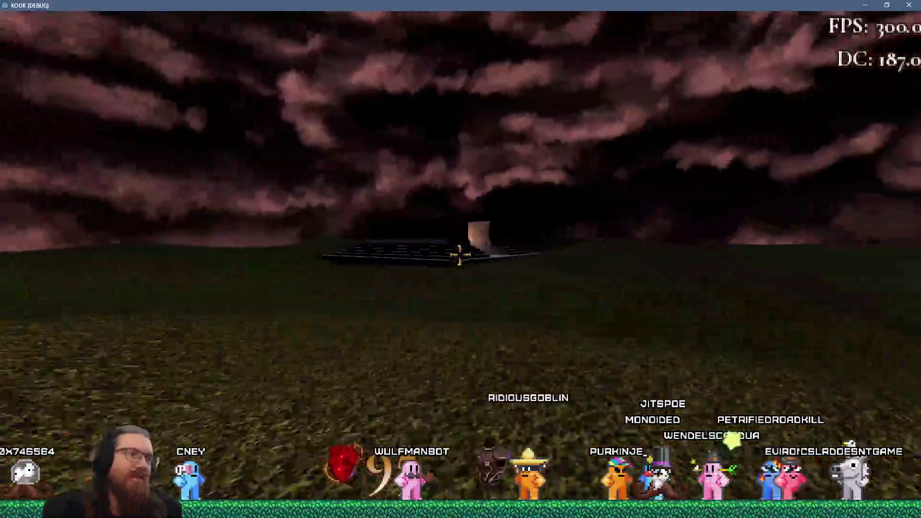
key("w")
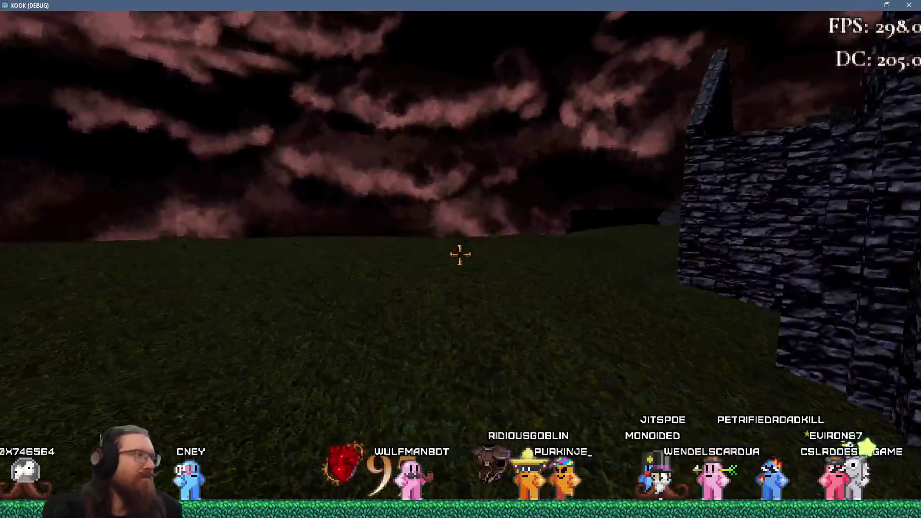
key("w")
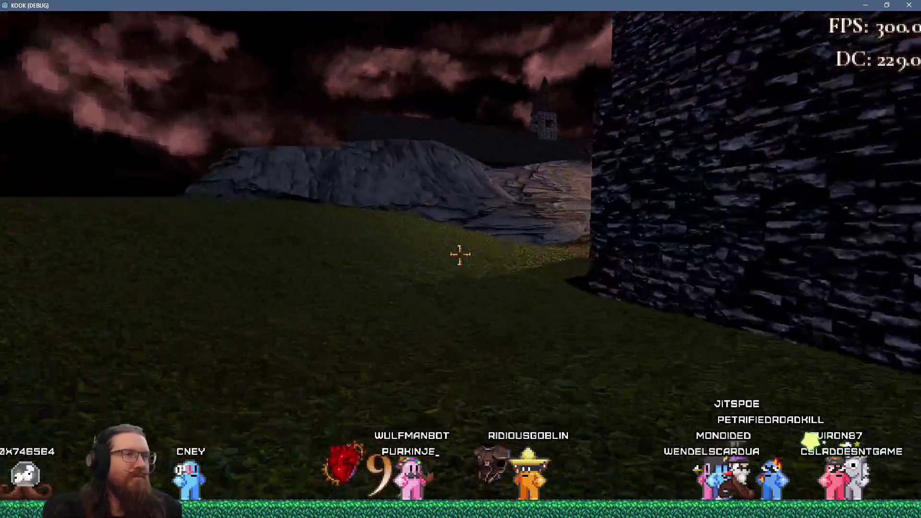
key("w")
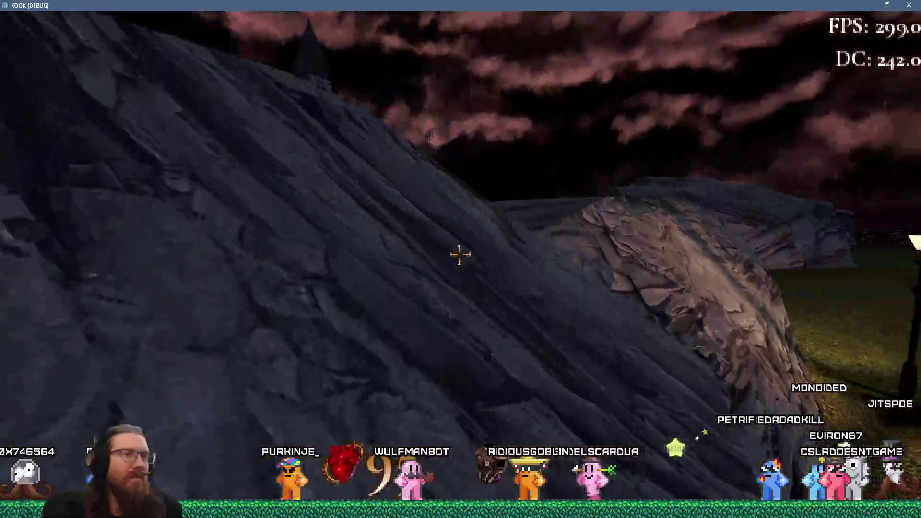
- Climb over the rocky hilltop, then descend past the wooden house and tower along the brick wall
key("w")
key("w")
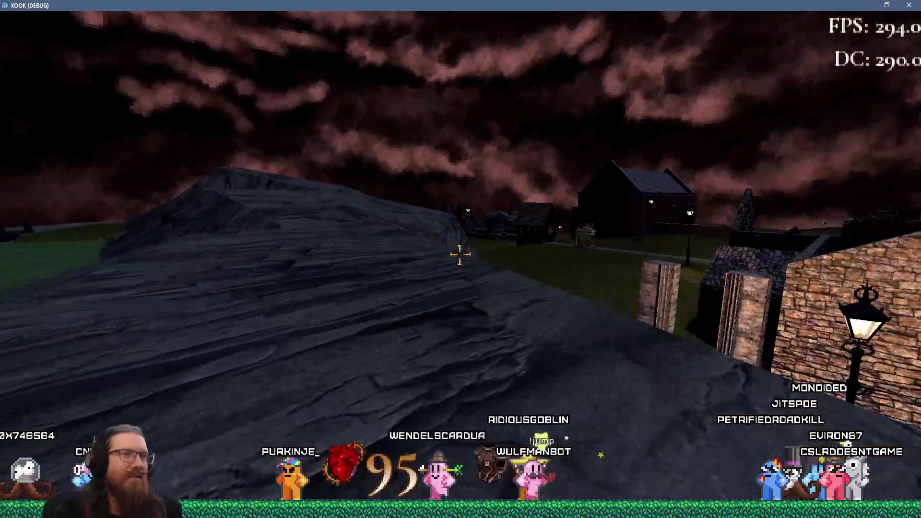
key("w")
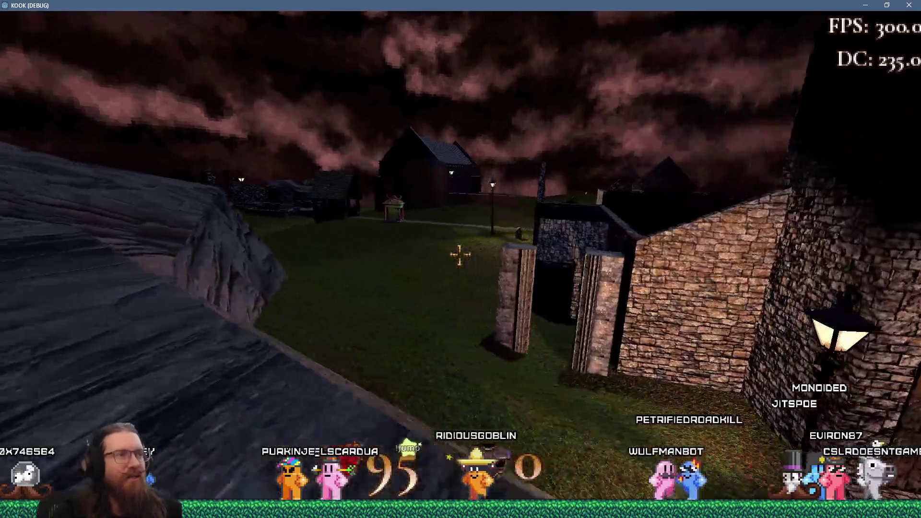
key("w")
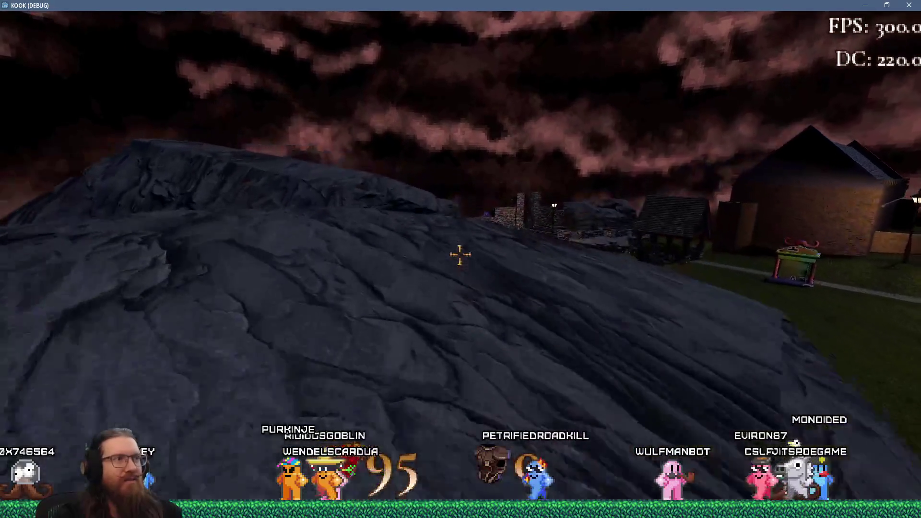
key("w")
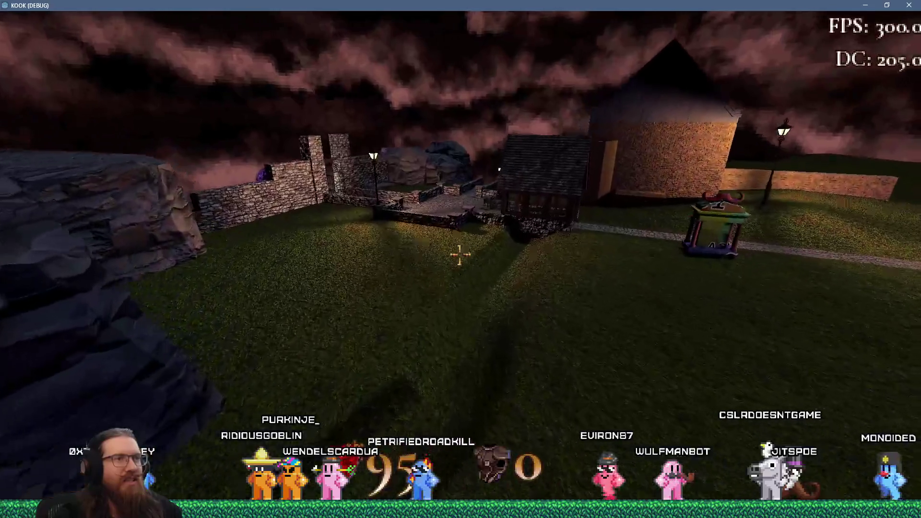
key("w")
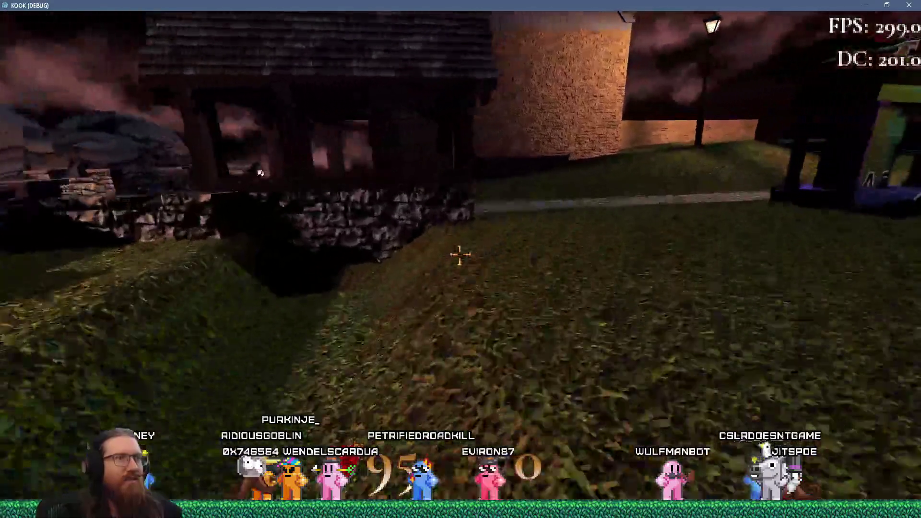
key("w")
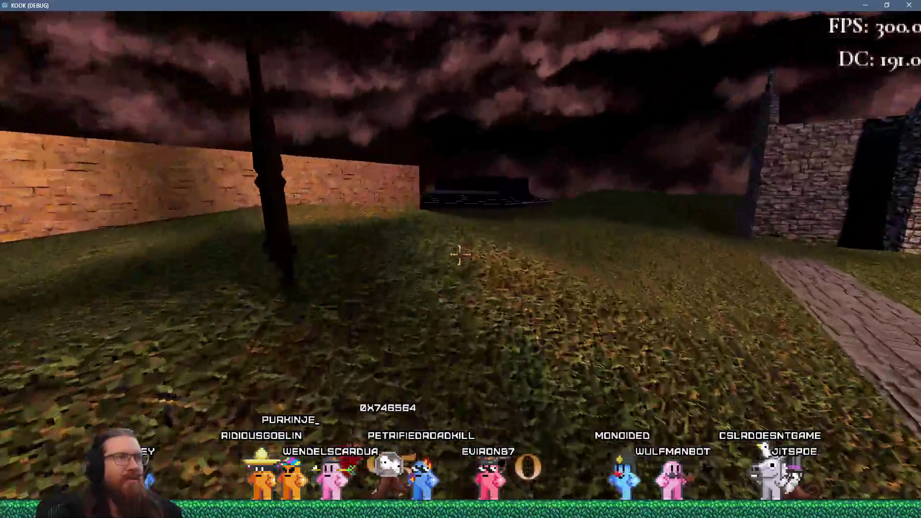
key("w")
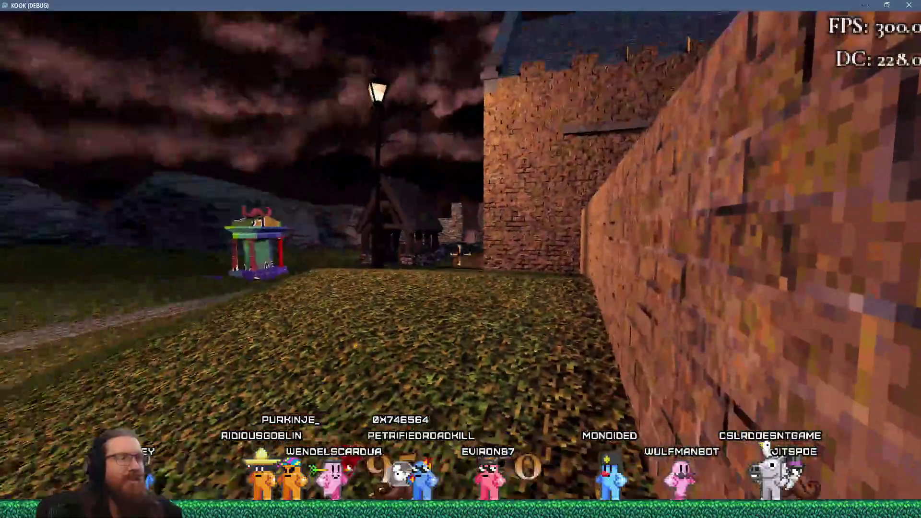
- Reposition in the churchyard to frame the ruined church and gift booth together
key("s")
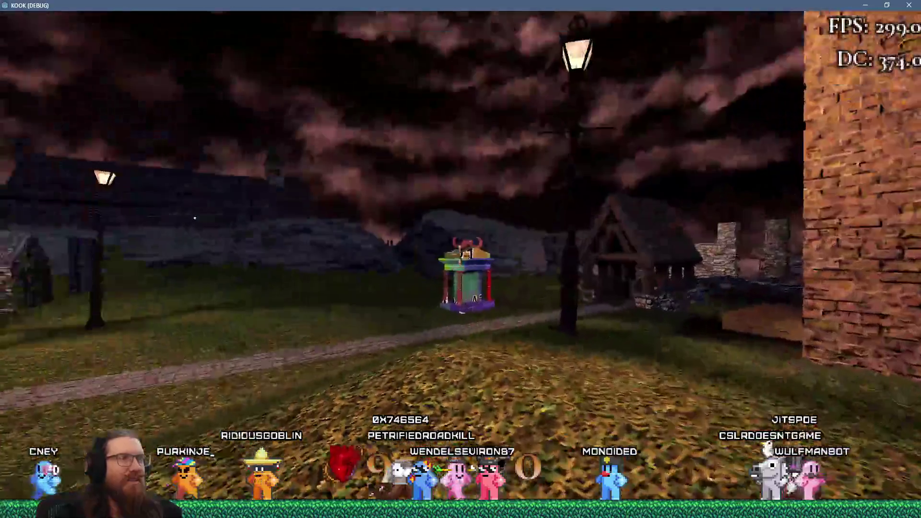
key("s")
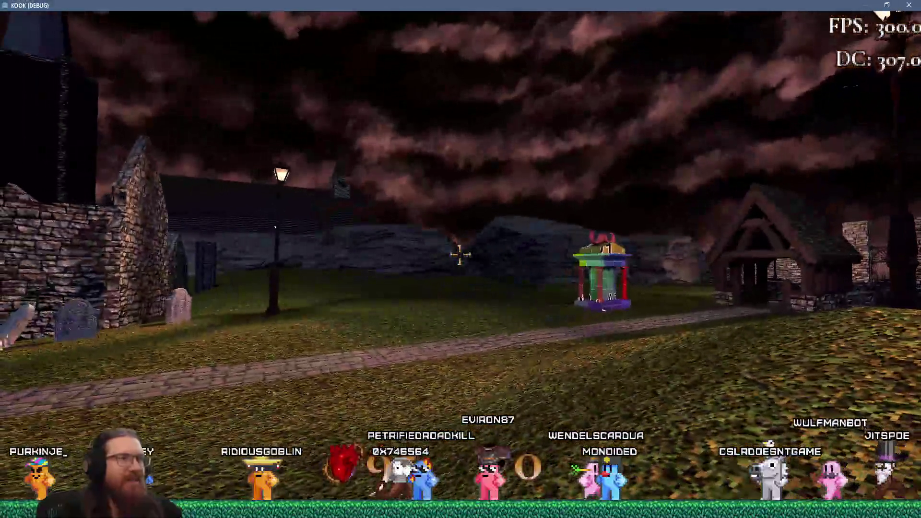
key("s")
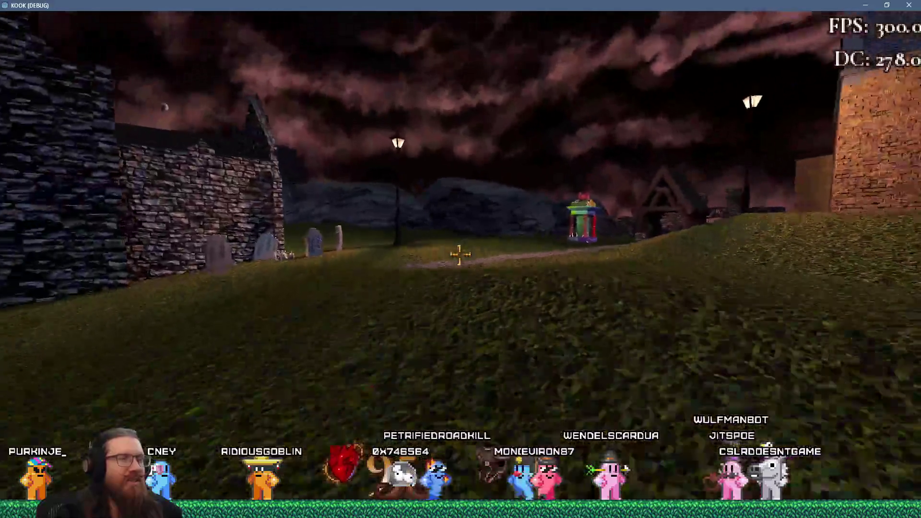
key("w")
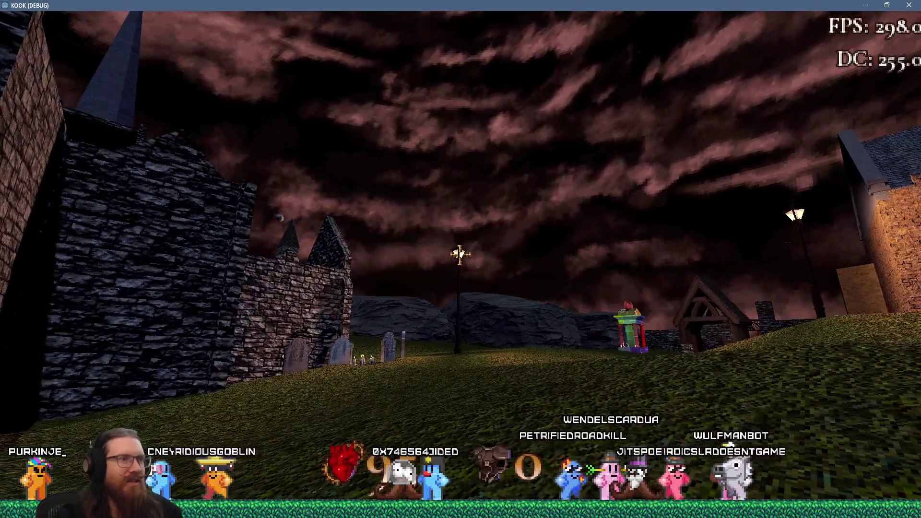
mouse_move(459, 255)
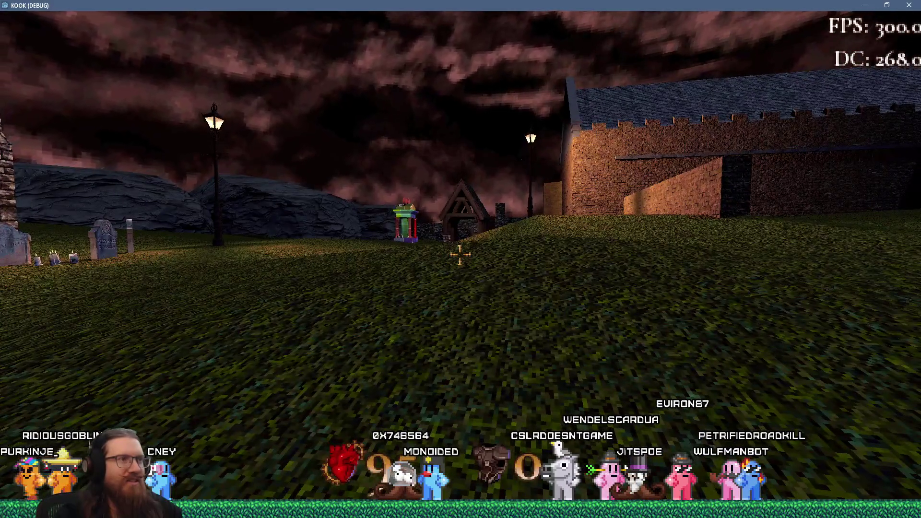
key("w")
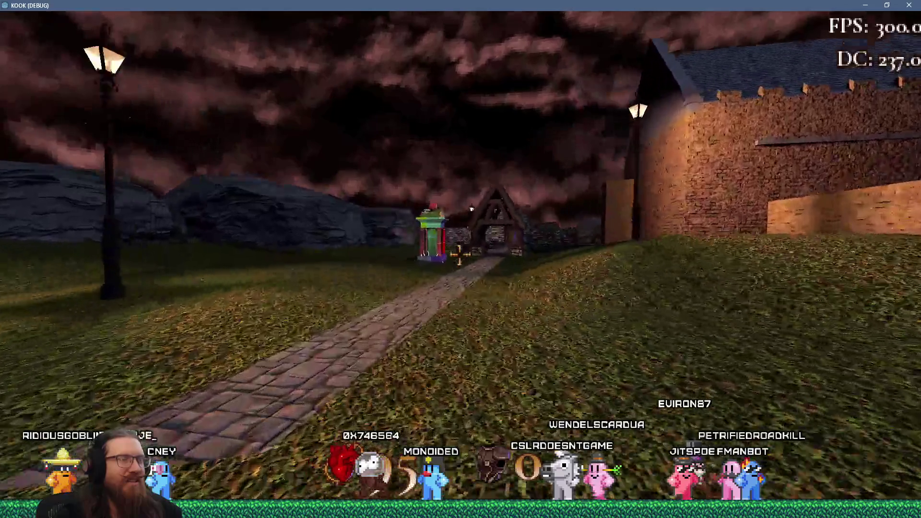
key("s")
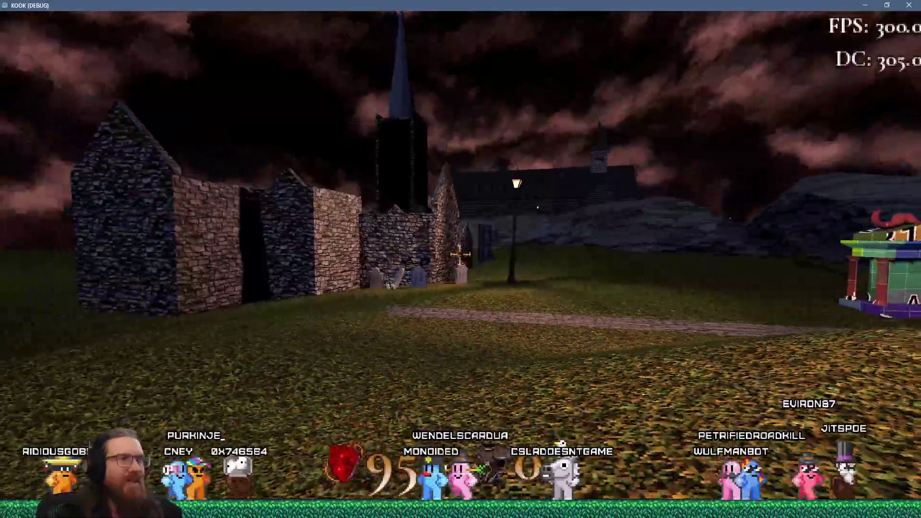
key("s")
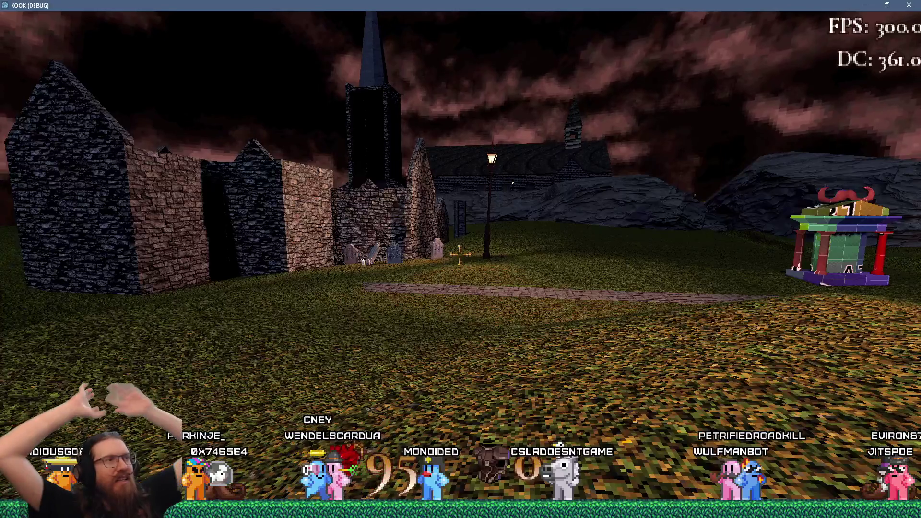
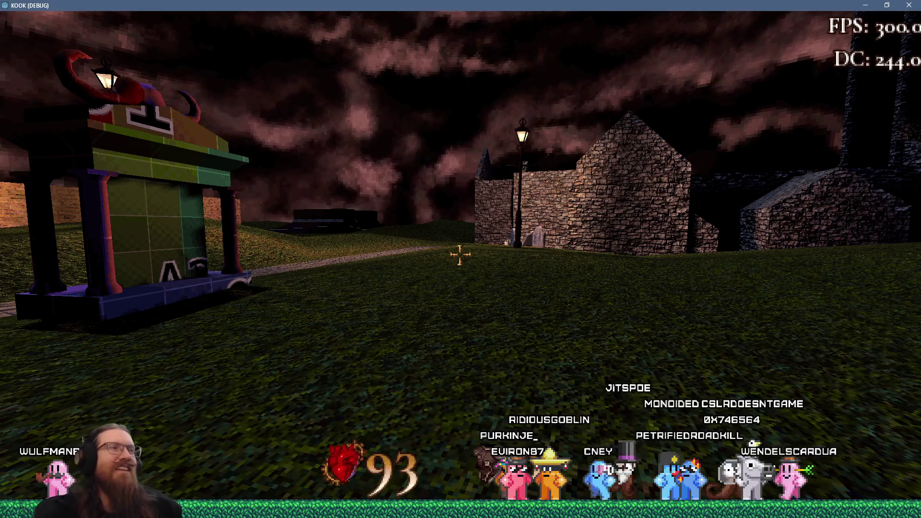
- Walk past the timbered house and brick wall to the stone church and climb the rocky slope beside it
key("w")
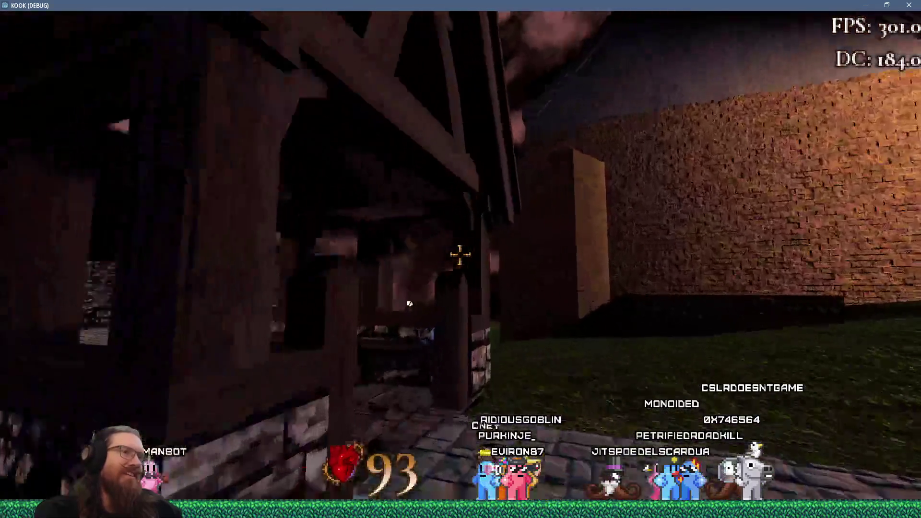
key("w")
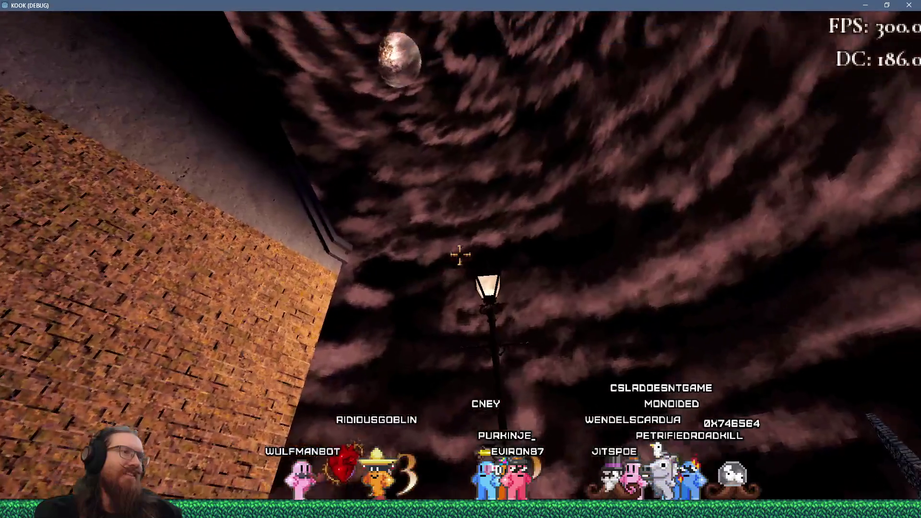
key("w")
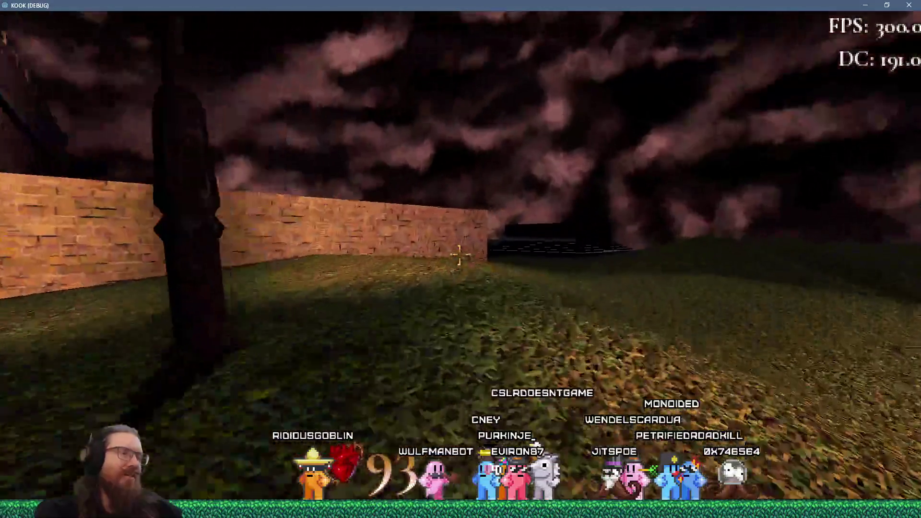
key("w")
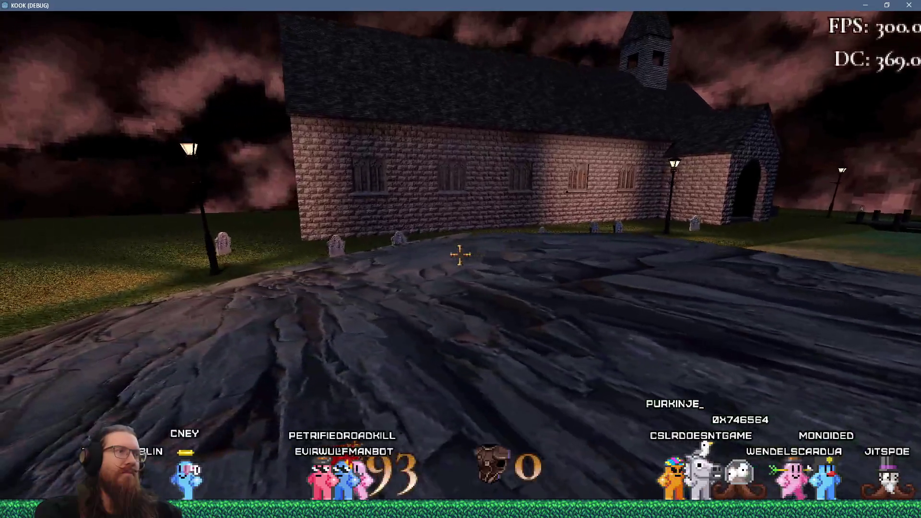
key("w")
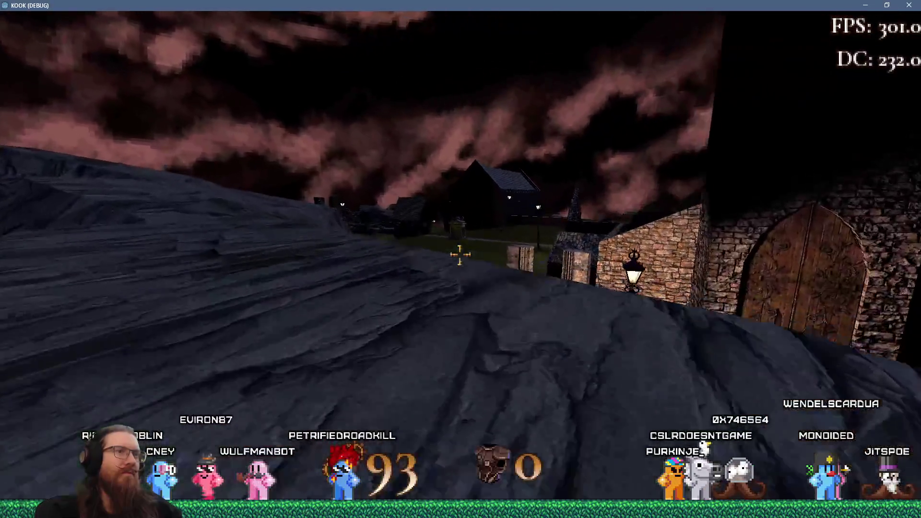
key("w")
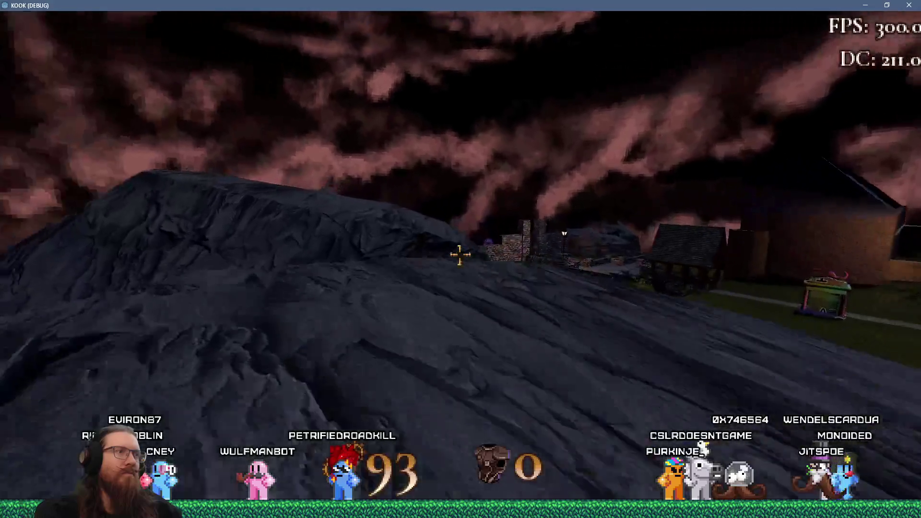
- Follow the village path past the lamp post onto the stone bridge and open the development console
key("w")
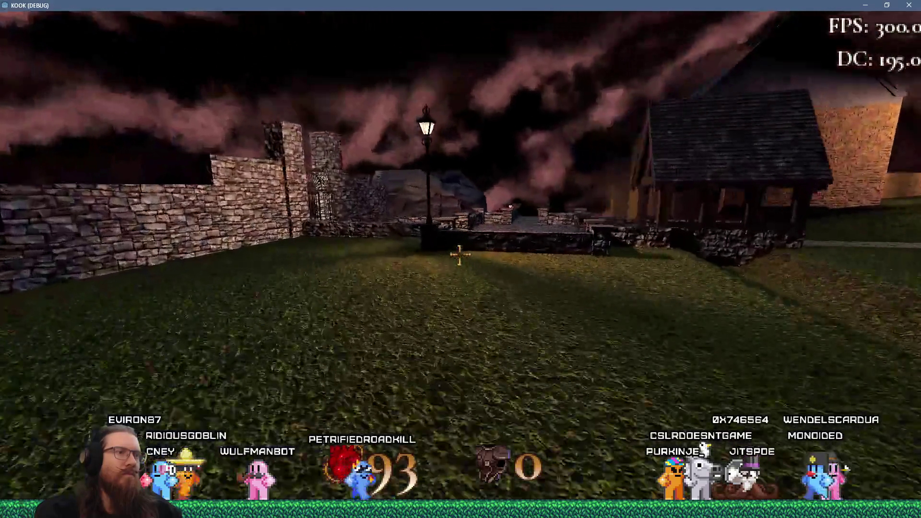
key("w")
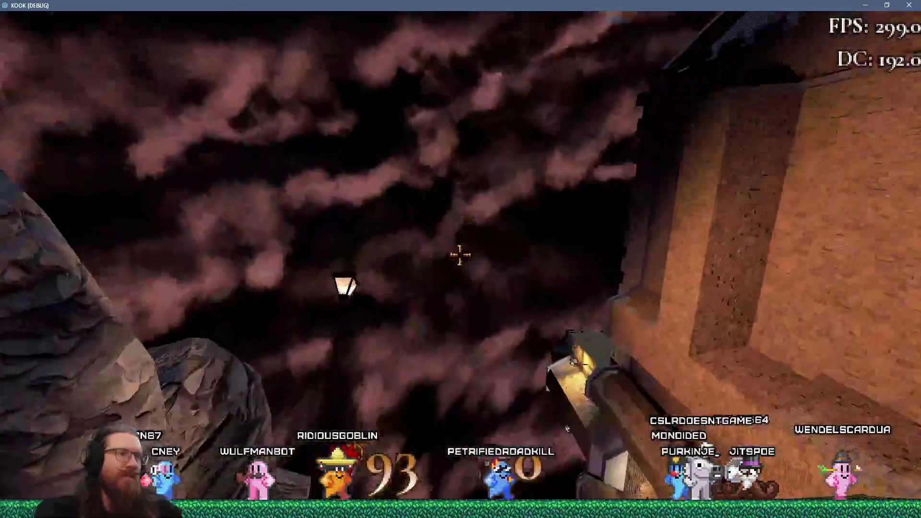
key("w")
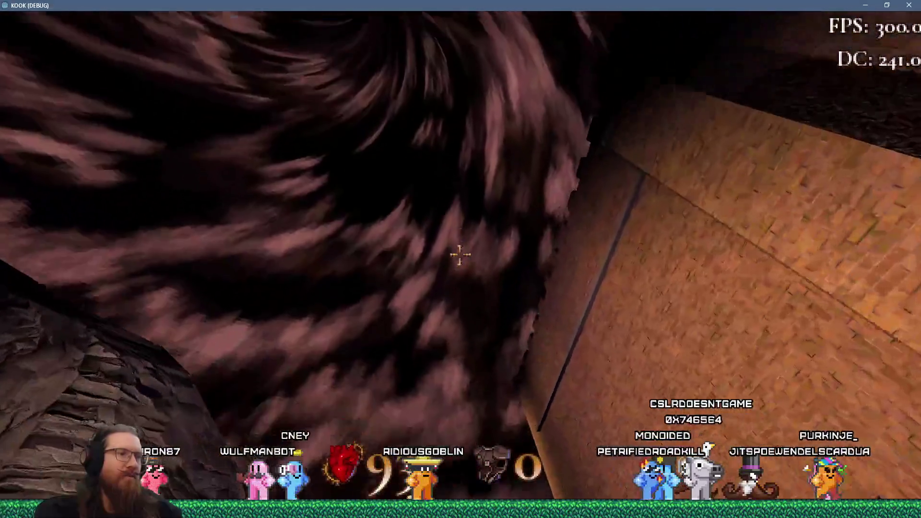
key("w")
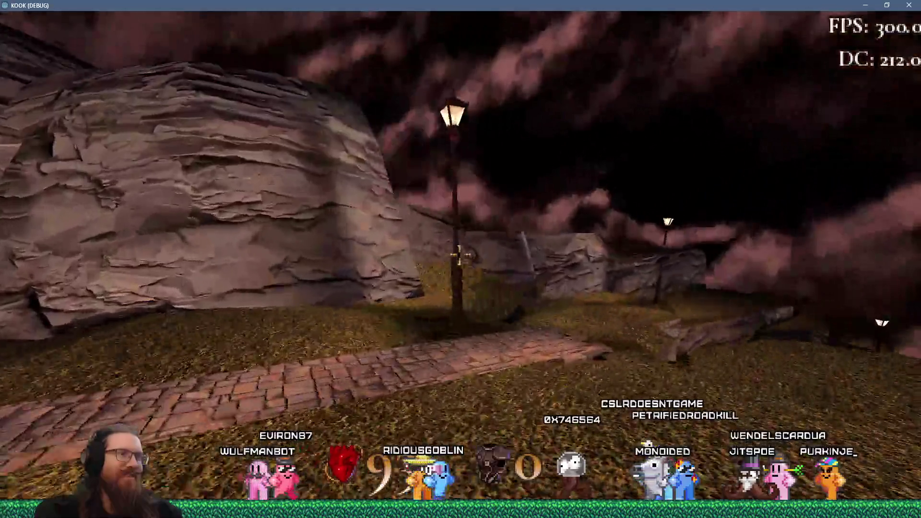
key("w")
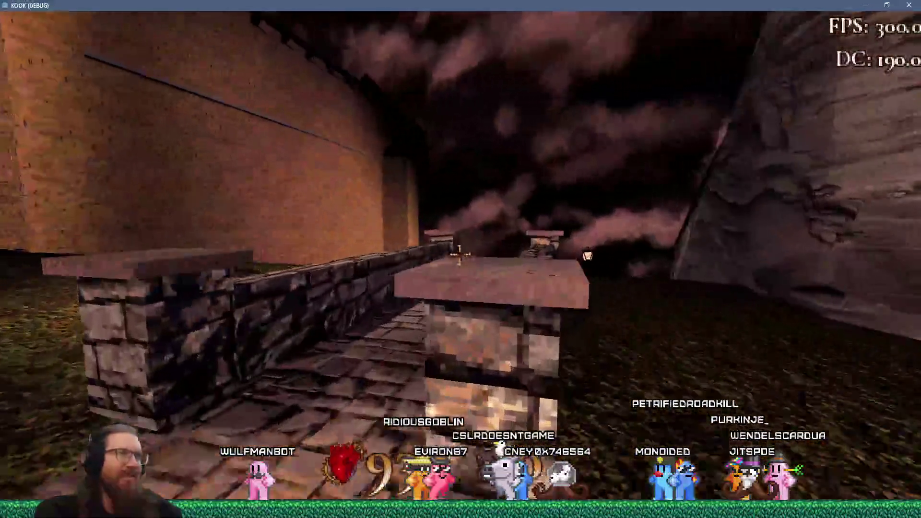
key("w")
key("grave")
- Quit the game with the console quit command and bring forward the Firefox window showing the crypt photo
type("quit")
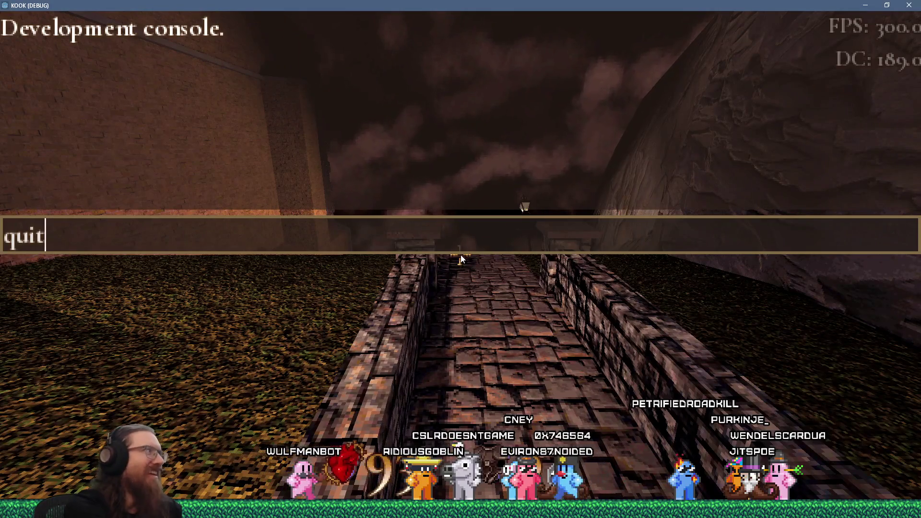
key("Return")
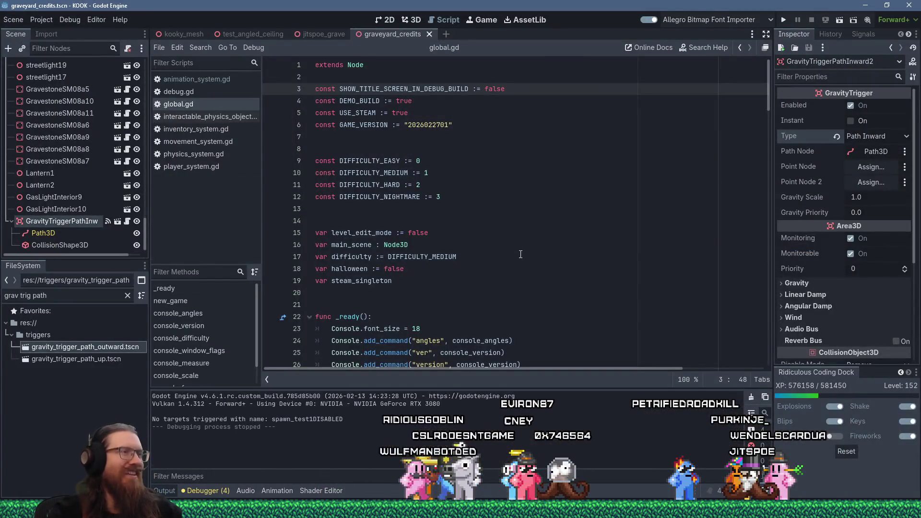
key("alt+Tab")
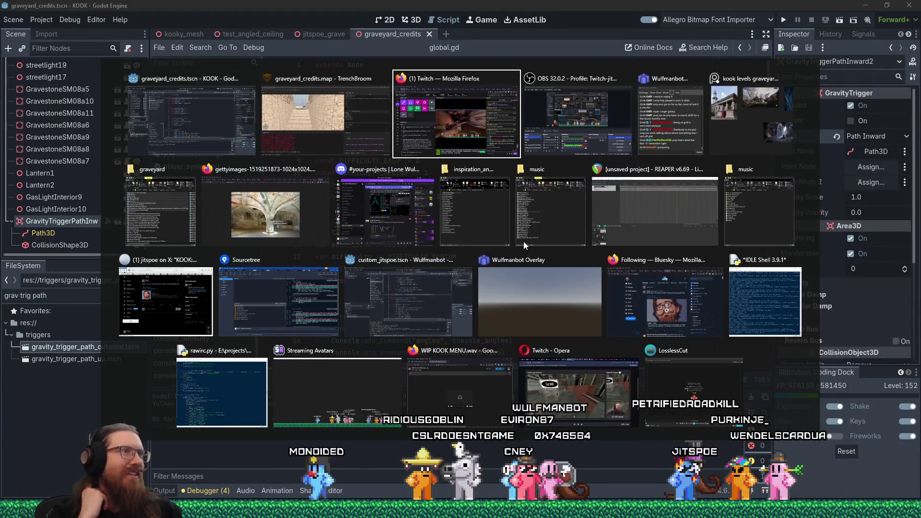
key("alt+shift+Tab")
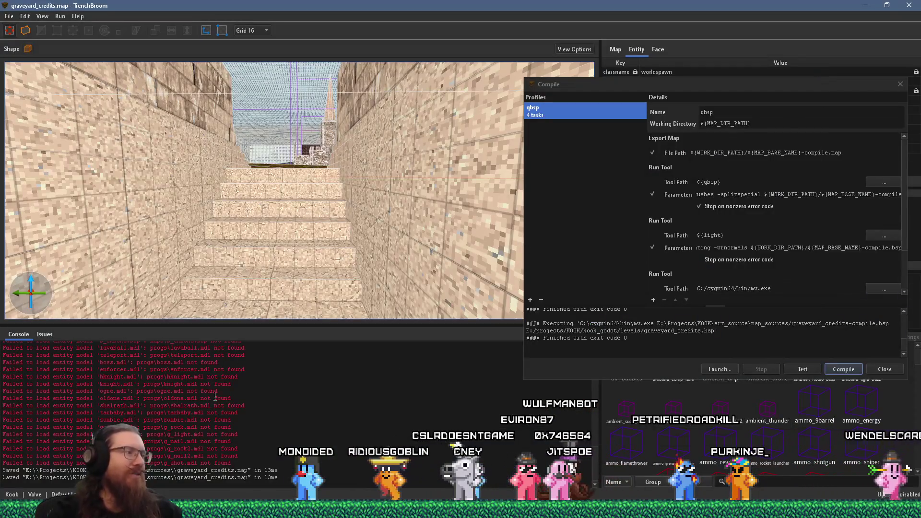
left_click(632, 509)
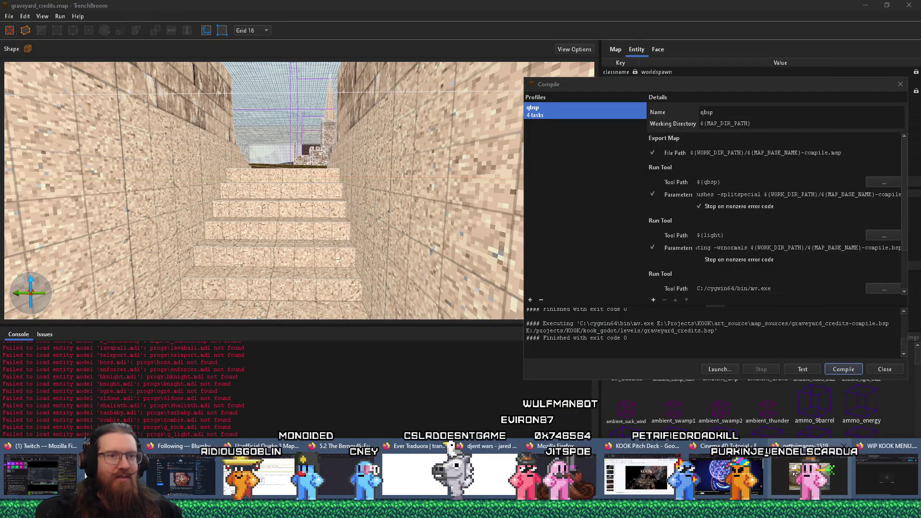
left_click(794, 474)
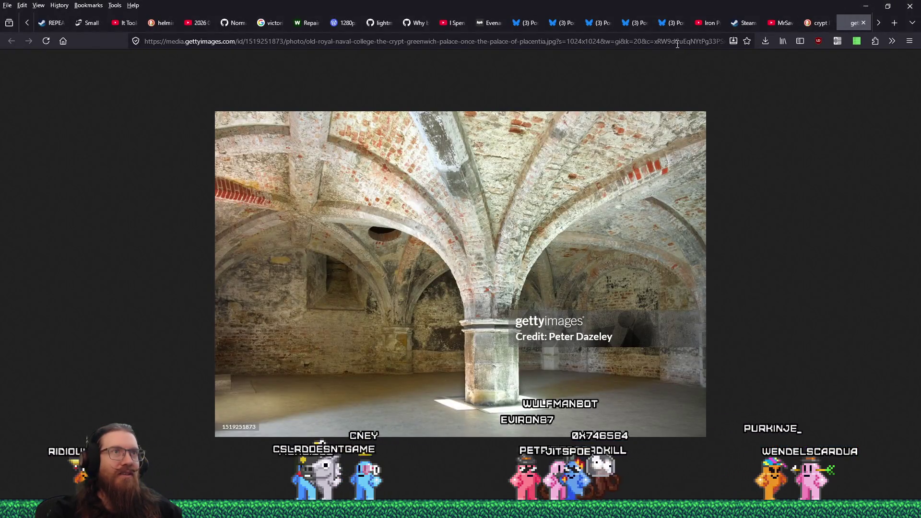
- Load the Wishes by day report from the *wish bookmark search and close an unneeded background tab
left_click(677, 43)
type("*wi")
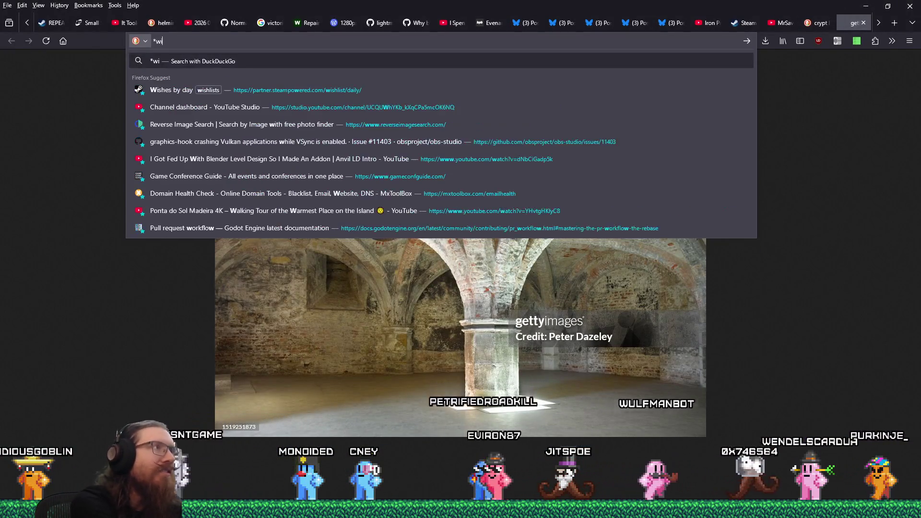
type("shlist")
key("Down")
key("Return")
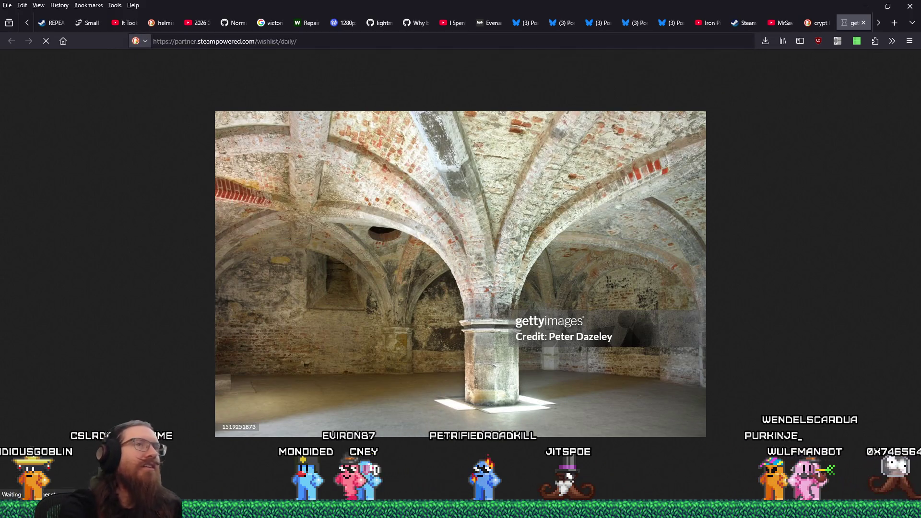
middle_click(820, 22)
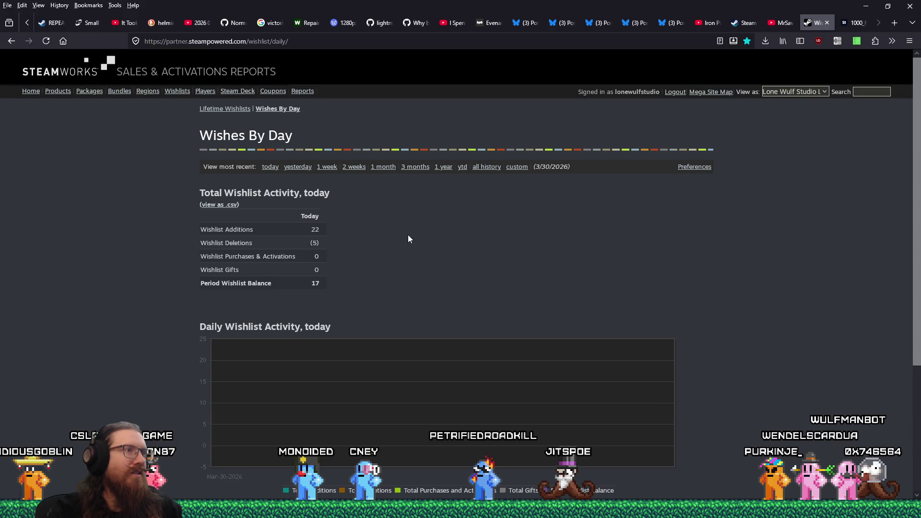
- Show all-history wishlist activity and scroll down to the Per-App totals table
left_click(482, 169)
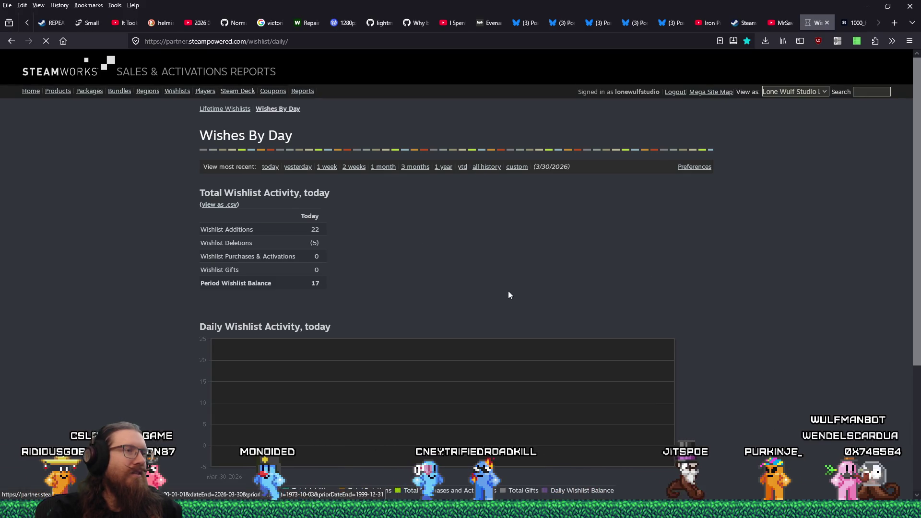
scroll(508, 290, "down", 1)
scroll(508, 290, "down", 3)
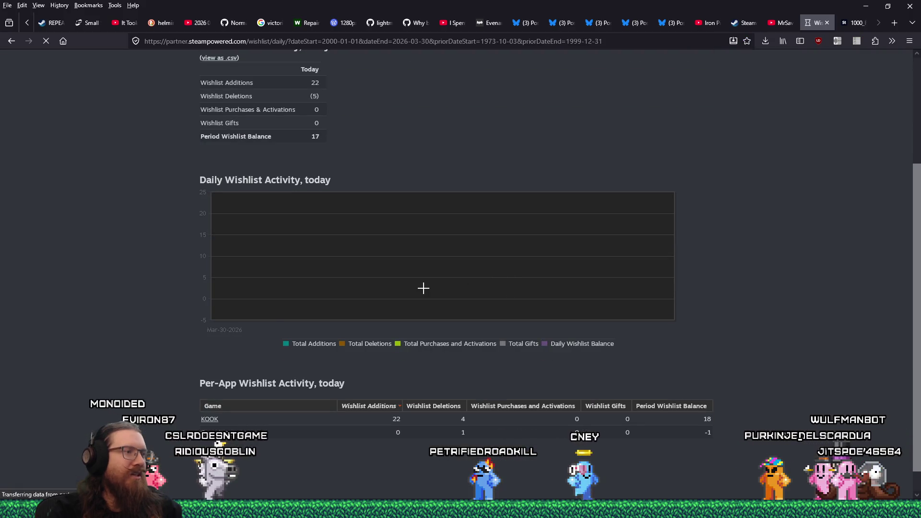
scroll(428, 282, "down", 4)
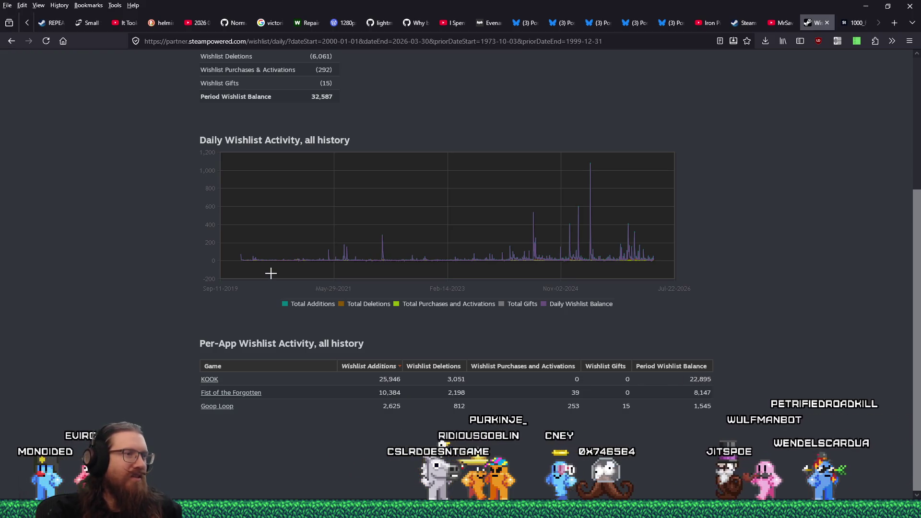
mouse_move(260, 261)
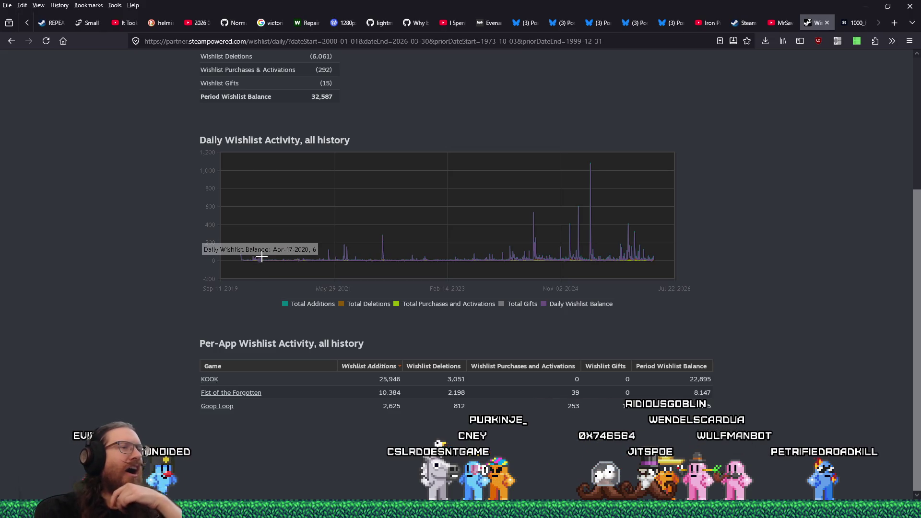
left_click(16, 43)
- Switch the report to the most recent 2 weeks and compare the Fist of the Forgotten and Goop Loop rows
left_click(354, 167)
scroll(377, 305, "down", 4)
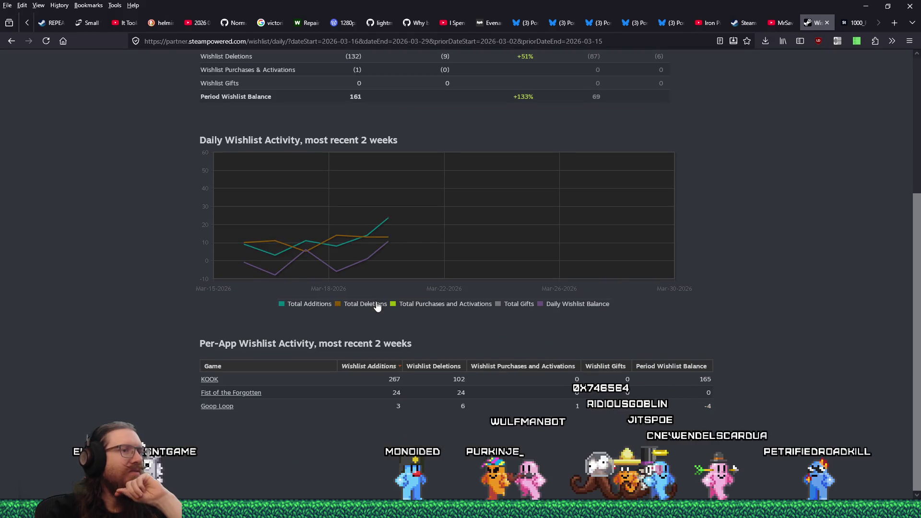
left_click_drag(379, 393, 744, 388)
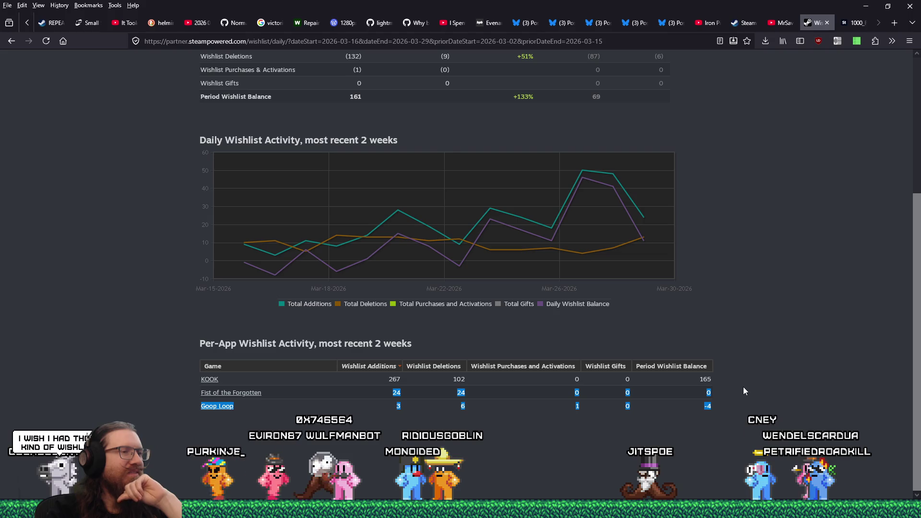
left_click(745, 391)
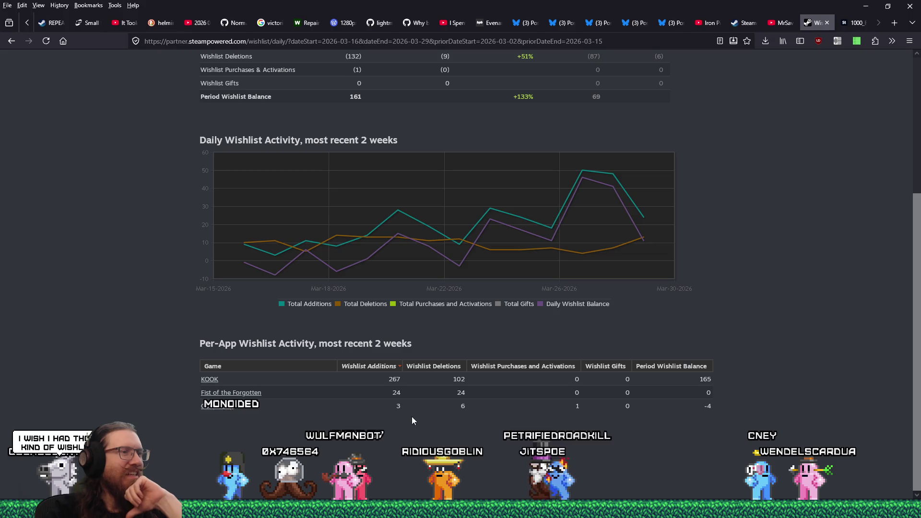
left_click_drag(389, 397, 717, 400)
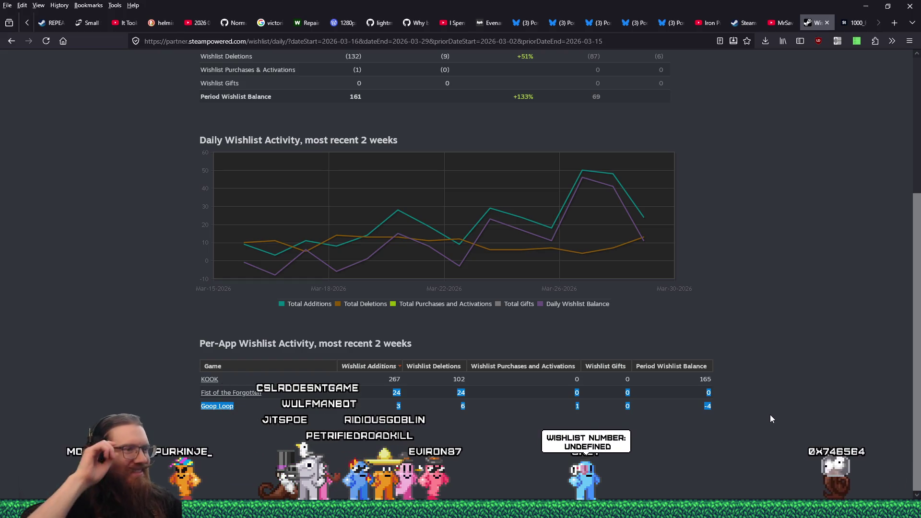
left_click(197, 366)
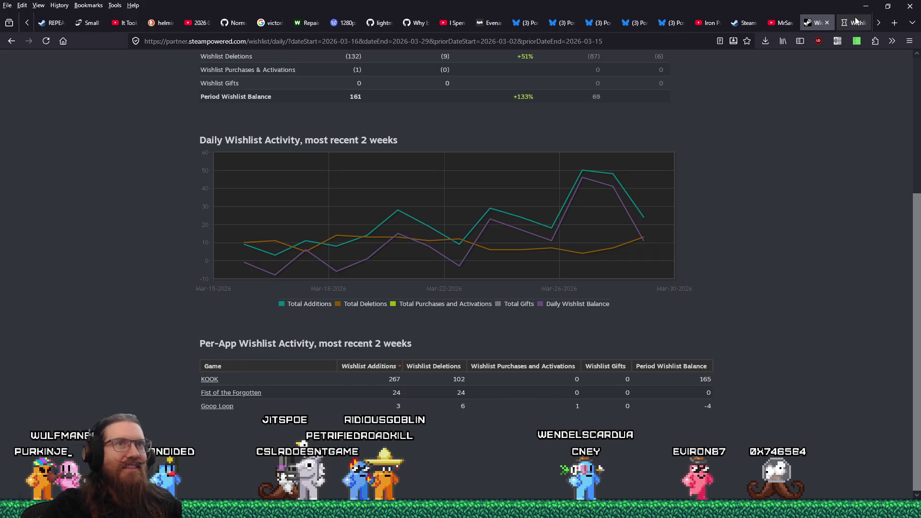
left_click(856, 23)
- Scroll KOOK's report to the Daily Wishlist Actions chart, peaking at 48 adds, and check today's date
scroll(600, 346, "down", 7)
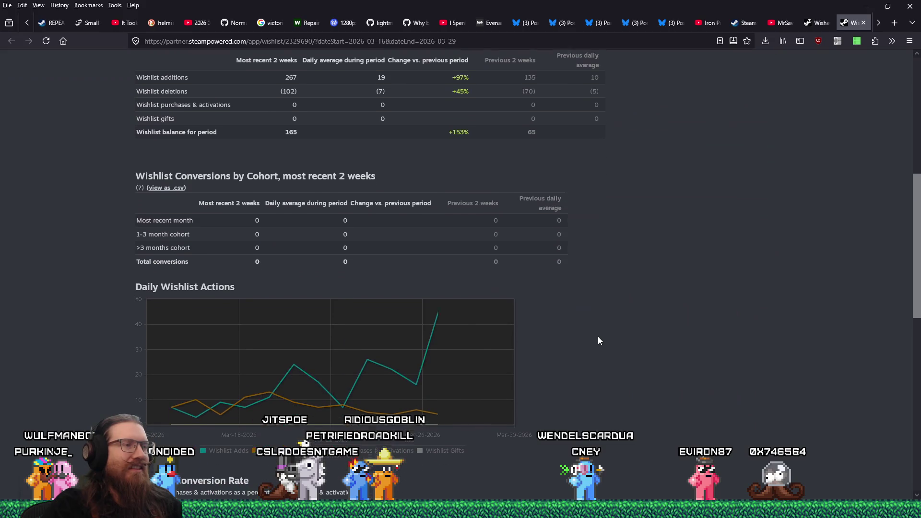
mouse_move(442, 301)
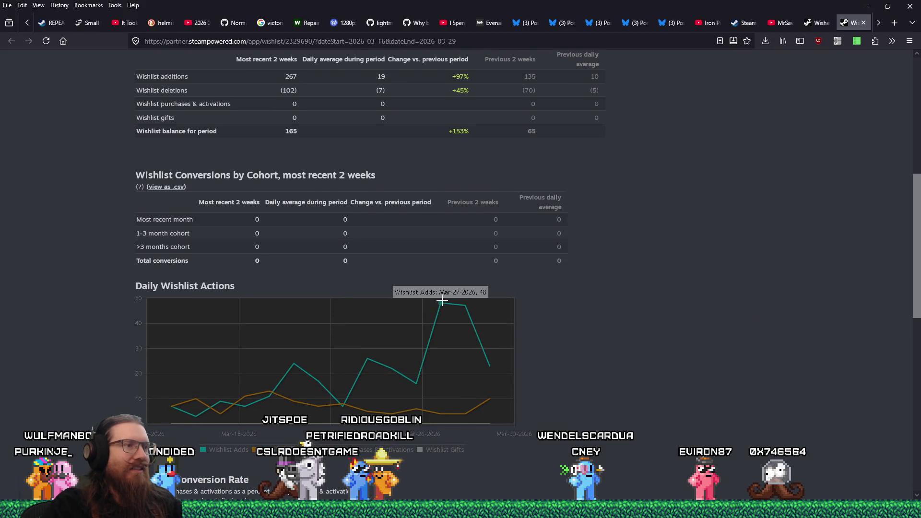
key("super+alt+d")
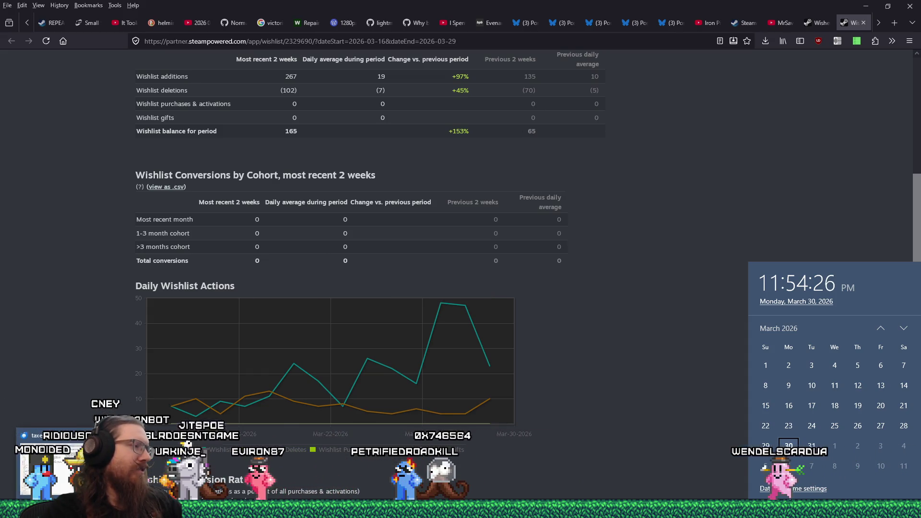
left_click(608, 432)
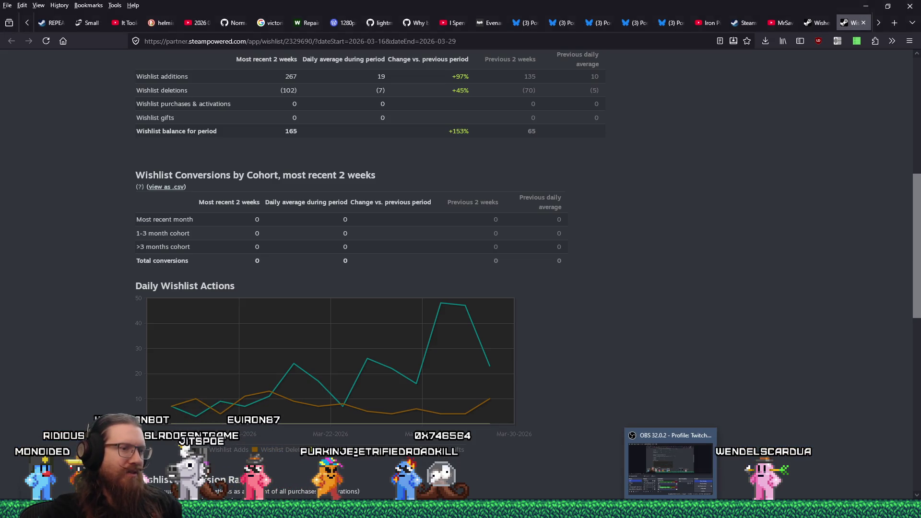
mouse_move(530, 510)
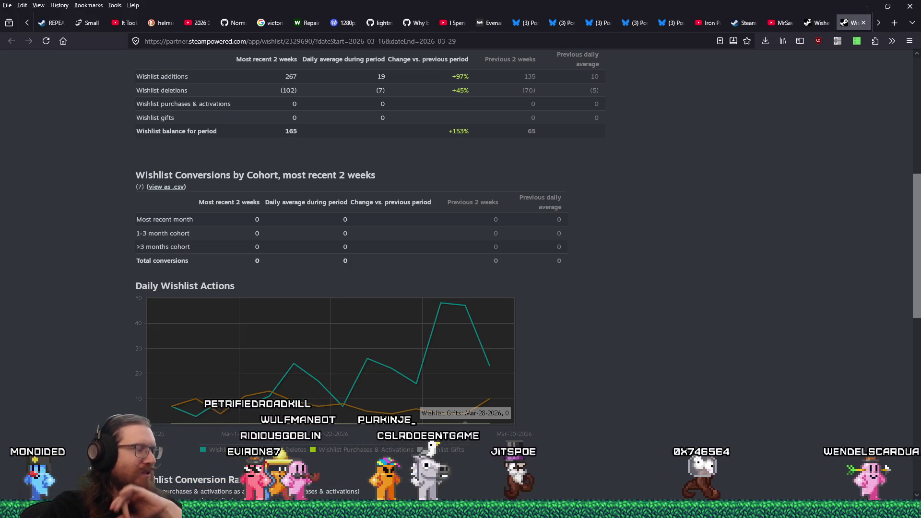
mouse_move(478, 497)
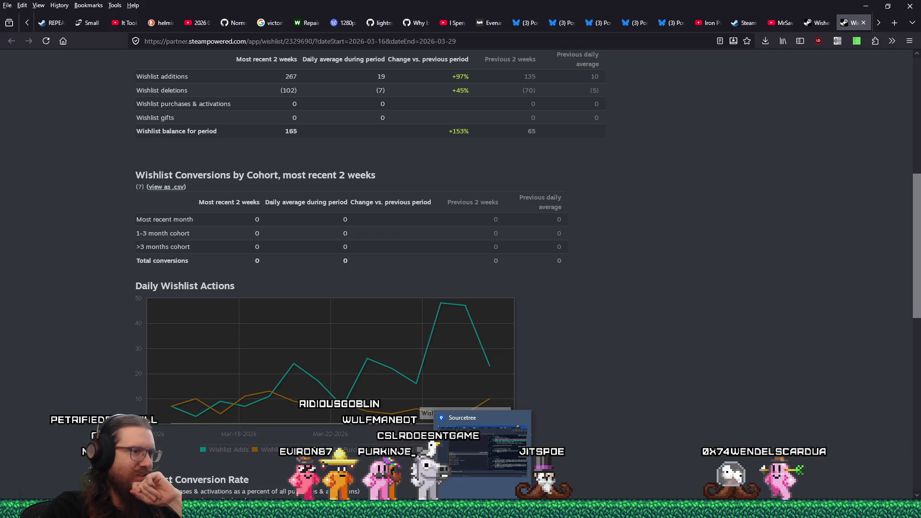